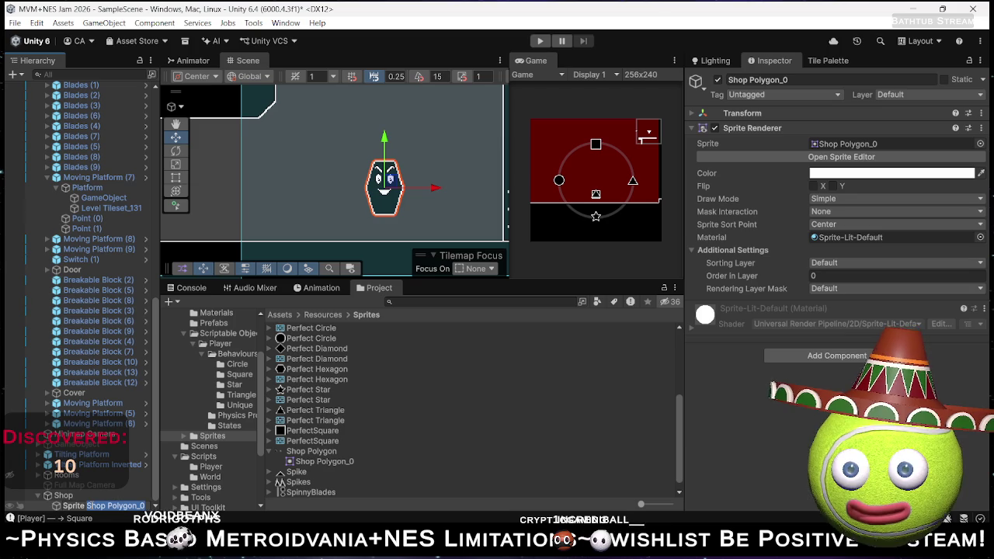
- Switch from the Unity editor to the Chrome window showing the Twitch stream
{"action": "key", "text": "alt+Tab"}
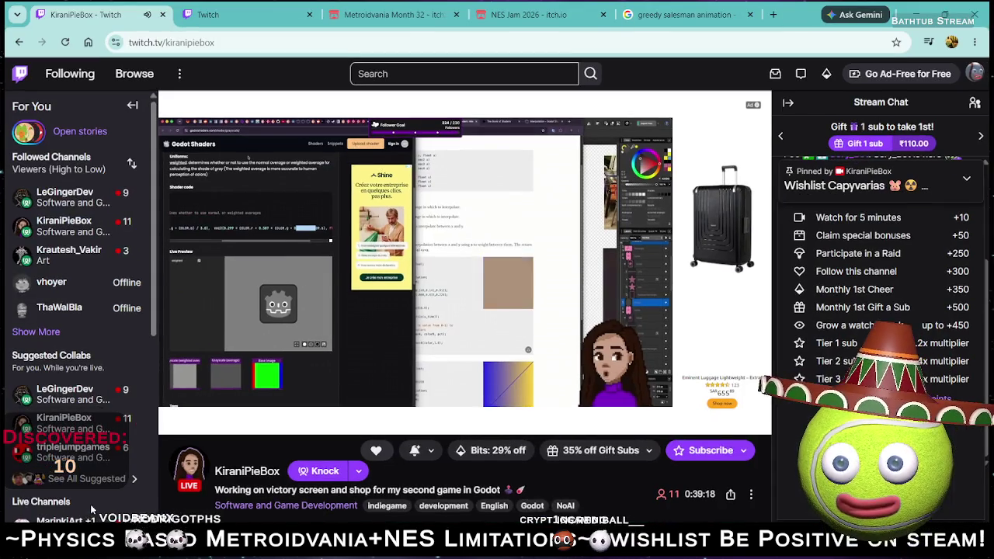
- Collapse and reopen the Twitch stream chat, then minimize the browser to return to Unity
{"action": "left_click", "coordinate": [787, 102]}
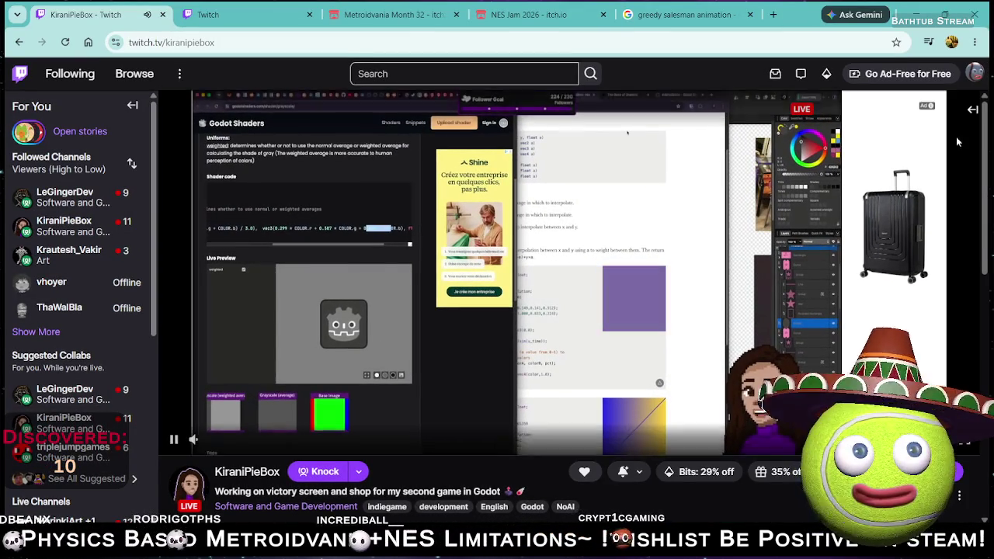
{"action": "left_click", "coordinate": [973, 111]}
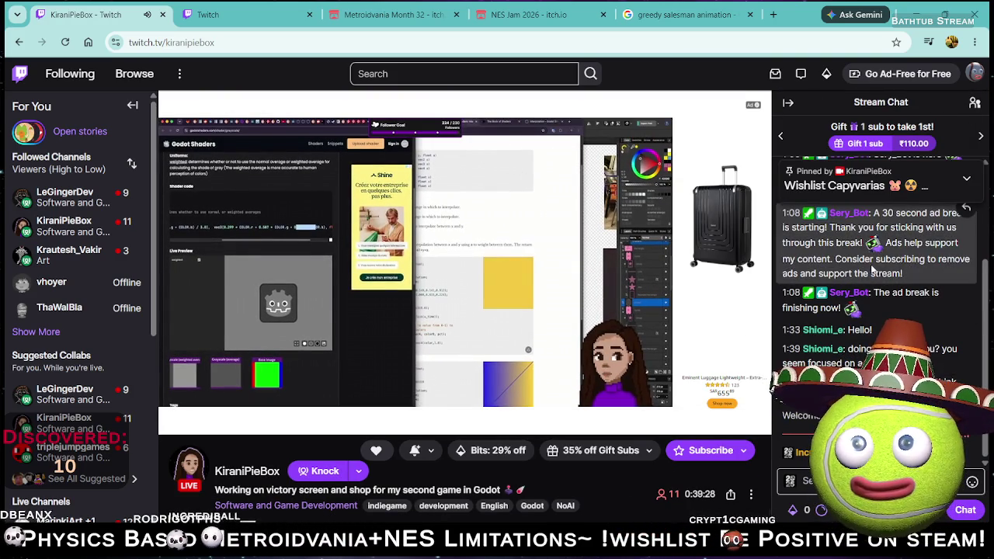
{"action": "left_click", "coordinate": [921, 12]}
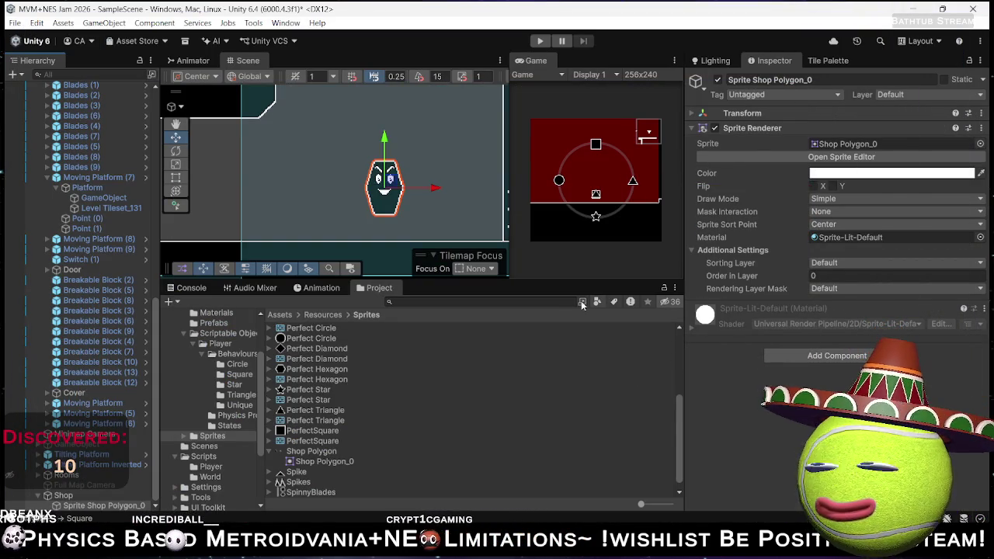
- Set Sprite Shop Polygon_0's Transform scale to 1.5 on X and Y
{"action": "left_click", "coordinate": [740, 113]}
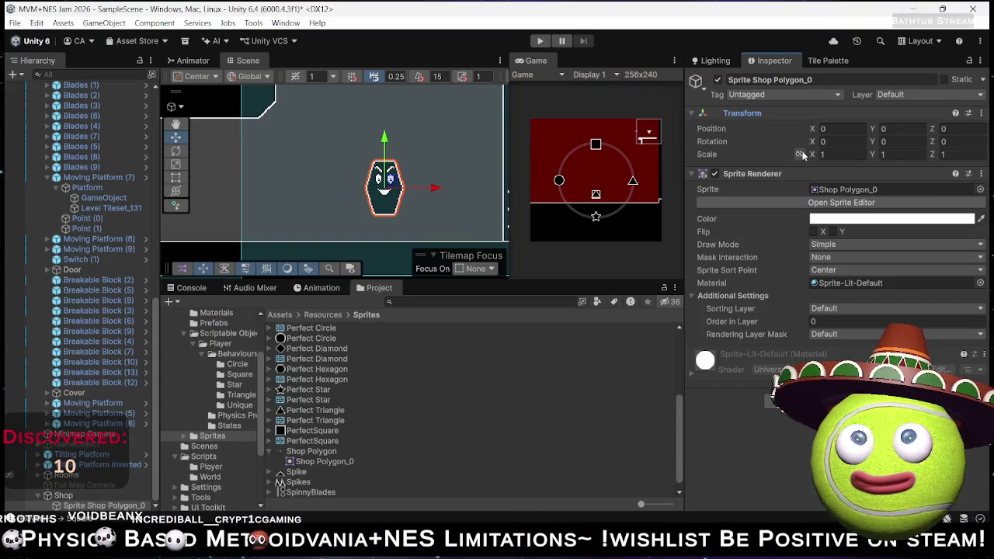
{"action": "left_click", "coordinate": [840, 153]}
{"action": "type", "text": "2"}
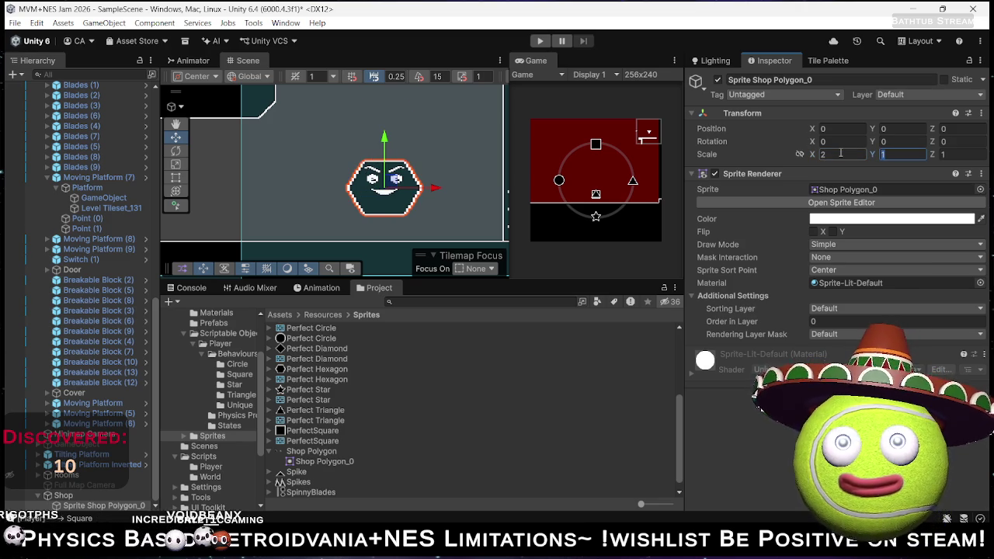
{"action": "type", "text": "2"}
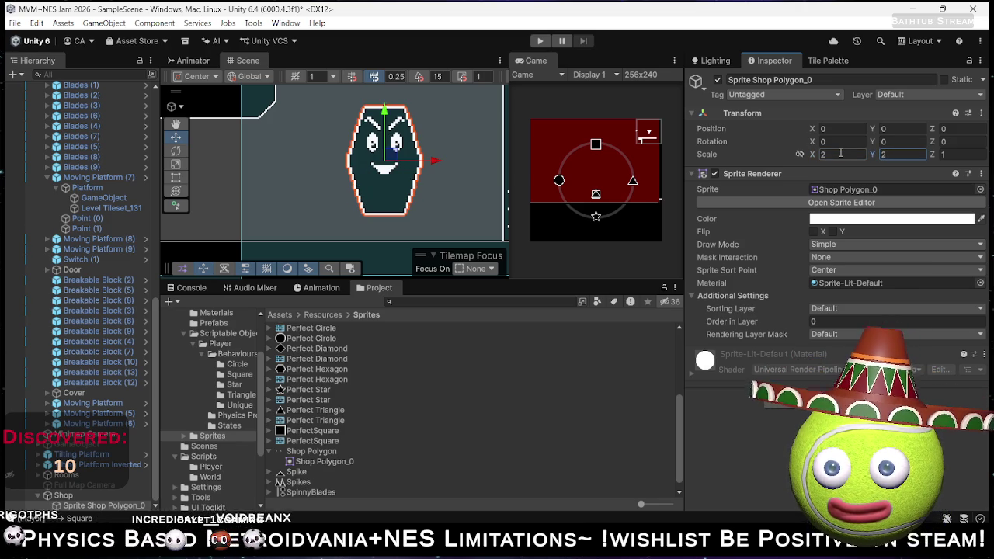
{"action": "type", "text": "1.5"}
{"action": "key", "text": "Tab"}
{"action": "type", "text": "1.5"}
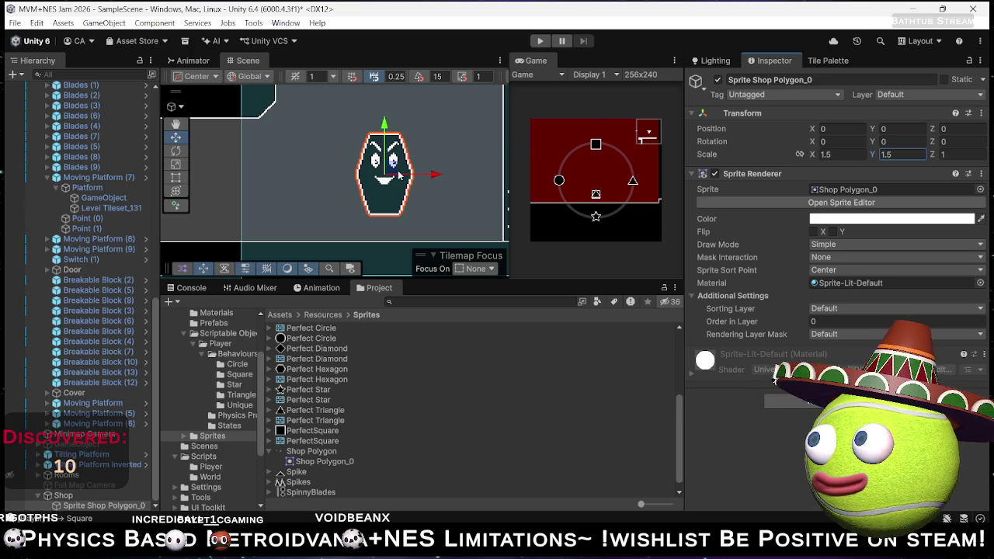
- Drag the sprite down to Position Y -1.5 and pan the Scene view around it
{"action": "left_click_drag", "start_coordinate": [388, 174], "coordinate": [387, 198]}
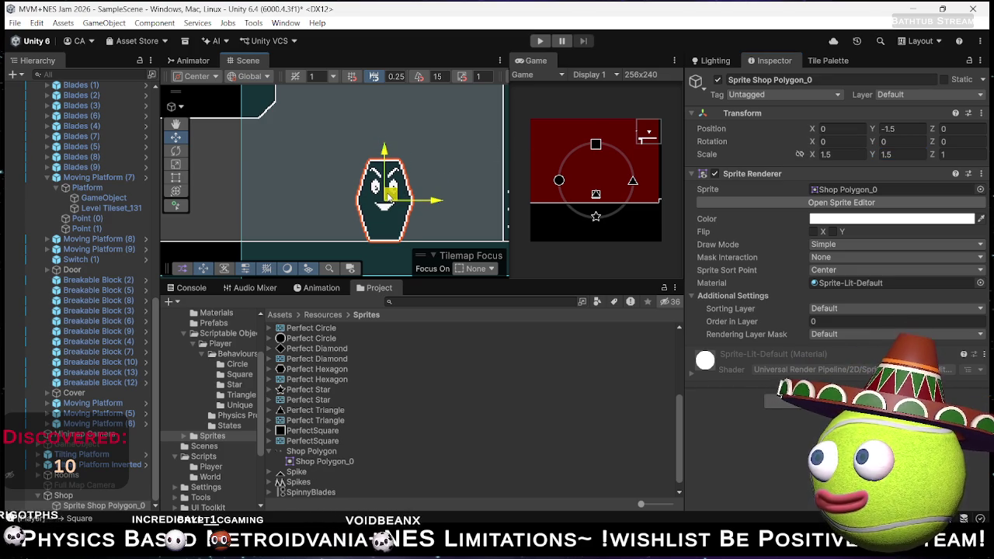
{"action": "scroll", "coordinate": [347, 178], "scroll_direction": "down", "scroll_amount": 2}
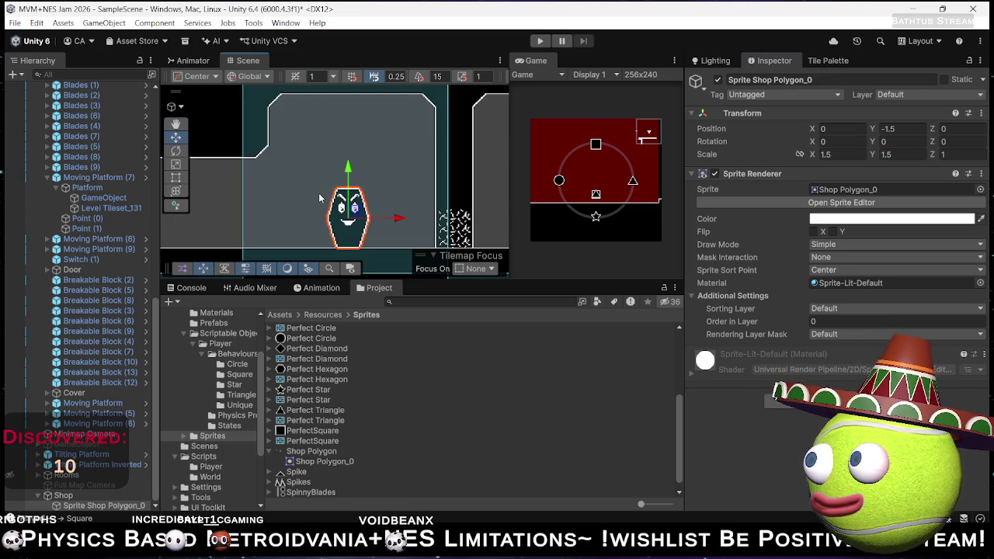
{"action": "left_click_drag", "start_coordinate": [346, 178], "coordinate": [407, 129]}
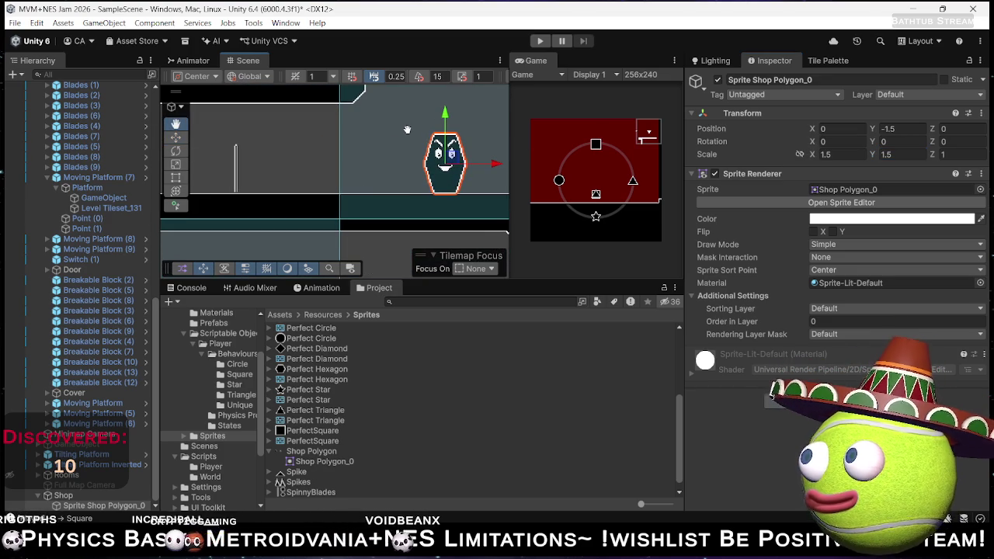
- Lower the Shop object to Y -43.78 and raise its polygon sprite to local Y 0.8
{"action": "left_click", "coordinate": [68, 495]}
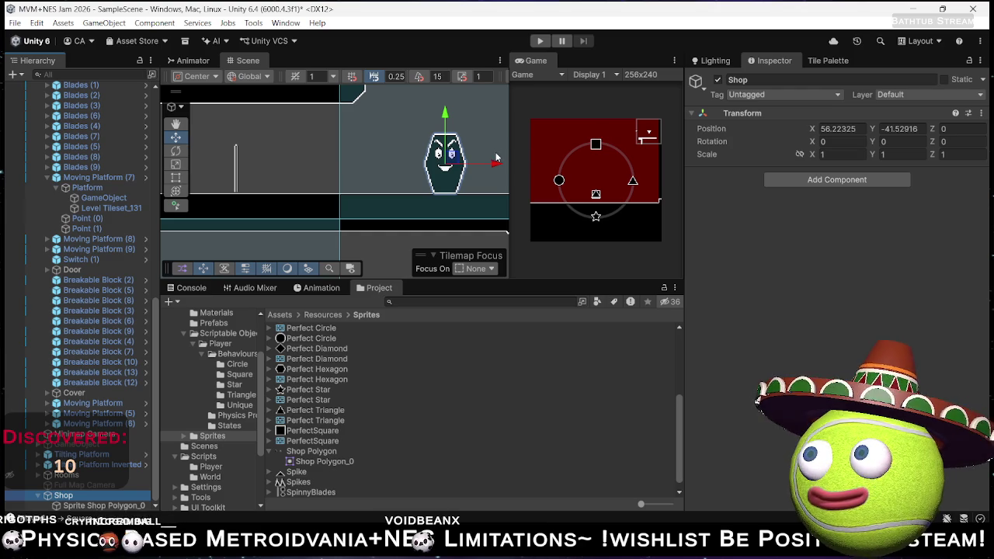
{"action": "left_click_drag", "start_coordinate": [447, 117], "coordinate": [443, 142]}
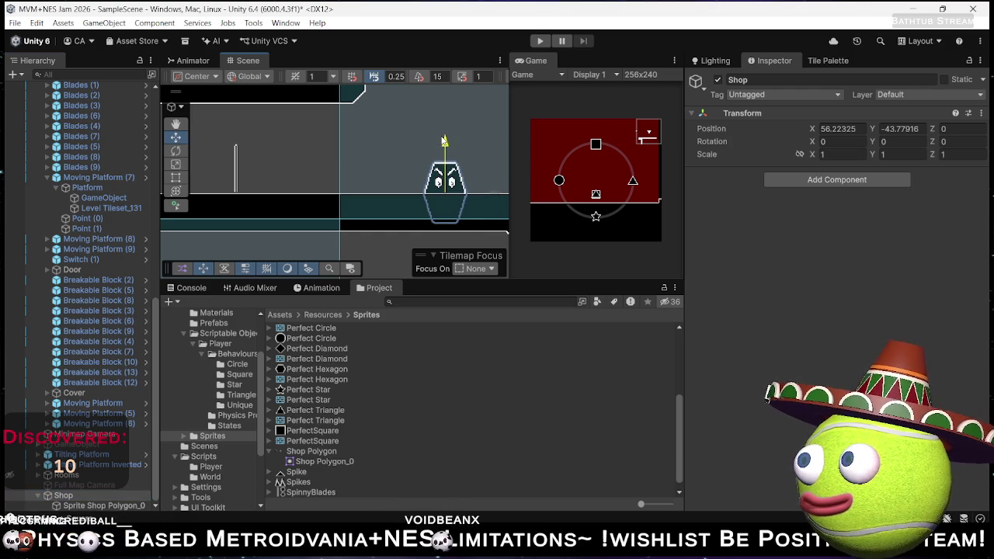
{"action": "left_click", "coordinate": [81, 505]}
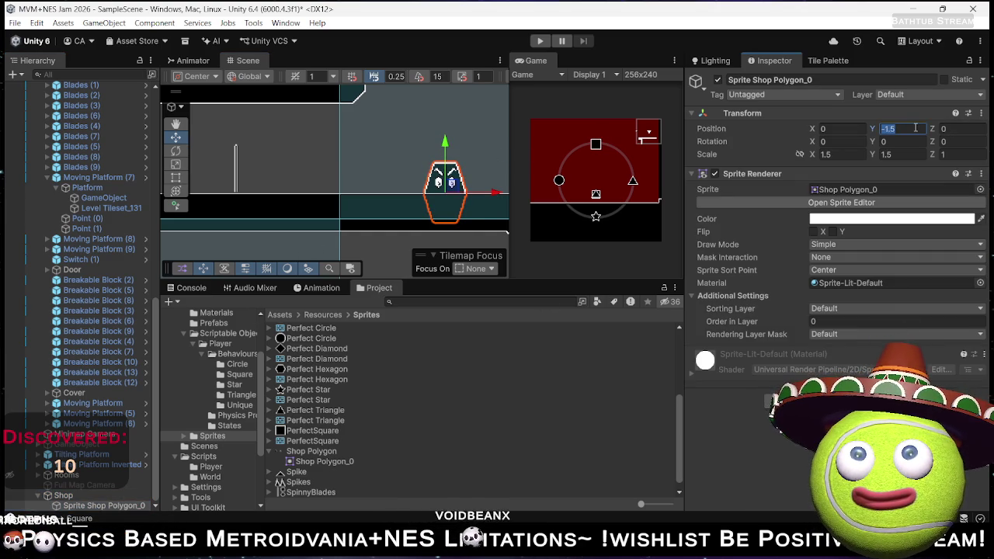
{"action": "type", "text": "0"}
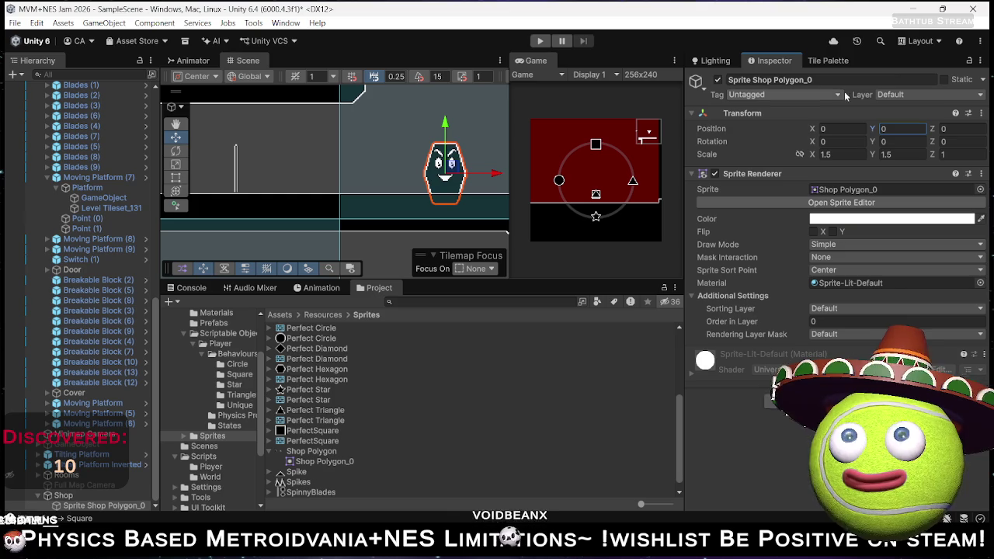
{"action": "left_click_drag", "start_coordinate": [872, 130], "coordinate": [885, 128]}
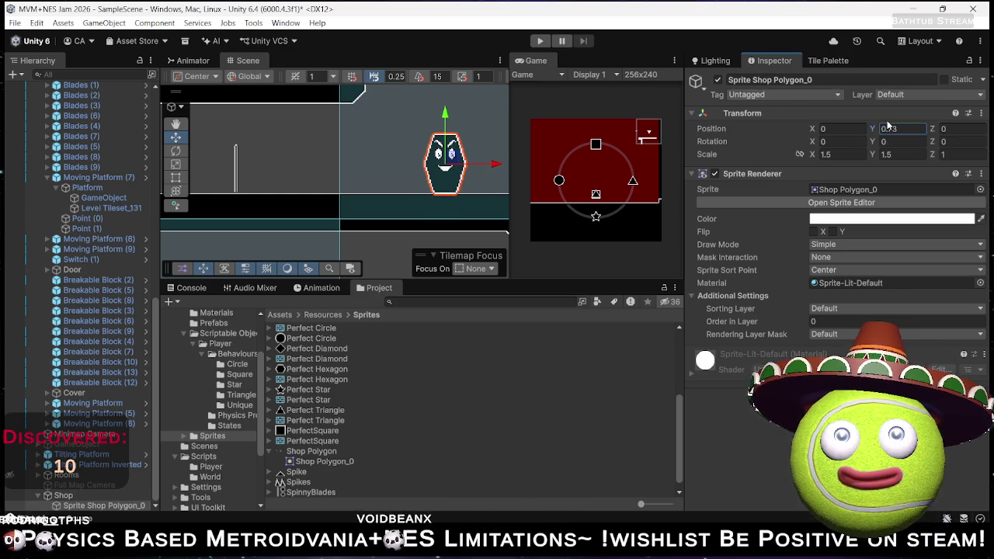
{"action": "mouse_move", "coordinate": [887, 115]}
{"action": "left_mouse_down"}
{"action": "mouse_move", "coordinate": [879, 218]}
{"action": "mouse_move", "coordinate": [890, 122]}
{"action": "left_mouse_up"}
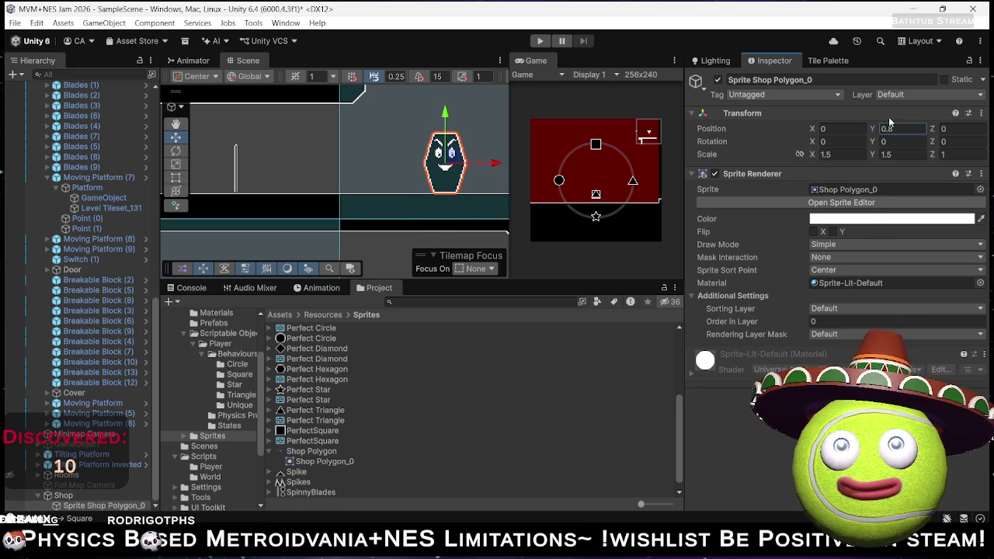
{"action": "scroll", "coordinate": [450, 188], "scroll_direction": "up", "scroll_amount": 3}
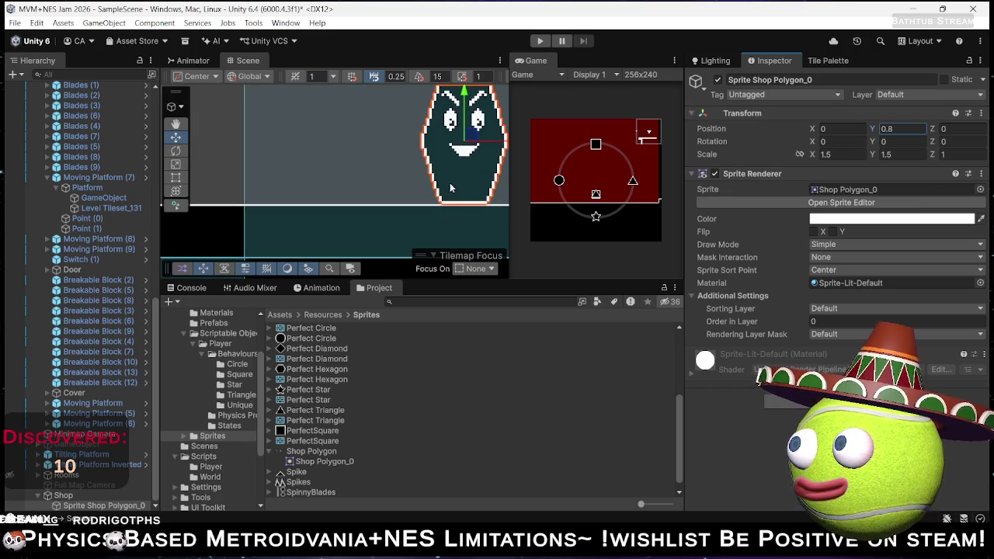
{"action": "scroll", "coordinate": [448, 180], "scroll_direction": "down", "scroll_amount": 3}
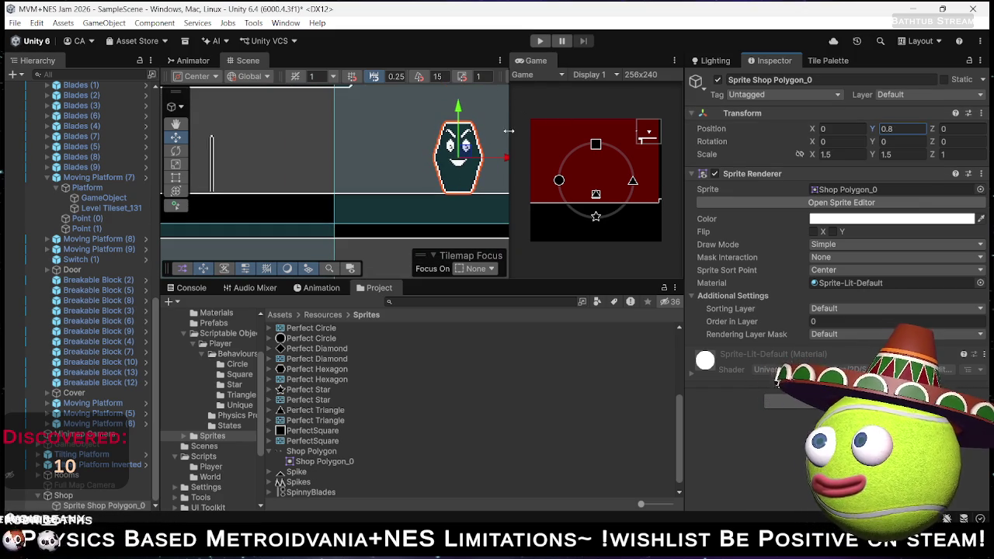
{"action": "scroll", "coordinate": [402, 163], "scroll_direction": "up", "scroll_amount": 1}
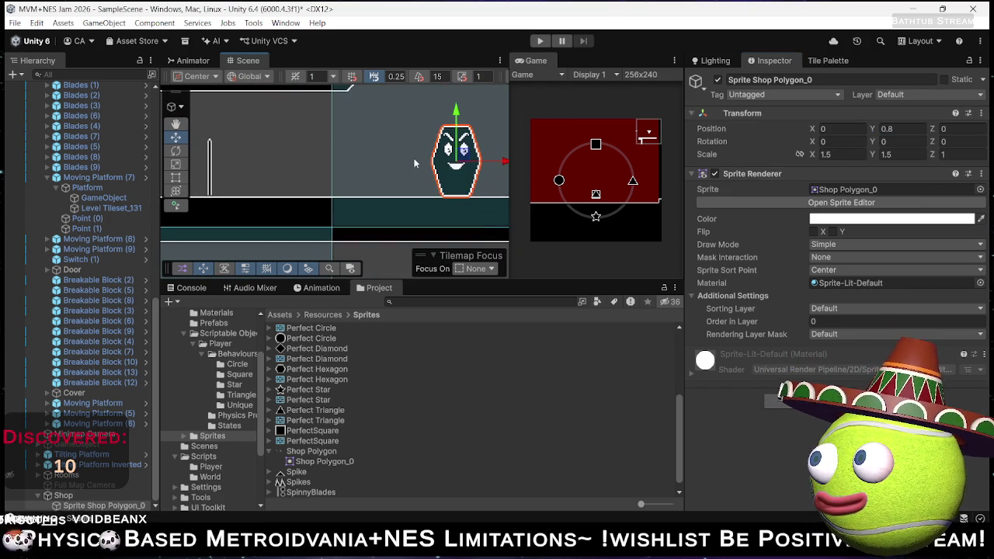
- Add a Box Collider 2D component to the Shop object
{"action": "left_click", "coordinate": [65, 497]}
{"action": "left_click", "coordinate": [845, 178]}
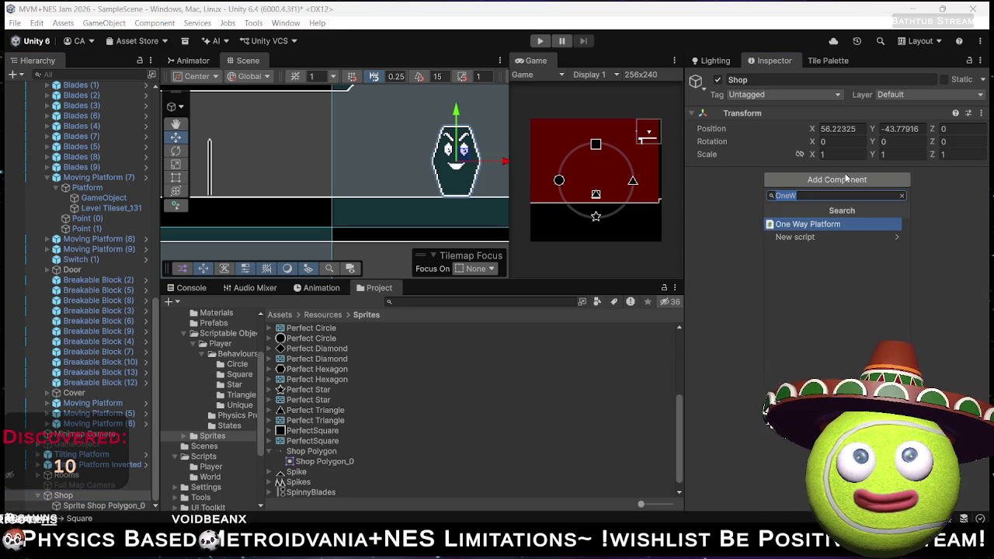
{"action": "type", "text": "box"}
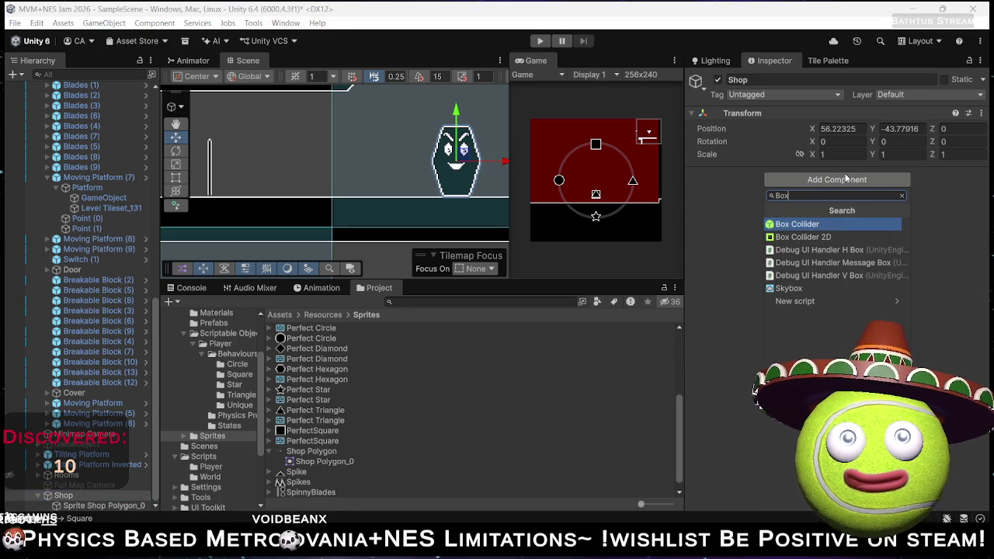
{"action": "key", "text": "Down"}
{"action": "key", "text": "Return"}
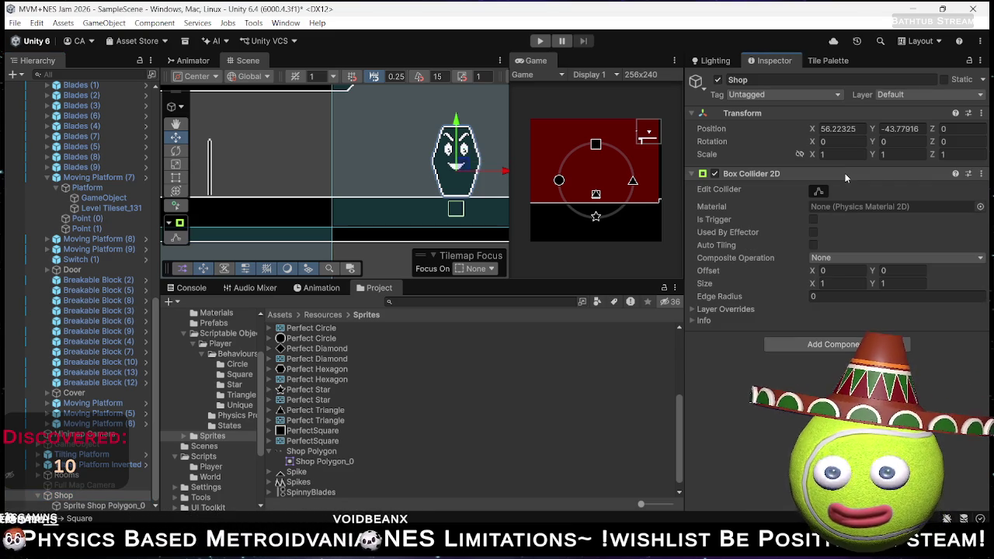
- Undo a collapsed collider resize; make it a 3 x 4.74 trigger, Offset Y 3.13
{"action": "left_click", "coordinate": [819, 191]}
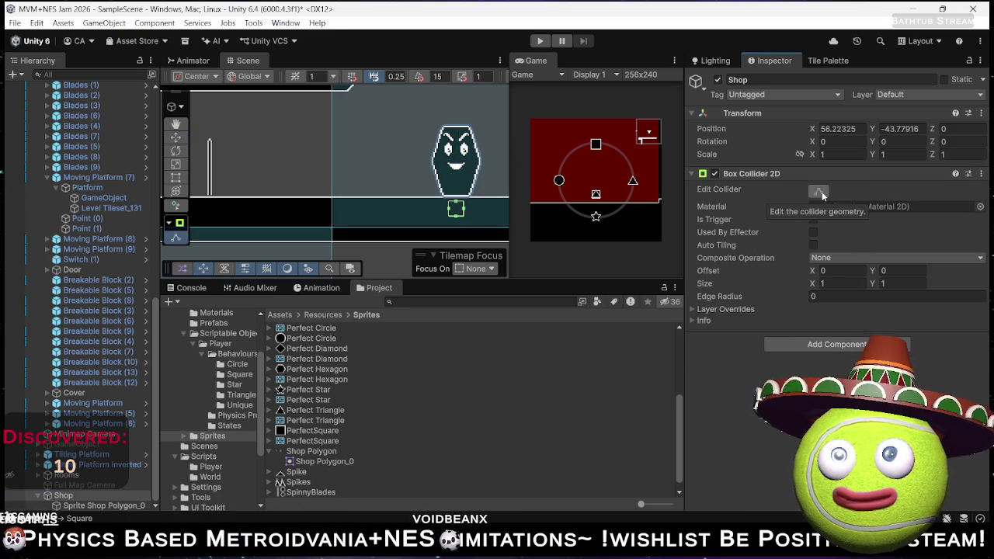
{"action": "left_click_drag", "start_coordinate": [457, 218], "coordinate": [459, 206]}
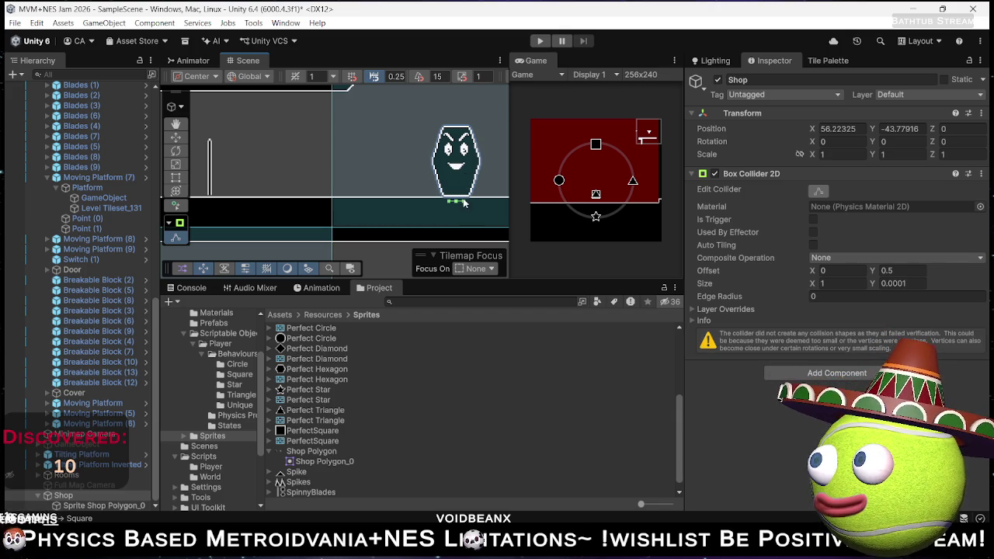
{"action": "key", "text": "ctrl+z"}
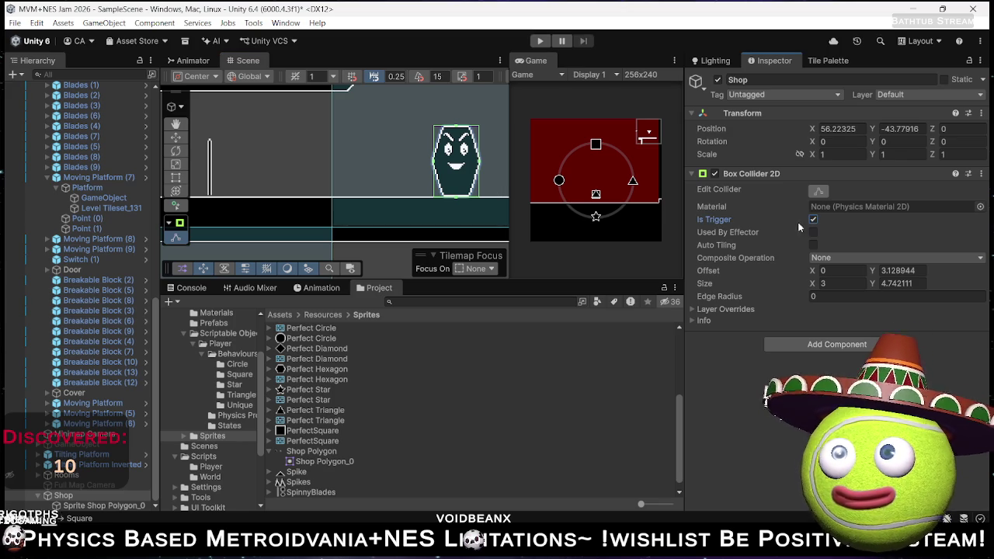
{"action": "scroll", "coordinate": [469, 166], "scroll_direction": "up", "scroll_amount": 1}
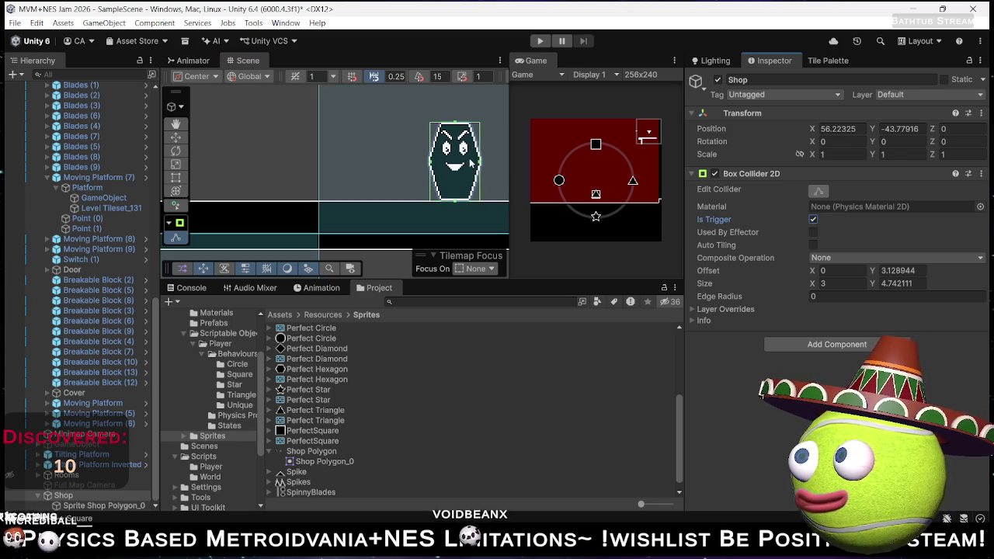
{"action": "scroll", "coordinate": [286, 167], "scroll_direction": "down", "scroll_amount": 5}
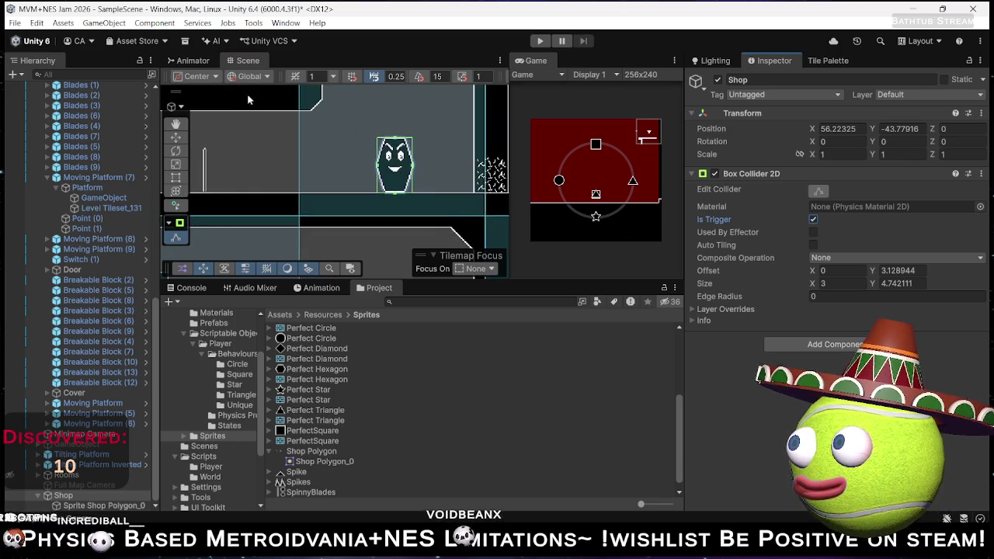
{"action": "scroll", "coordinate": [353, 197], "scroll_direction": "down", "scroll_amount": 3}
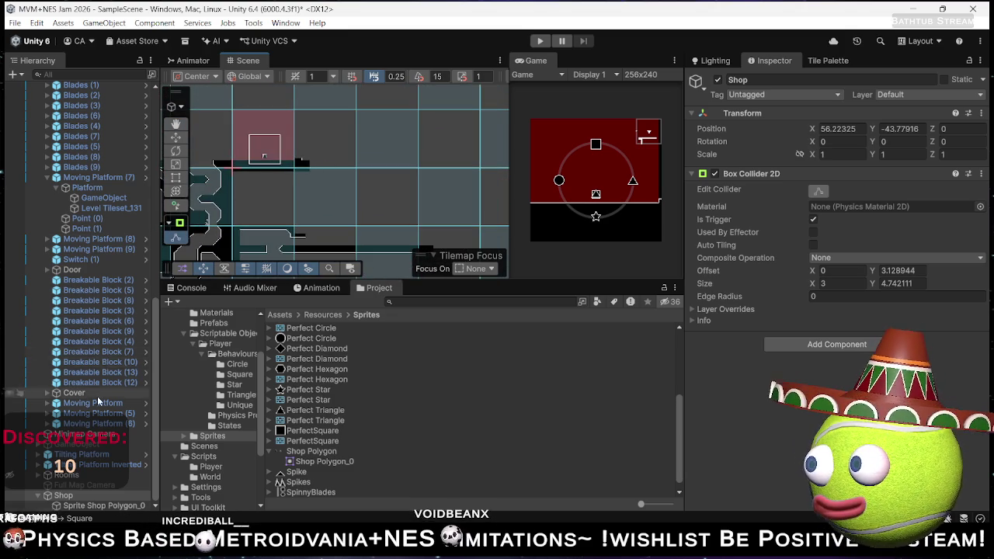
- Move the Player near the shop, to X 39.62, Y -38.25
{"action": "scroll", "coordinate": [97, 396], "scroll_direction": "up", "scroll_amount": 10}
{"action": "left_click", "coordinate": [110, 181]}
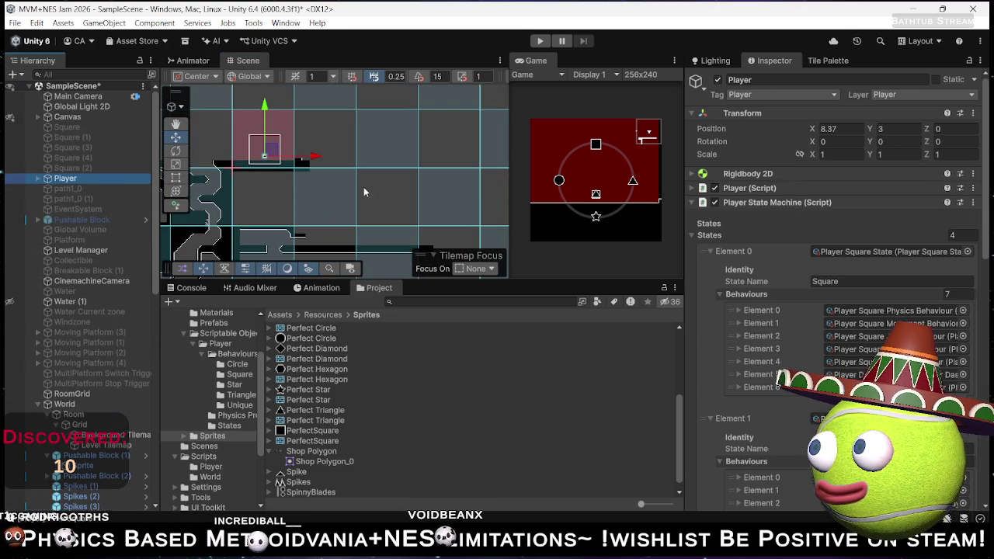
{"action": "mouse_move", "coordinate": [371, 173]}
{"action": "left_mouse_down"}
{"action": "mouse_move", "coordinate": [415, 111]}
{"action": "mouse_move", "coordinate": [320, 116]}
{"action": "mouse_move", "coordinate": [432, 201]}
{"action": "mouse_move", "coordinate": [409, 233]}
{"action": "left_mouse_up"}
{"action": "key", "text": "w"}
- Play-test the level to check the player reaches the shop, then stop
{"action": "left_click", "coordinate": [539, 40]}
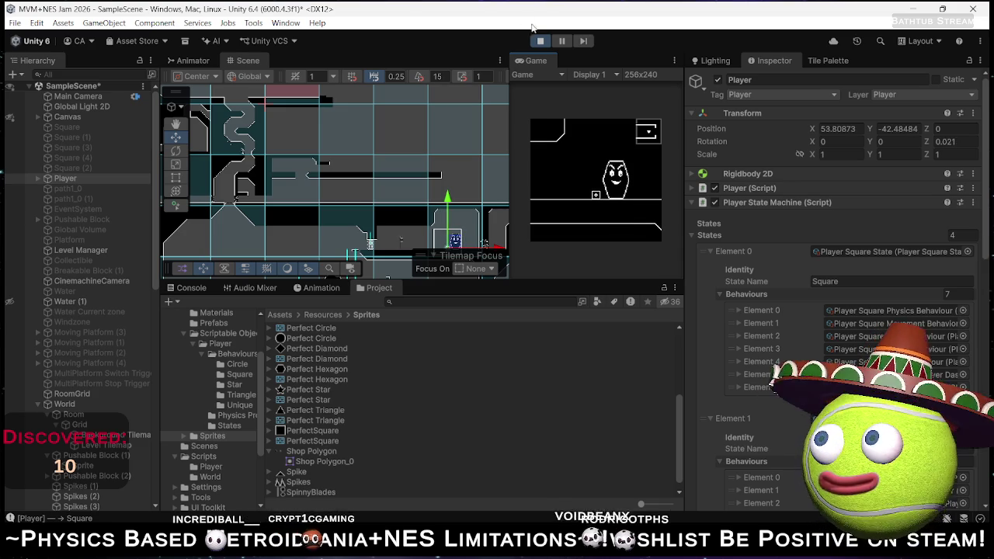
{"action": "left_click", "coordinate": [541, 41]}
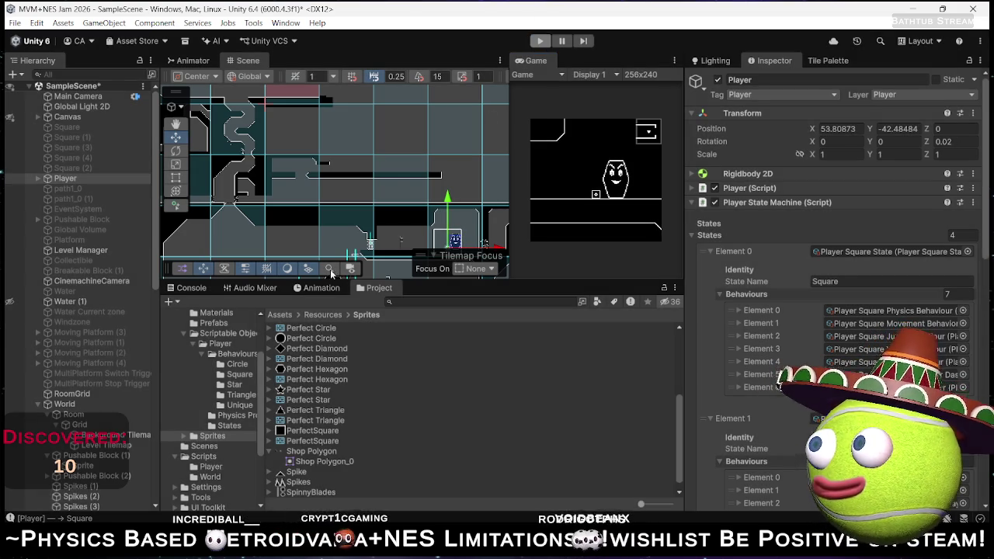
{"action": "scroll", "coordinate": [80, 423], "scroll_direction": "down", "scroll_amount": 10}
{"action": "left_click", "coordinate": [105, 506]}
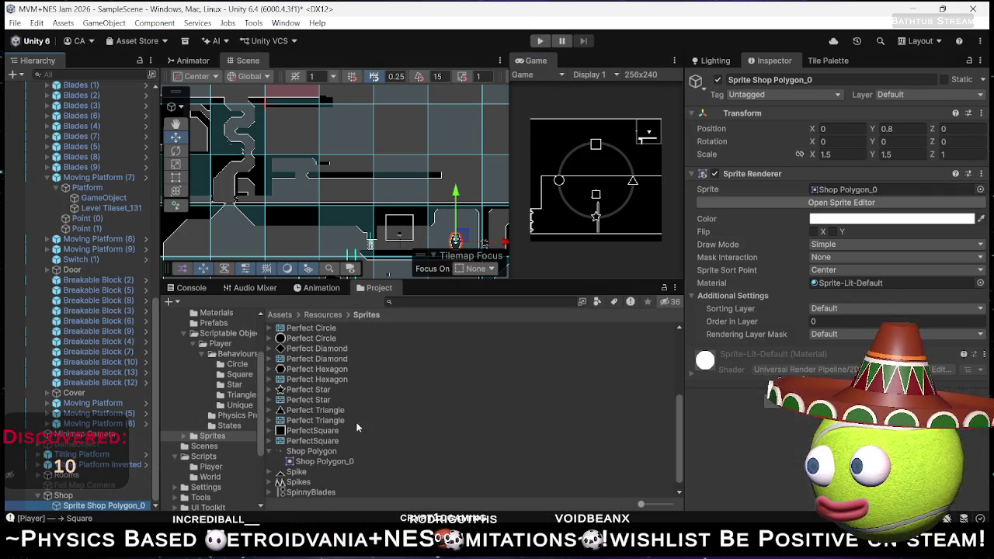
- Set the shop sprite's Order in Layer to -12, frame it, and start a play-test
{"action": "left_click", "coordinate": [795, 325]}
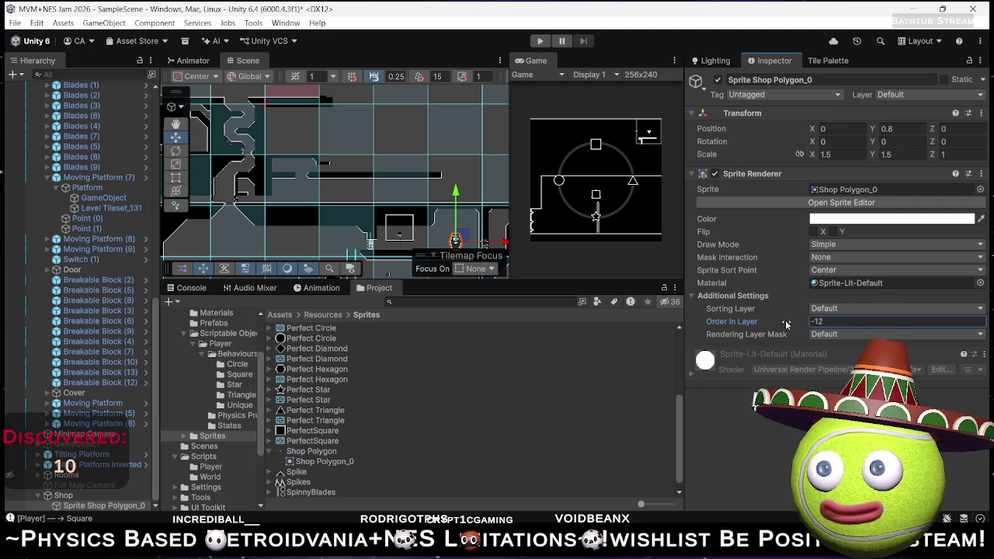
{"action": "key", "text": "f"}
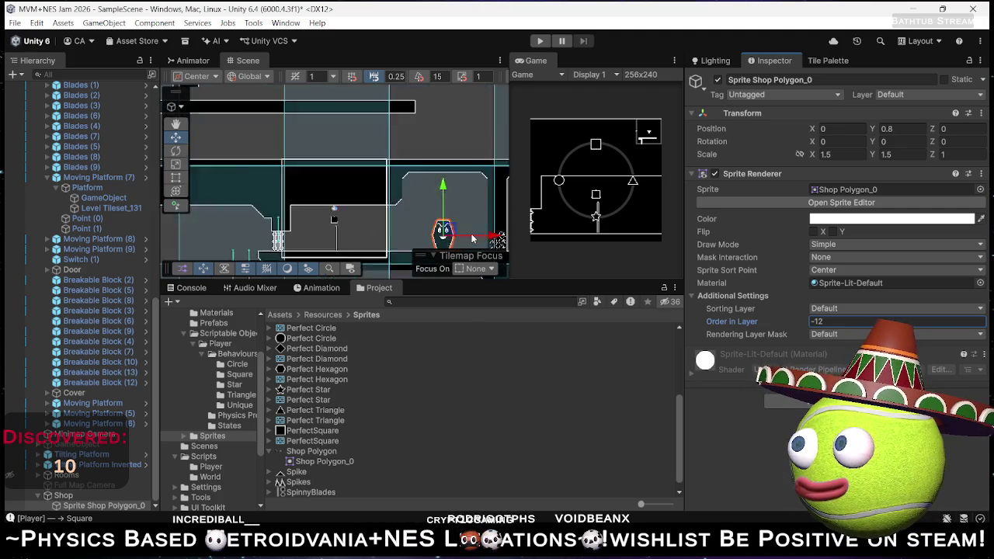
{"action": "left_click", "coordinate": [537, 41]}
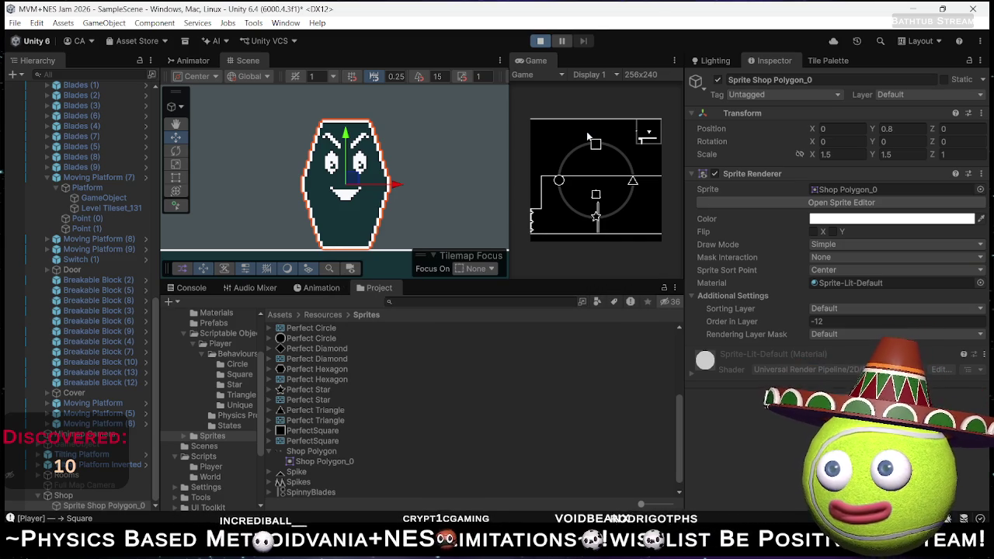
- Try the shop sprite with Flip X toggled during play, then exit play mode
{"action": "left_click", "coordinate": [813, 231]}
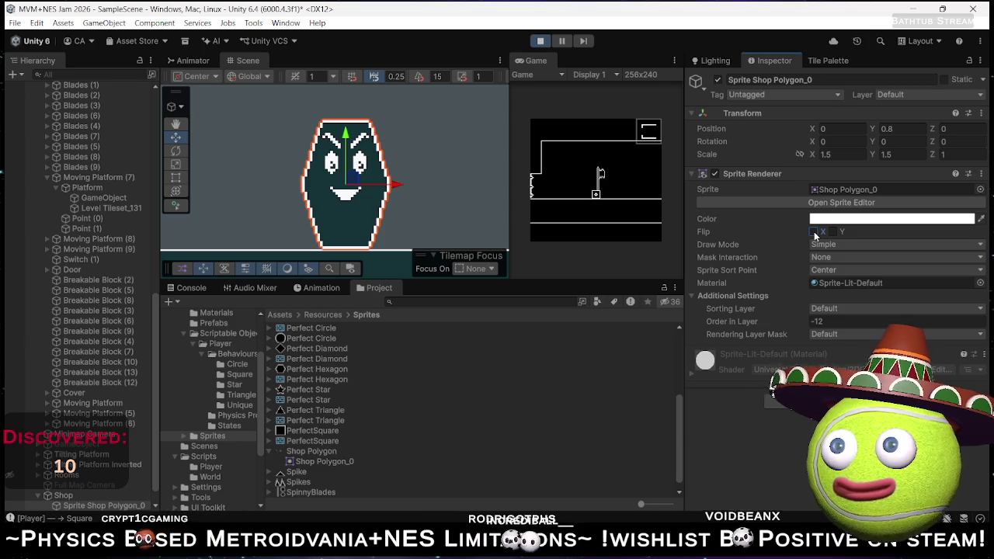
{"action": "left_click", "coordinate": [813, 231]}
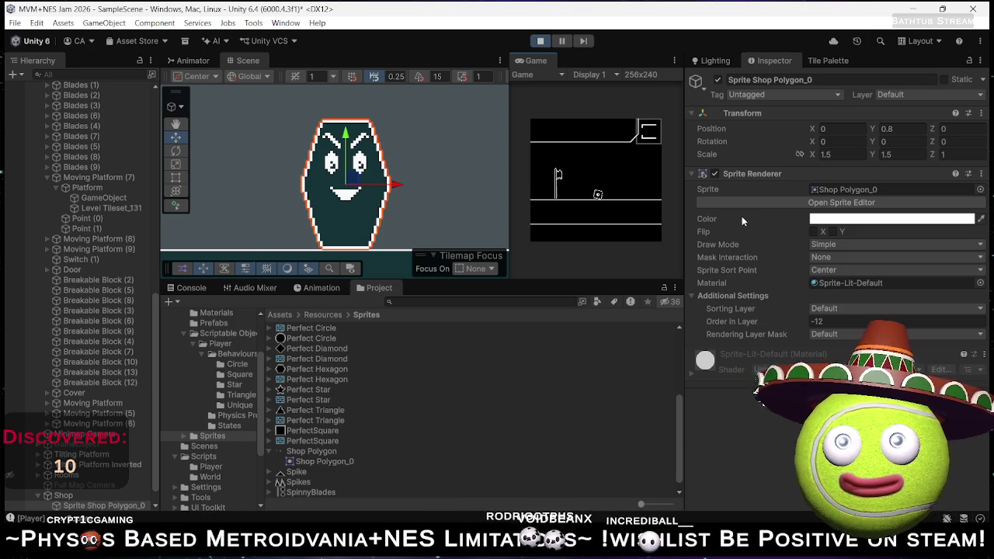
{"action": "left_click", "coordinate": [813, 233]}
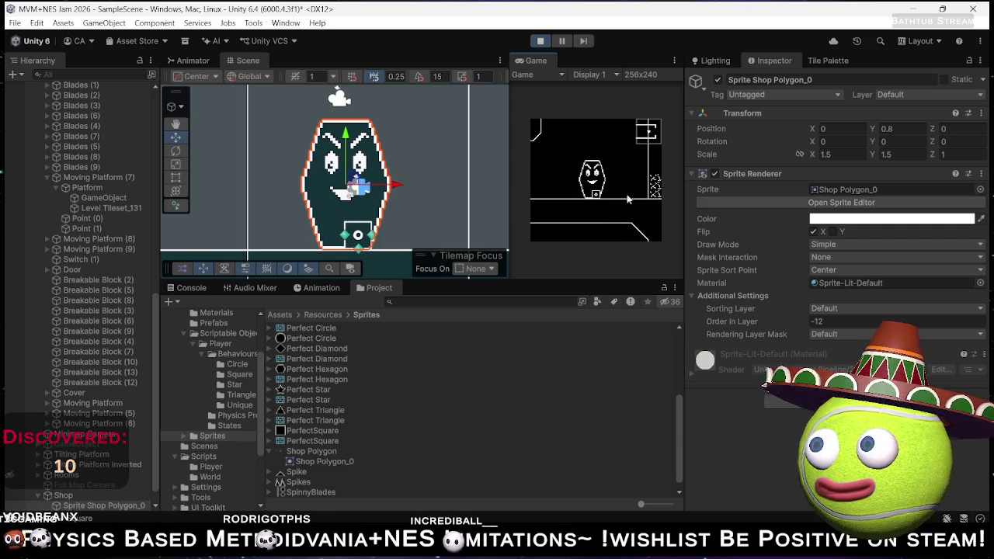
{"action": "left_click", "coordinate": [538, 41]}
{"action": "scroll", "coordinate": [469, 367], "scroll_direction": "down", "scroll_amount": 1}
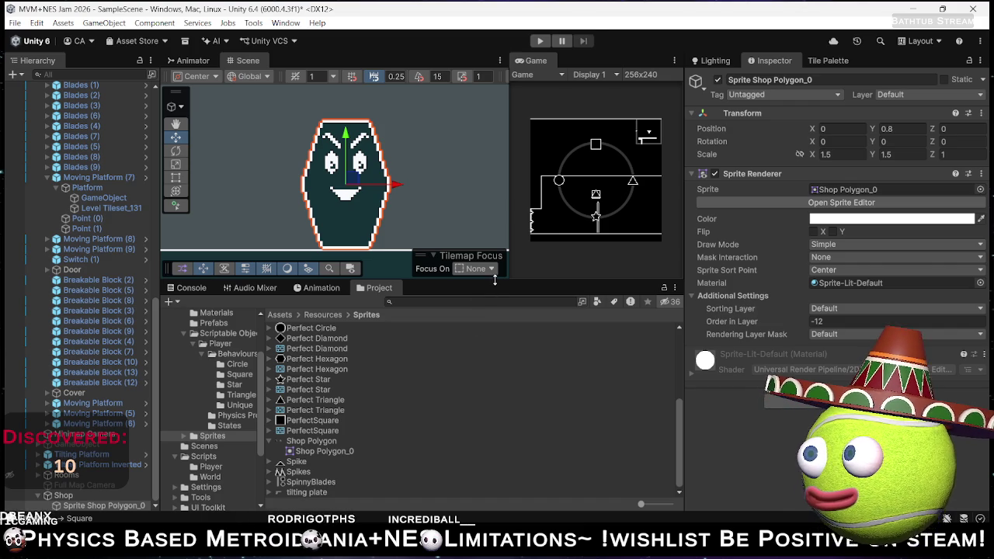
- Zoom out the Scene view and bring up Shop Polygon.ase in LibreSprite
{"action": "scroll", "coordinate": [383, 201], "scroll_direction": "down", "scroll_amount": 2}
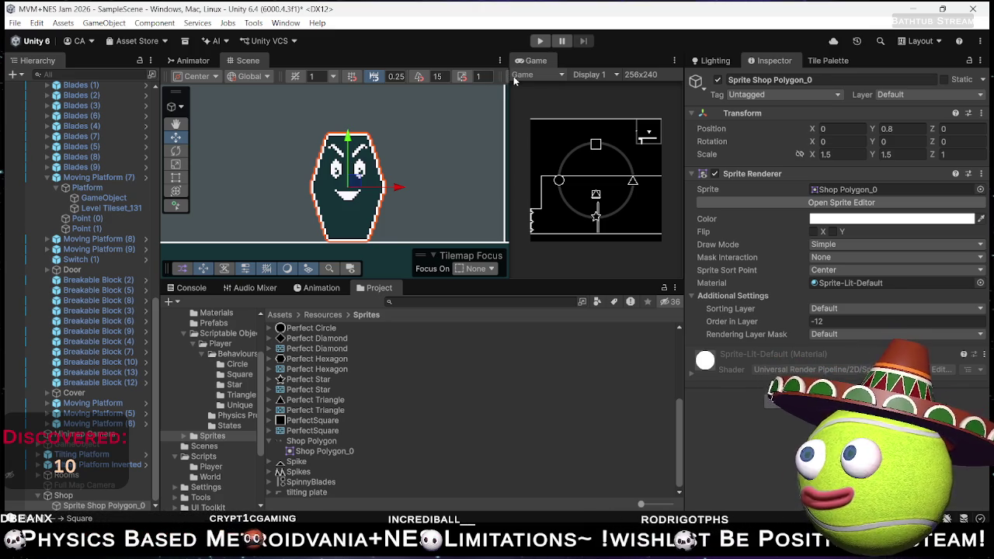
{"action": "scroll", "coordinate": [412, 210], "scroll_direction": "down", "scroll_amount": 2}
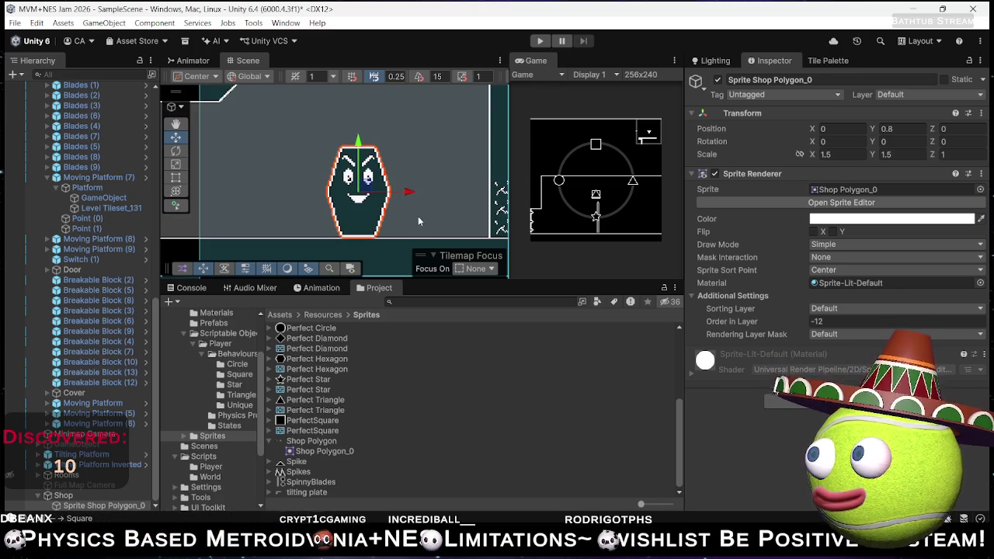
{"action": "mouse_move", "coordinate": [720, 550]}
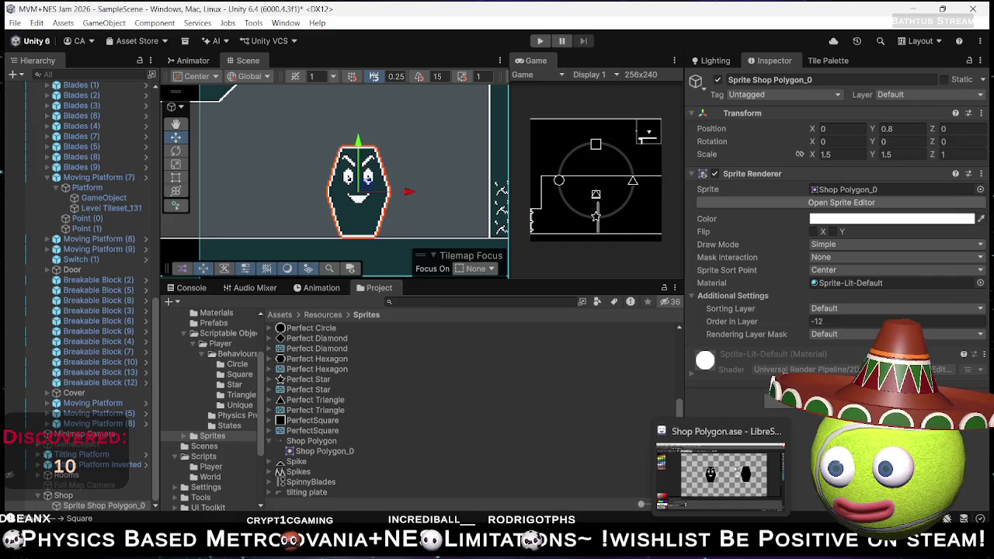
{"action": "left_click", "coordinate": [720, 469]}
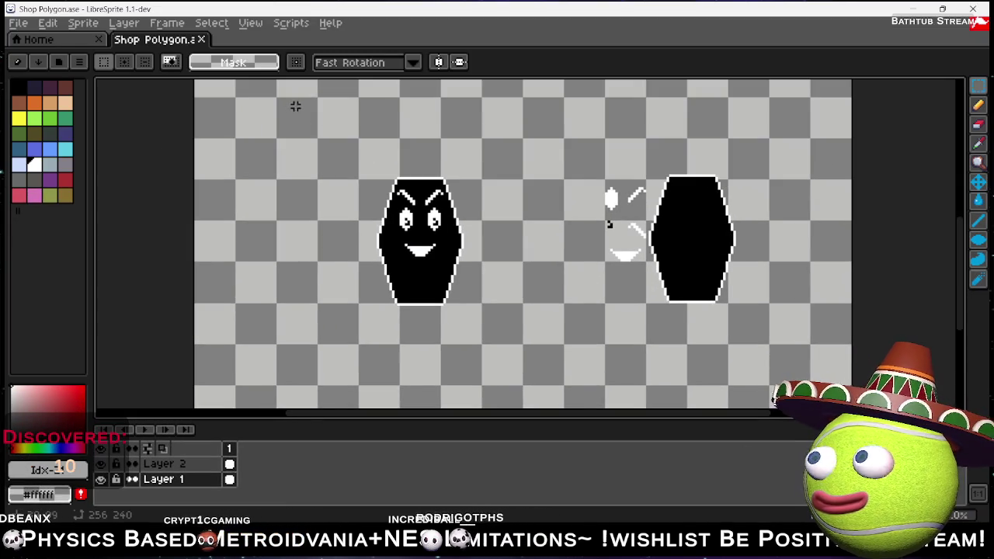
- Create a new blank 16×32 px sprite, Sprite-0002, from LibreSprite's Home page
{"action": "left_click", "coordinate": [38, 39]}
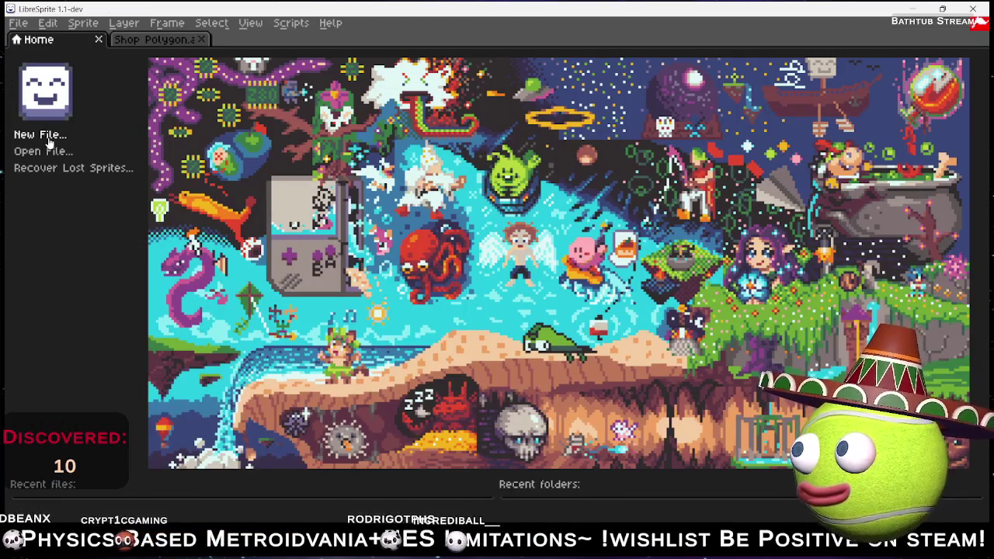
{"action": "left_click", "coordinate": [47, 134]}
{"action": "type", "text": "8"}
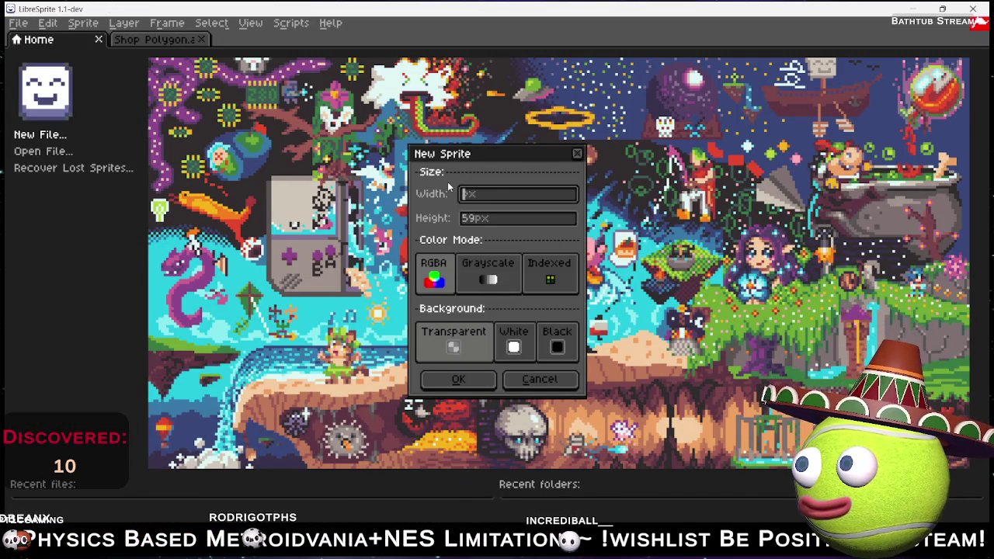
{"action": "type", "text": "16"}
{"action": "key", "text": "Tab"}
{"action": "type", "text": "16"}
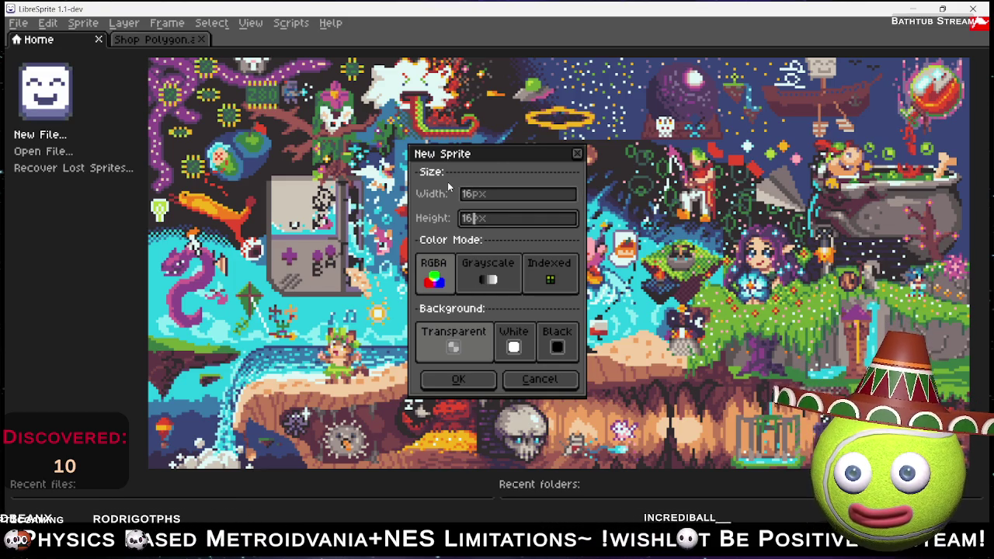
{"action": "left_click", "coordinate": [472, 195]}
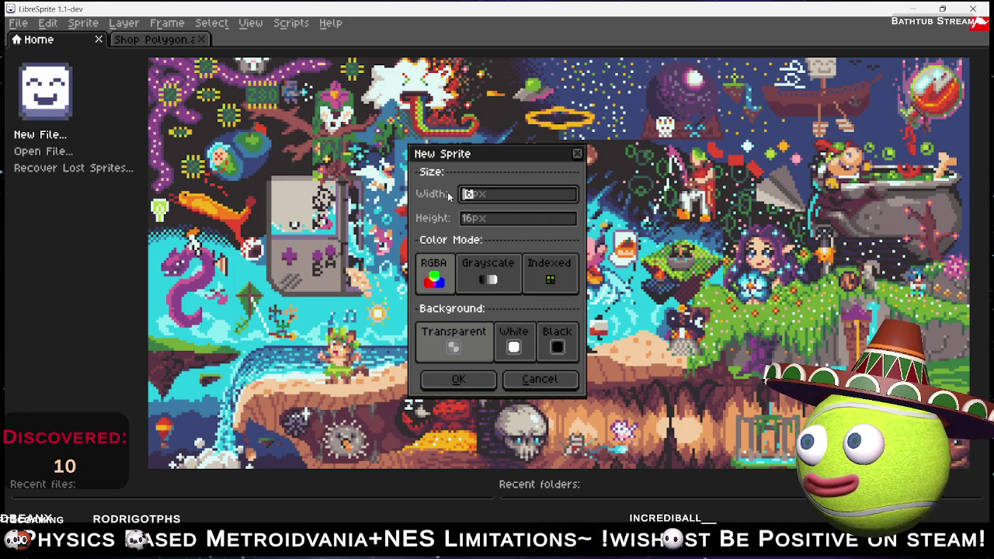
{"action": "left_click", "coordinate": [473, 221]}
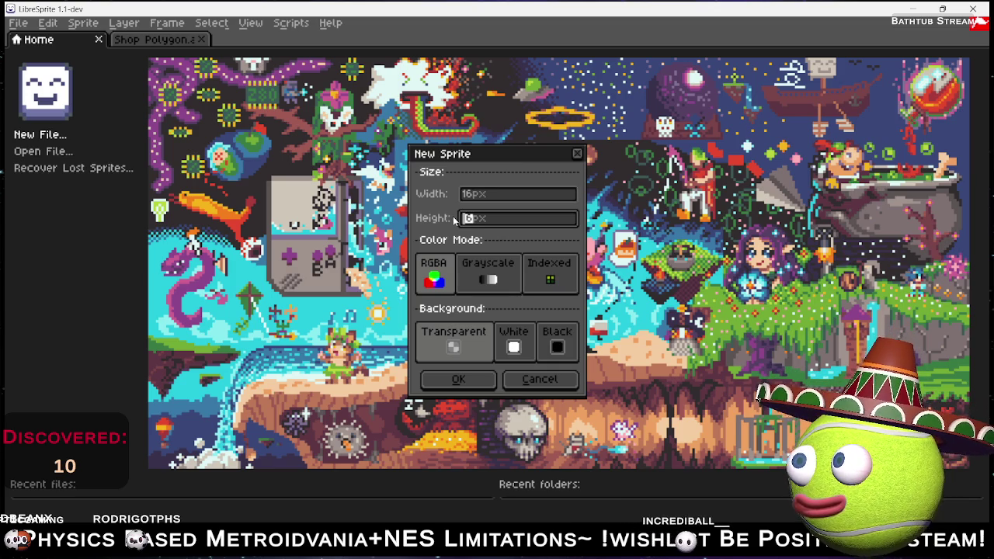
{"action": "type", "text": "32"}
{"action": "key", "text": "Return"}
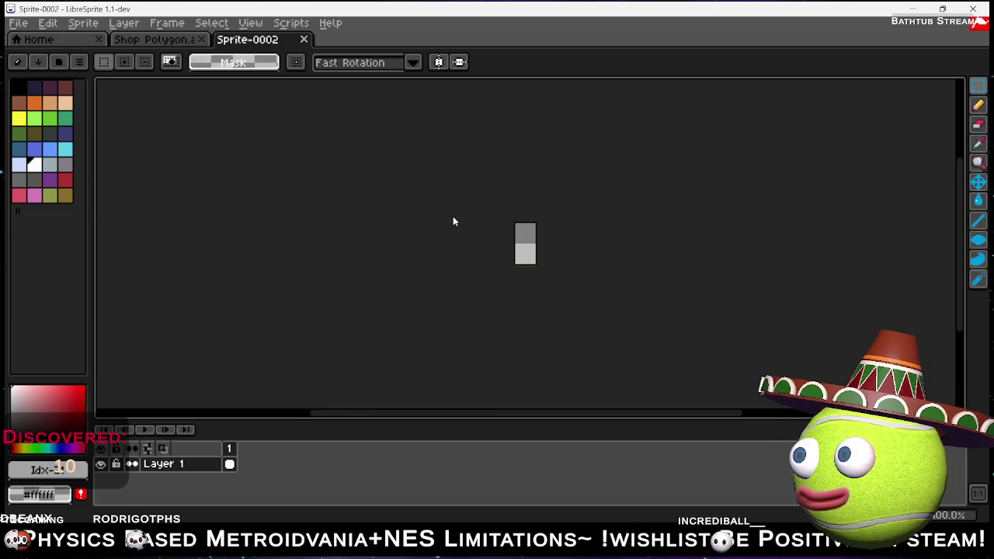
- Zoom in and use the Ellipse tool to draw a large white oval rim with a tall narrow oval inside
{"action": "scroll", "coordinate": [430, 249], "scroll_direction": "up", "scroll_amount": 3}
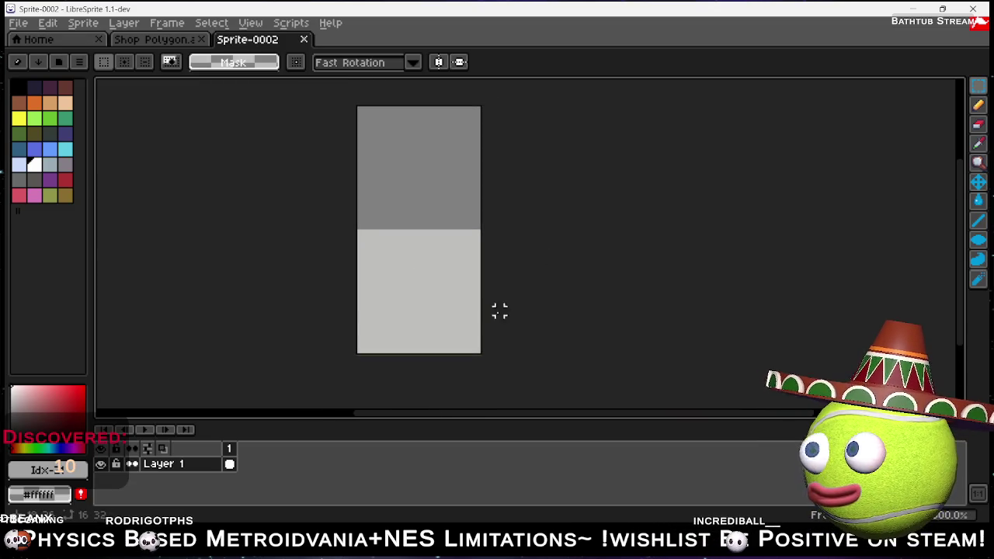
{"action": "left_click", "coordinate": [977, 221]}
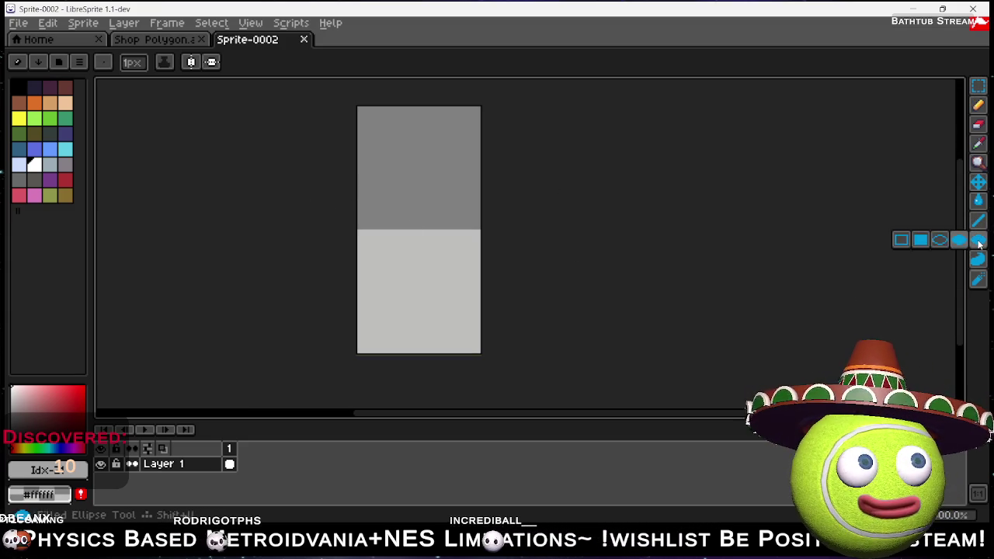
{"action": "mouse_move", "coordinate": [977, 239]}
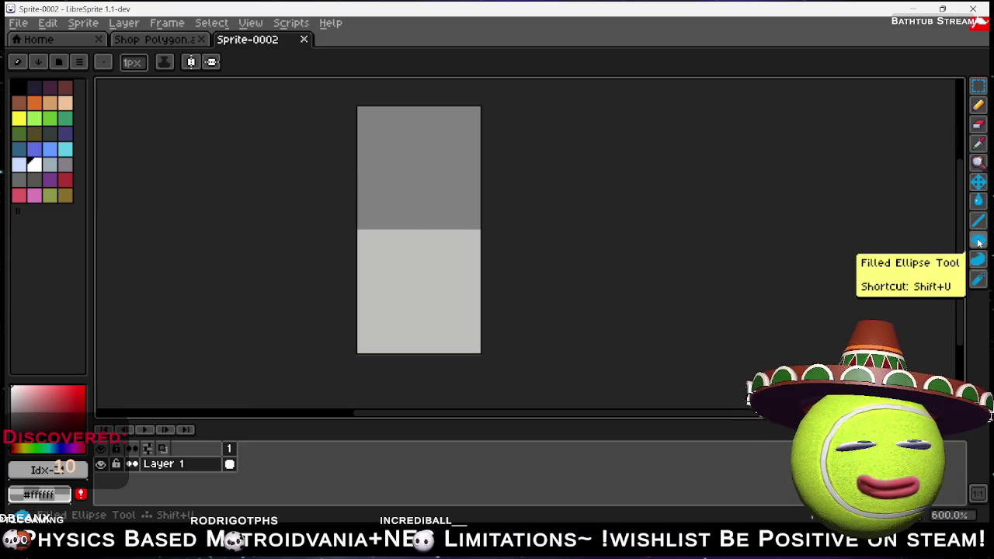
{"action": "left_click", "coordinate": [937, 242]}
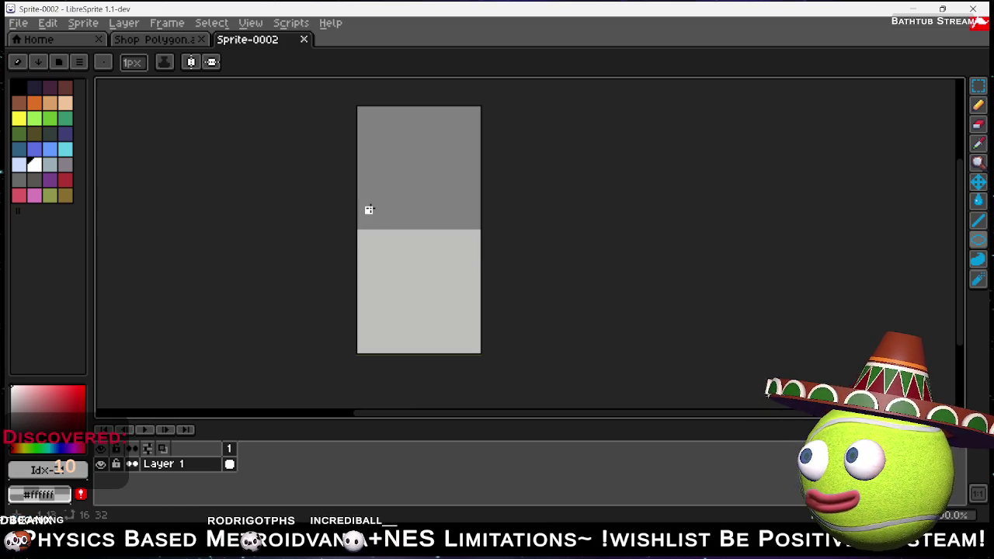
{"action": "mouse_move", "coordinate": [369, 193]}
{"action": "left_mouse_down"}
{"action": "mouse_move", "coordinate": [464, 323]}
{"action": "mouse_move", "coordinate": [467, 343]}
{"action": "left_mouse_up"}
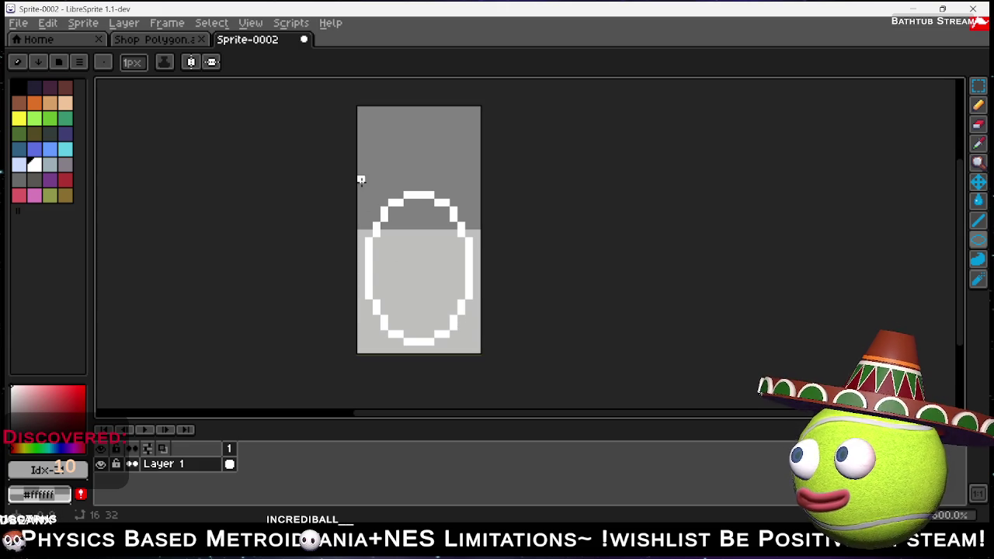
{"action": "mouse_move", "coordinate": [408, 243]}
{"action": "left_mouse_down"}
{"action": "mouse_move", "coordinate": [488, 355]}
{"action": "mouse_move", "coordinate": [476, 351]}
{"action": "left_mouse_up"}
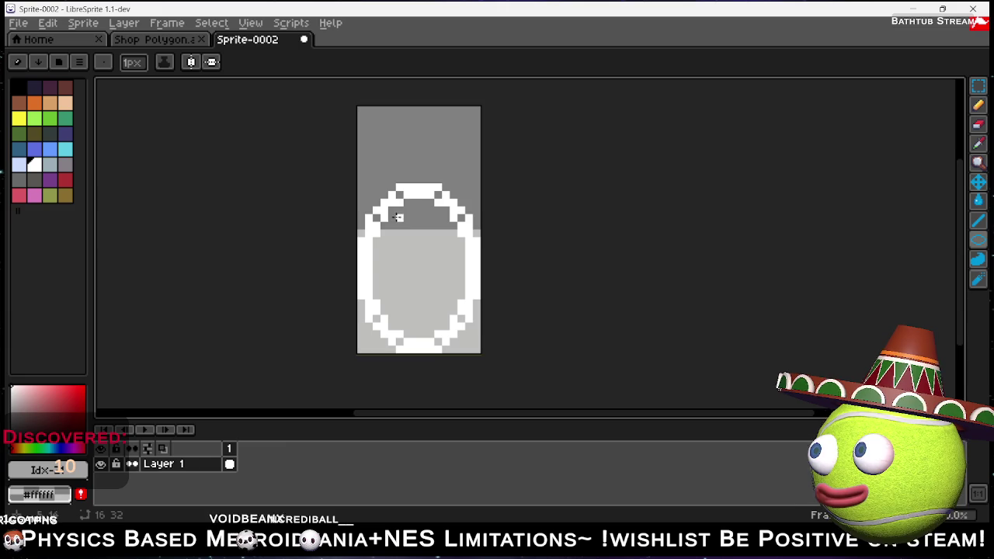
{"action": "mouse_move", "coordinate": [410, 239]}
{"action": "left_mouse_down"}
{"action": "mouse_move", "coordinate": [435, 289]}
{"action": "mouse_move", "coordinate": [437, 323]}
{"action": "left_mouse_up"}
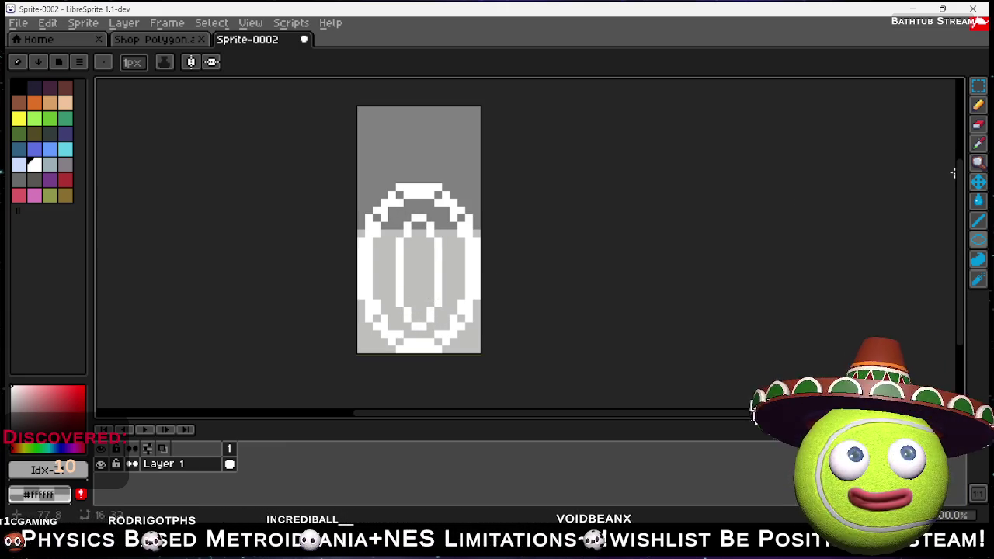
{"action": "key", "text": "alt+Tab"}
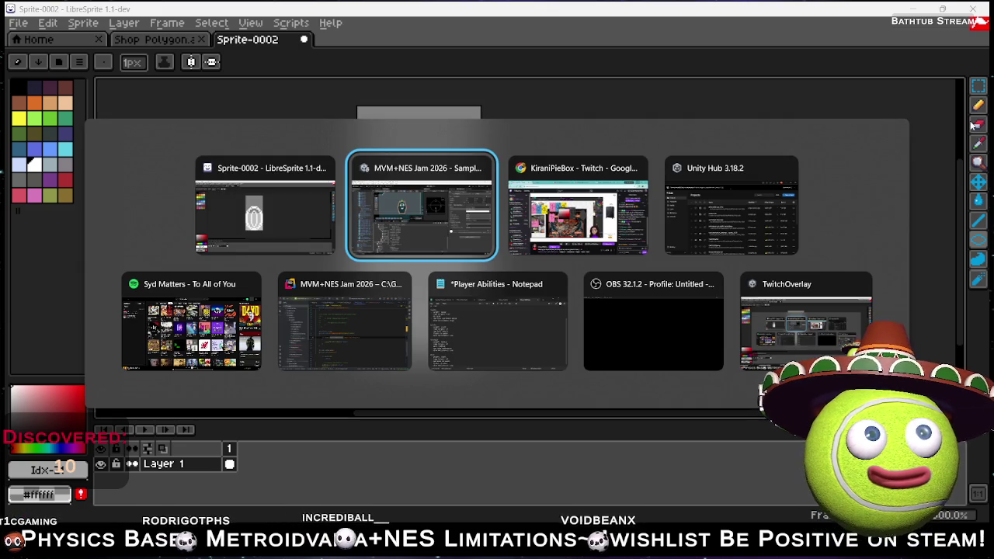
- Play the 100 Greatest Rock Songs playlist in Spotify, then minimize Chrome to get back to the sprite
{"action": "key", "text": "alt+Tab"}
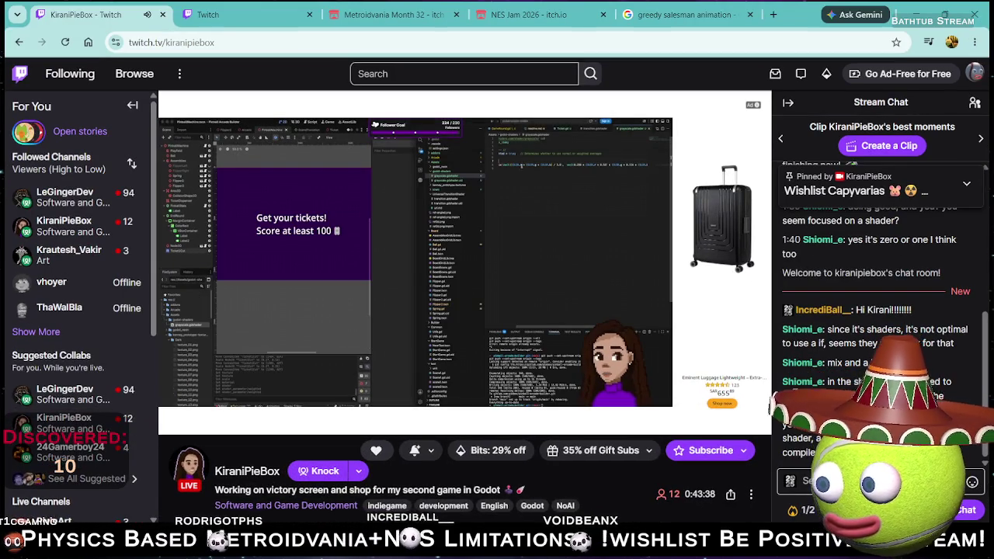
{"action": "key", "text": "alt+Tab"}
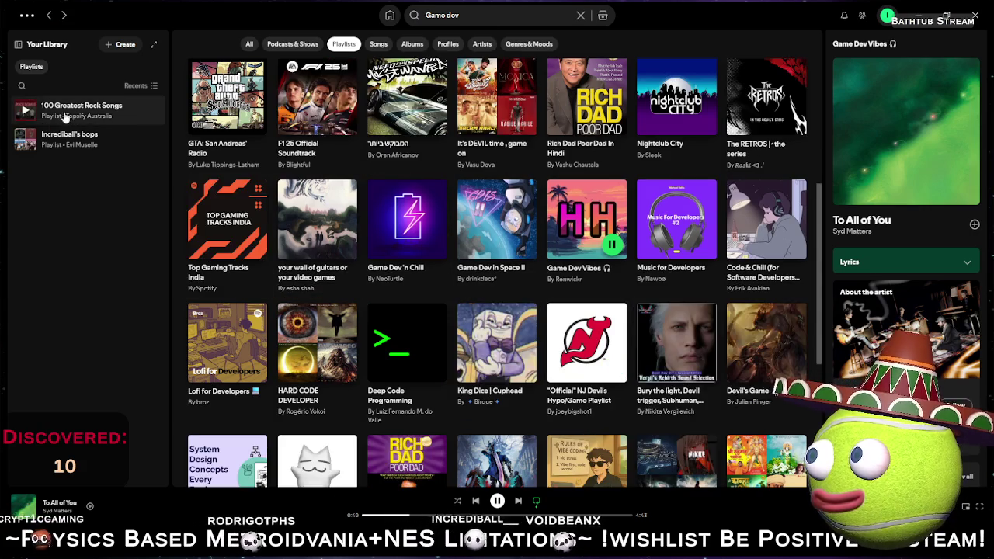
{"action": "left_click", "coordinate": [25, 113]}
{"action": "left_click", "coordinate": [25, 113]}
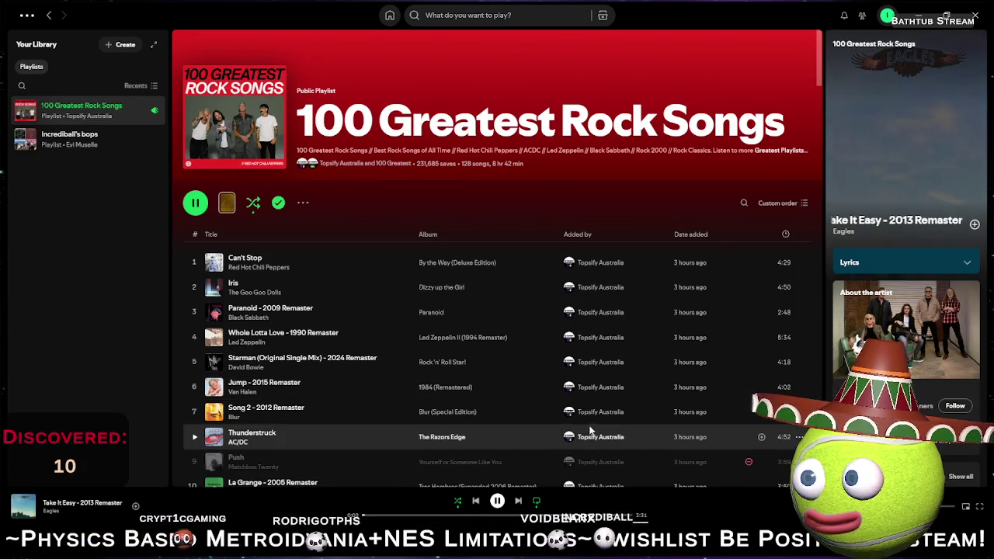
{"action": "key", "text": "alt+Tab"}
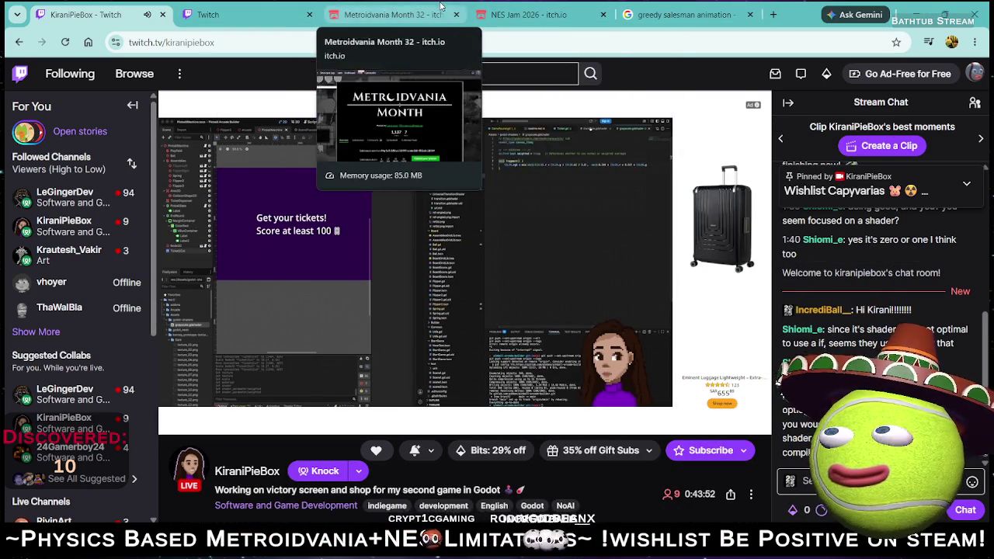
{"action": "left_click", "coordinate": [916, 14]}
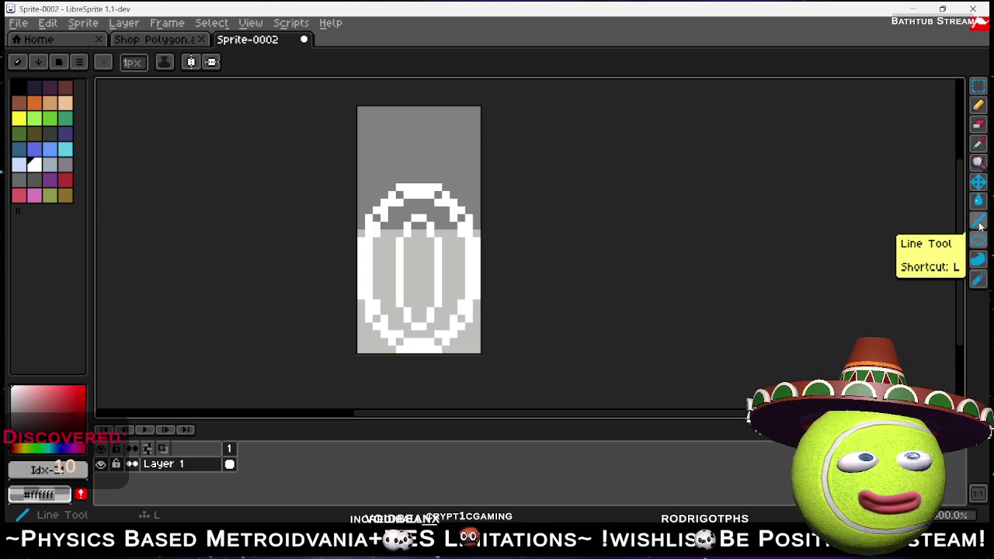
- Fill the grey areas around and inside the inner ring with black using the Paint Bucket
{"action": "right_click", "coordinate": [15, 85]}
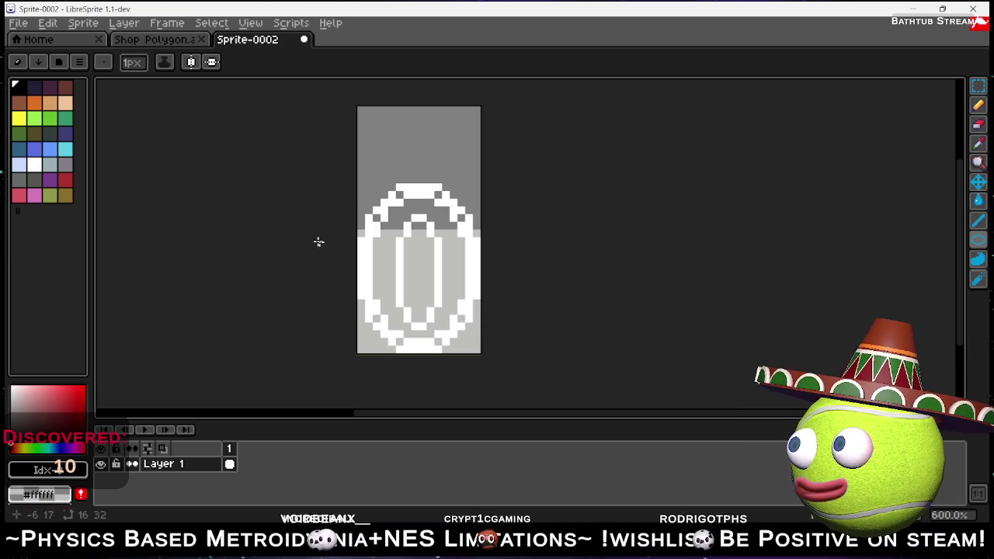
{"action": "key", "text": "g"}
{"action": "right_click", "coordinate": [381, 262]}
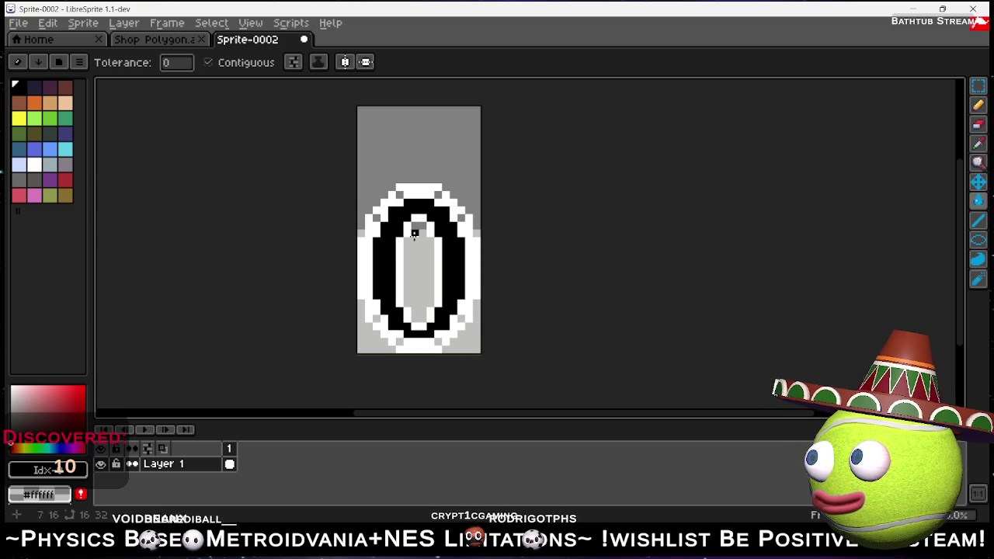
{"action": "right_click", "coordinate": [415, 249]}
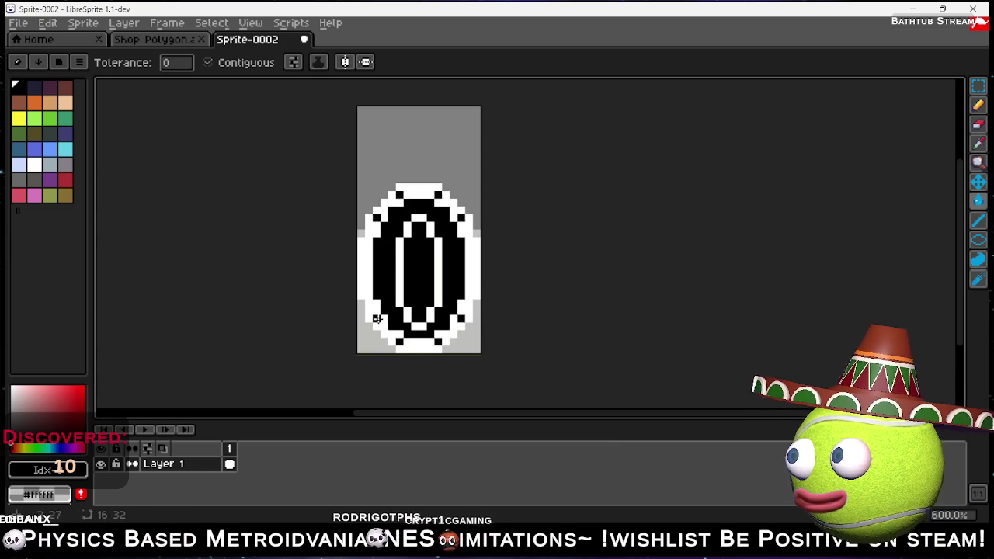
{"action": "scroll", "coordinate": [497, 254], "scroll_direction": "down", "scroll_amount": 4}
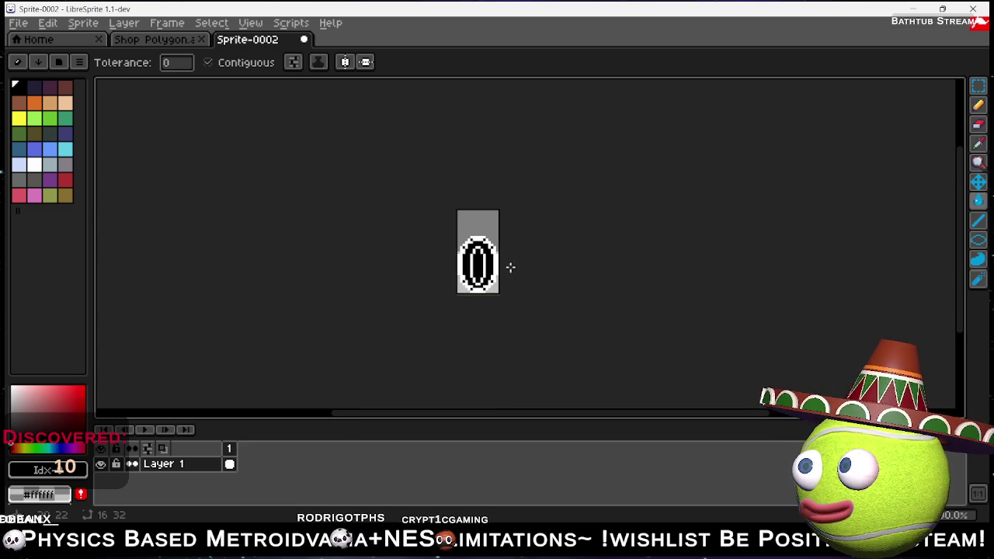
{"action": "scroll", "coordinate": [510, 269], "scroll_direction": "up", "scroll_amount": 3}
{"action": "scroll", "coordinate": [459, 253], "scroll_direction": "up", "scroll_amount": 2}
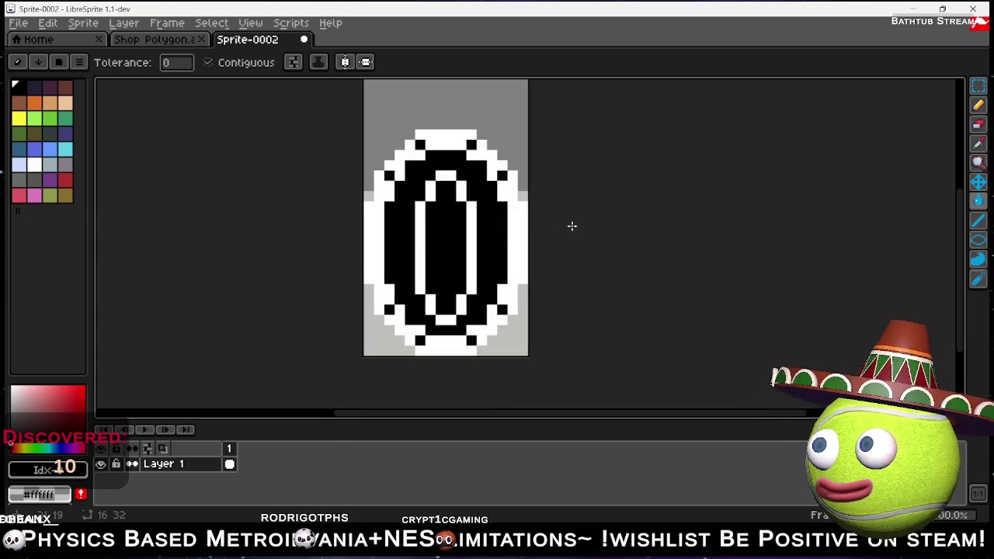
- Switch to the Pencil in white to draw the notched stripe inside the token's inner oval
{"action": "key", "text": "b"}
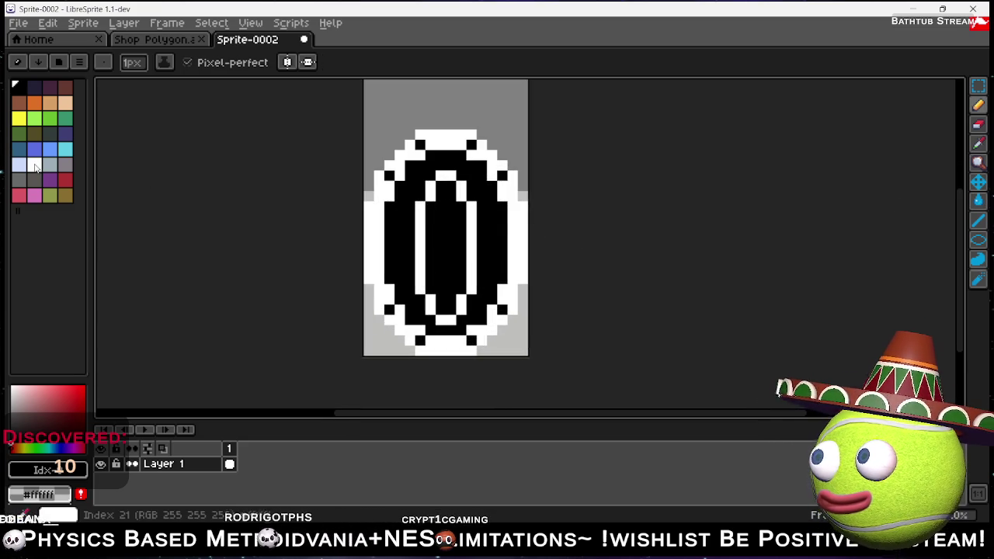
{"action": "left_click", "coordinate": [35, 165]}
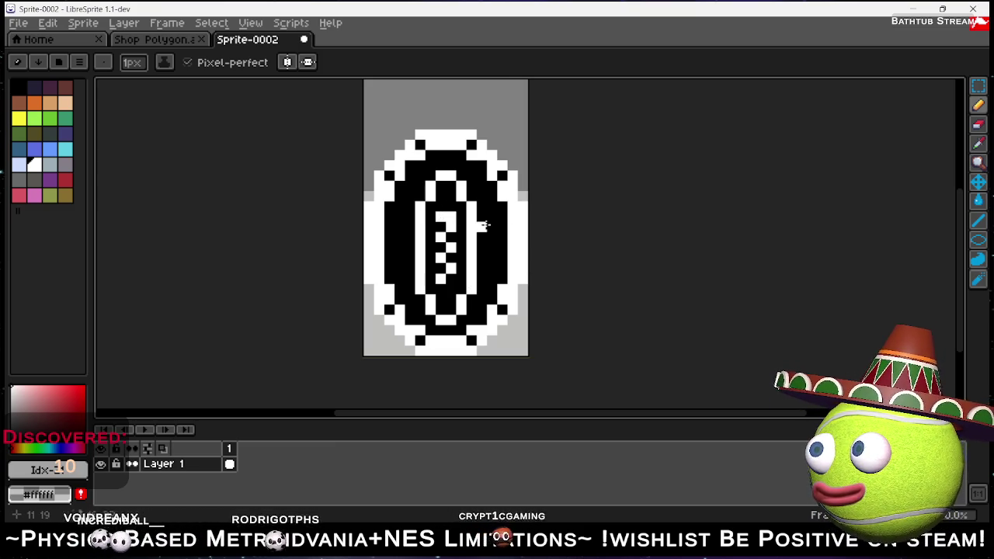
{"action": "scroll", "coordinate": [483, 225], "scroll_direction": "down", "scroll_amount": 1}
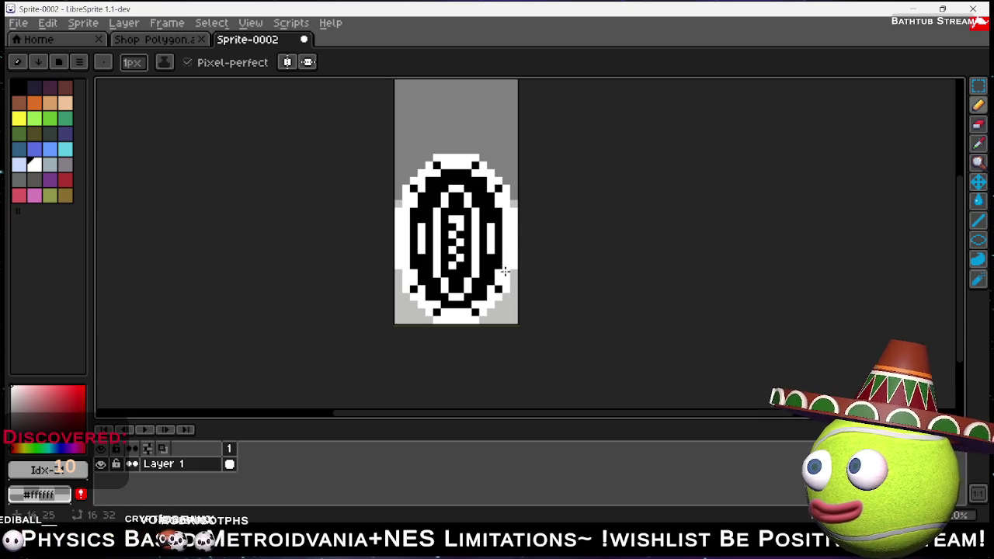
{"action": "left_click", "coordinate": [166, 24]}
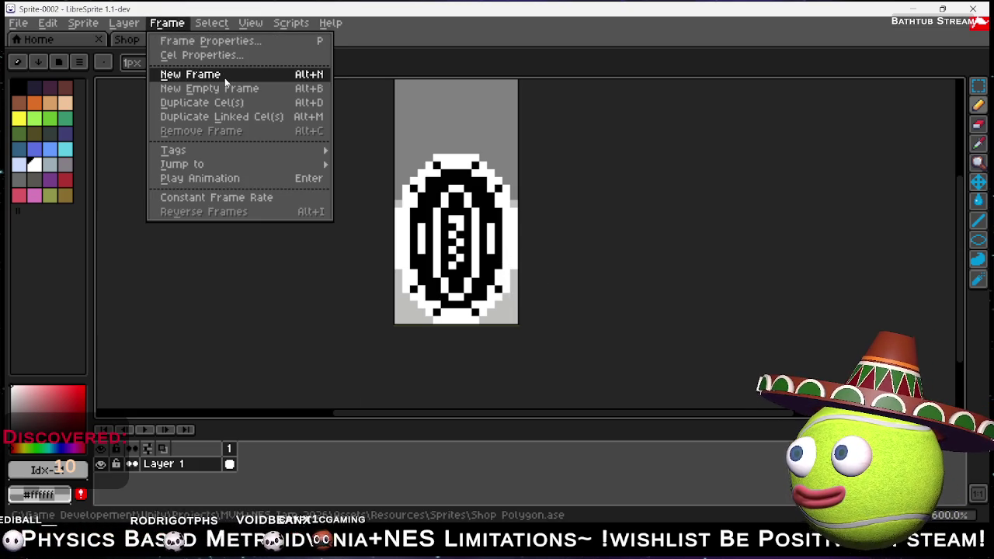
- Add a second frame copying the token and select the whole coin
{"action": "left_click", "coordinate": [225, 75]}
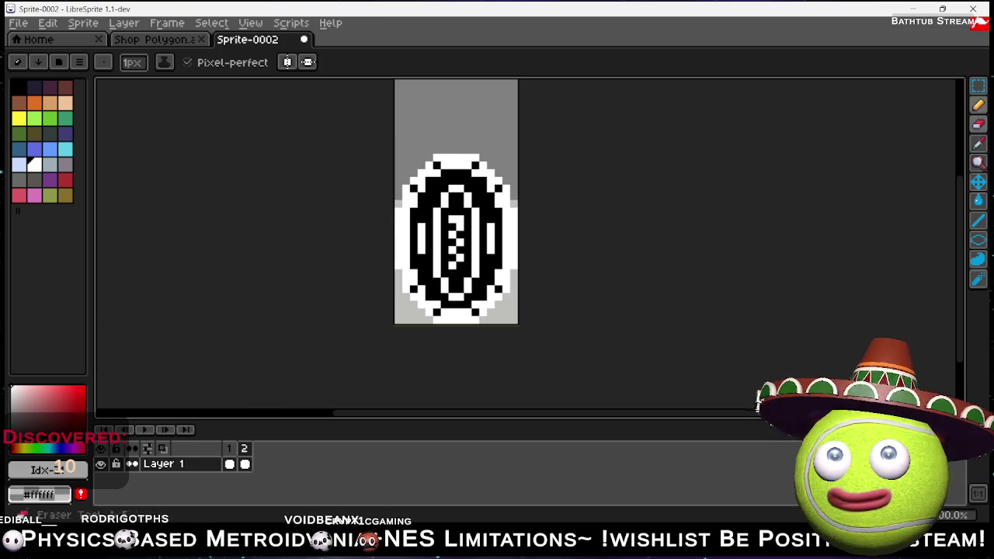
{"action": "key", "text": "m"}
{"action": "left_click_drag", "start_coordinate": [391, 120], "coordinate": [520, 327]}
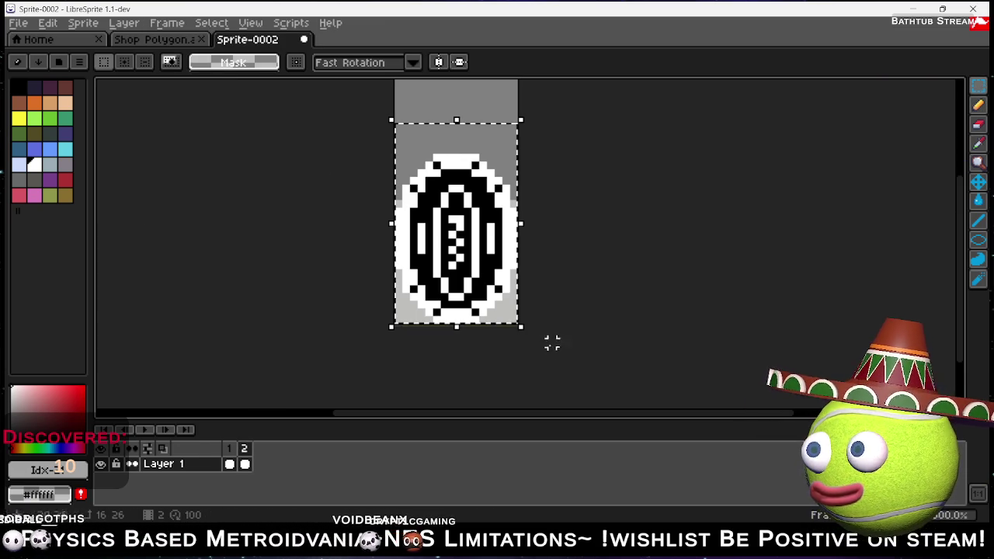
- Squeeze the coin to about 69% width, centre it on the canvas and commit
{"action": "left_click_drag", "start_coordinate": [521, 225], "coordinate": [514, 224]}
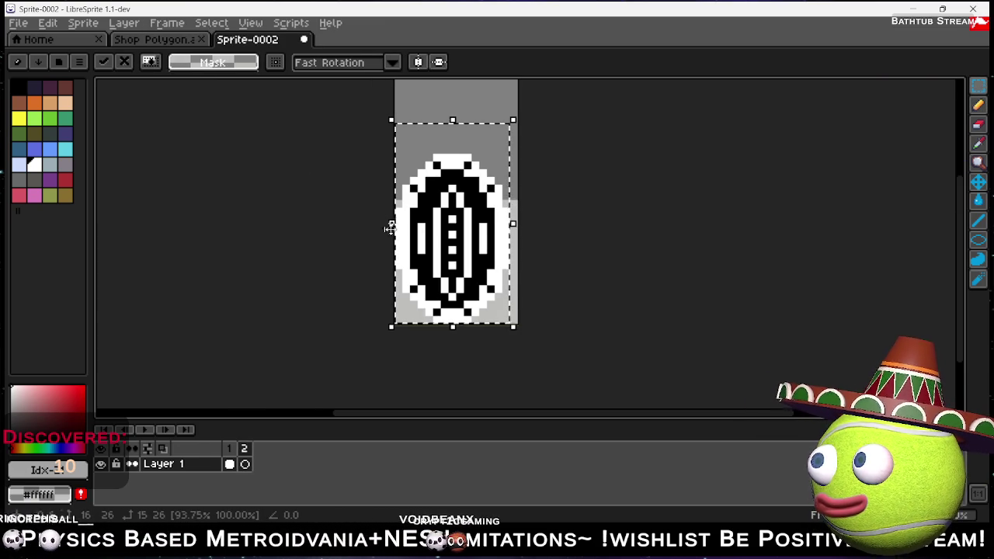
{"action": "left_click_drag", "start_coordinate": [389, 226], "coordinate": [395, 225]}
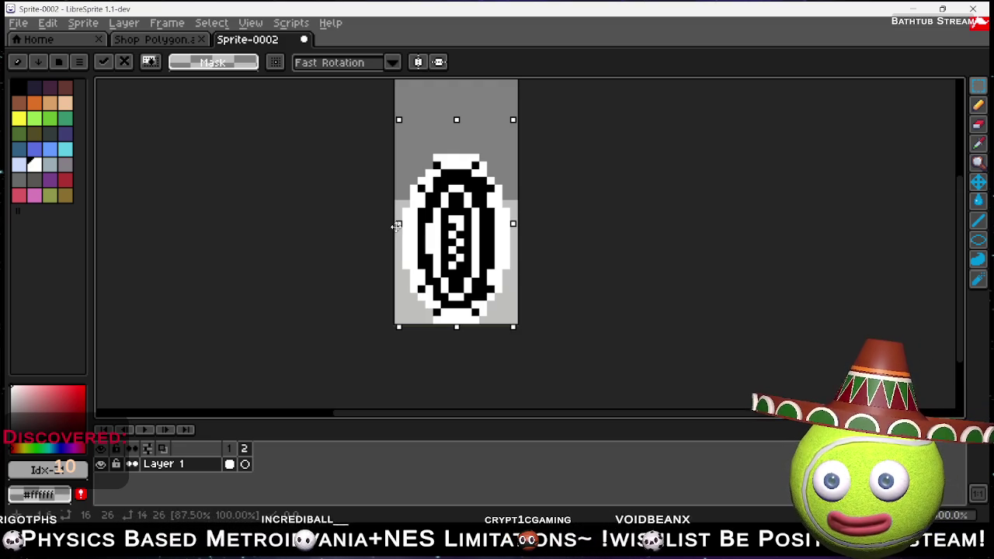
{"action": "mouse_move", "coordinate": [395, 226]}
{"action": "left_mouse_down"}
{"action": "mouse_move", "coordinate": [405, 226]}
{"action": "mouse_move", "coordinate": [390, 225]}
{"action": "left_mouse_up"}
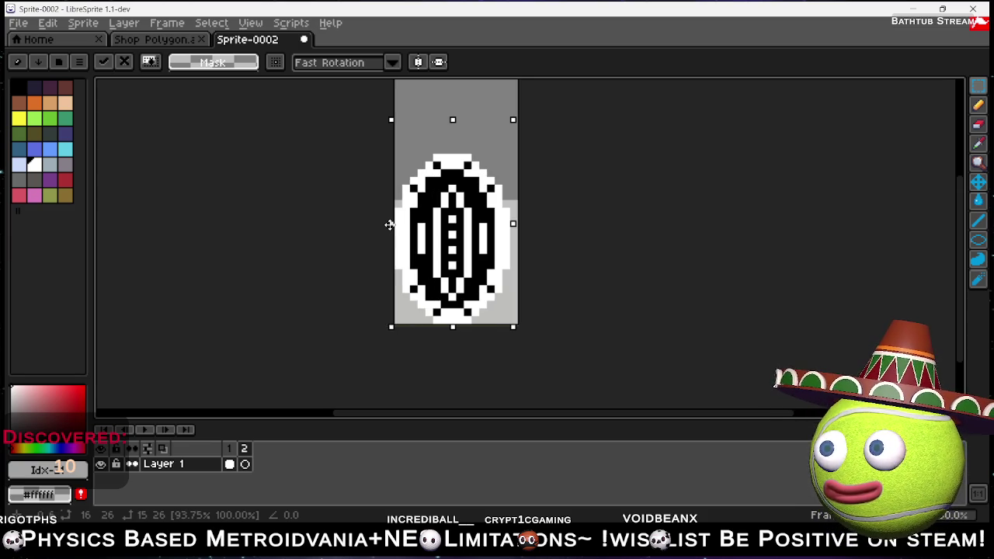
{"action": "left_click_drag", "start_coordinate": [390, 225], "coordinate": [420, 225]}
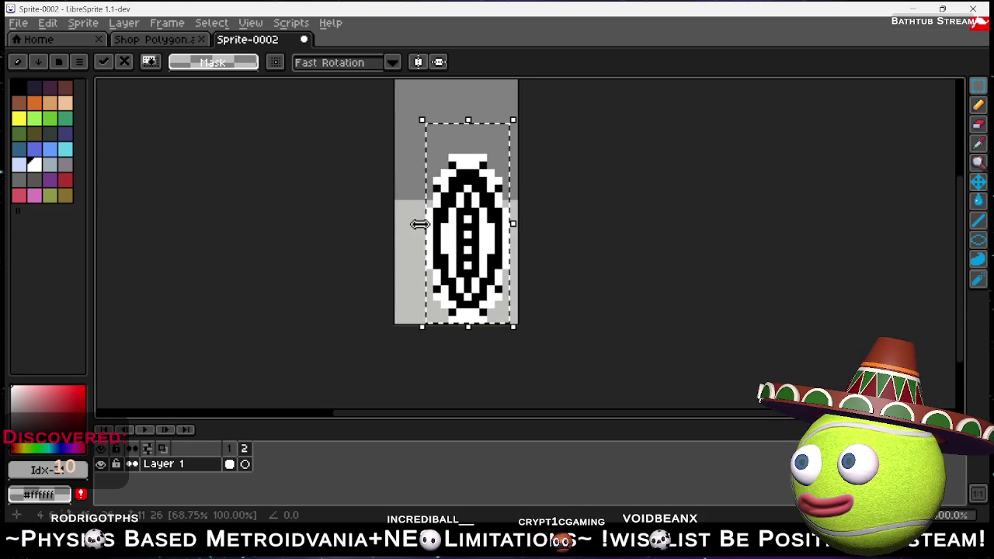
{"action": "left_click_drag", "start_coordinate": [485, 226], "coordinate": [465, 226]}
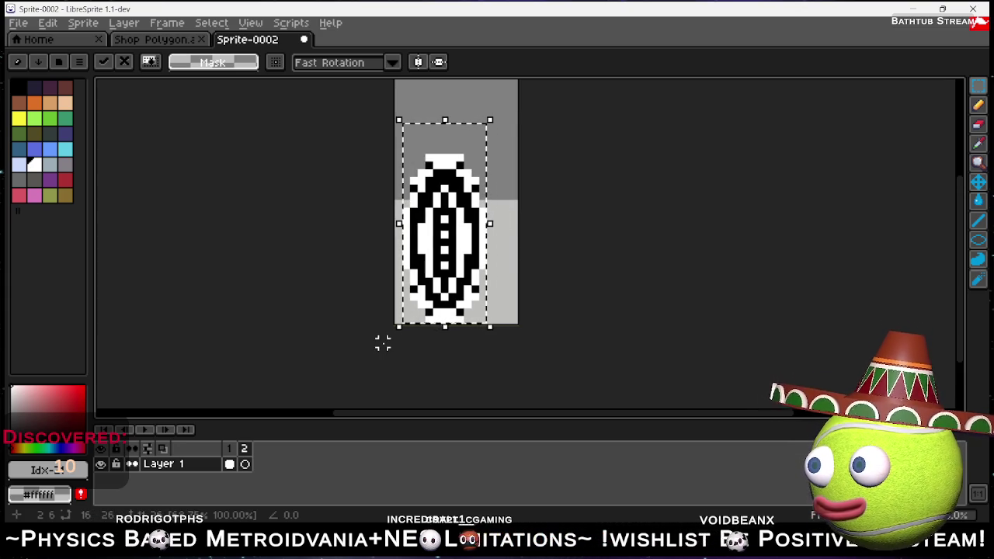
{"action": "key", "text": "Return"}
{"action": "key", "text": "Return"}
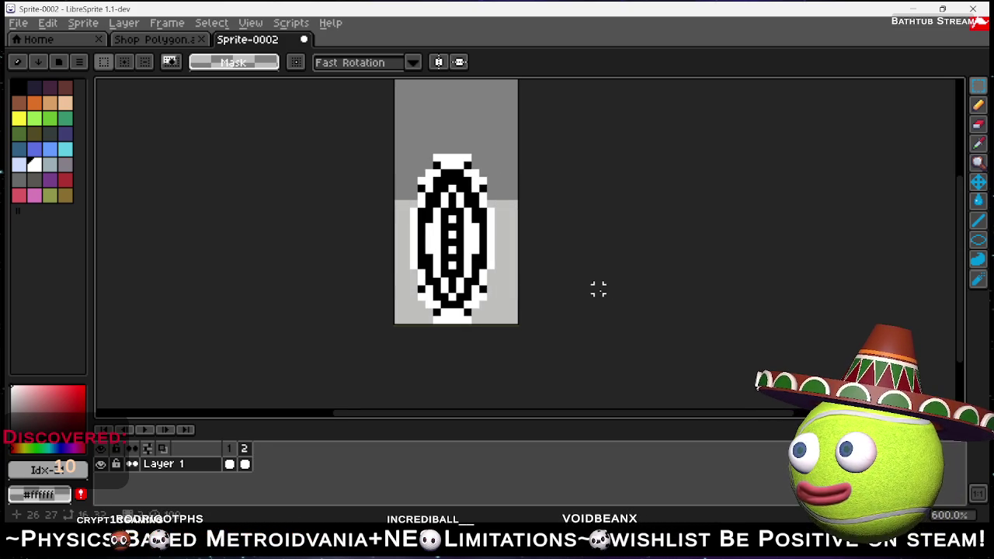
- Add a third frame and compare it against the wider and squeezed coin frames
{"action": "left_click", "coordinate": [230, 450]}
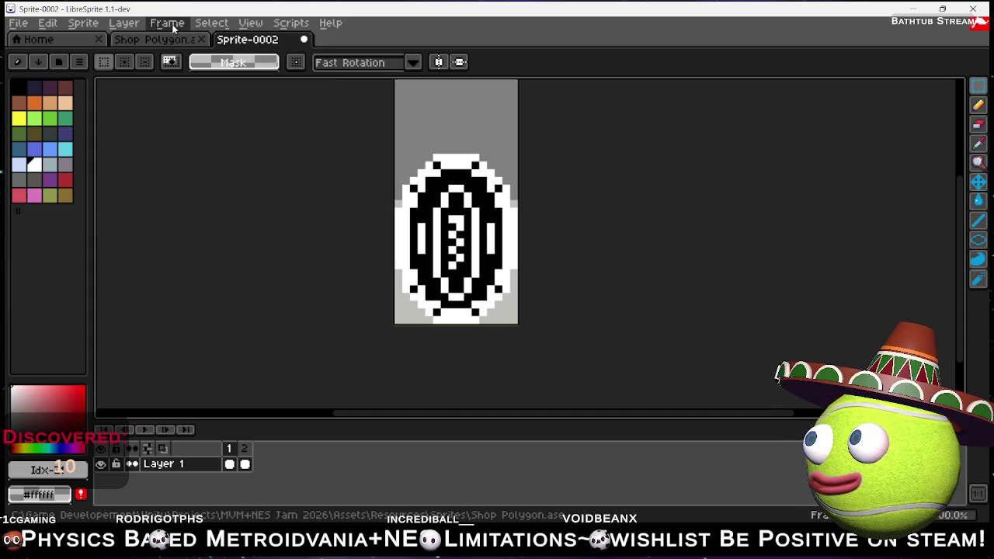
{"action": "left_click", "coordinate": [167, 22]}
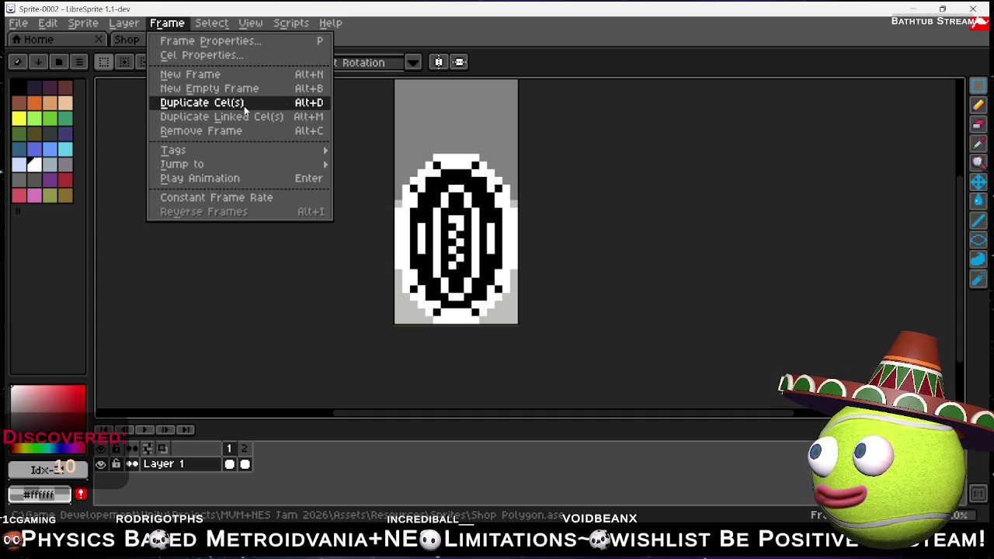
{"action": "left_click", "coordinate": [231, 73]}
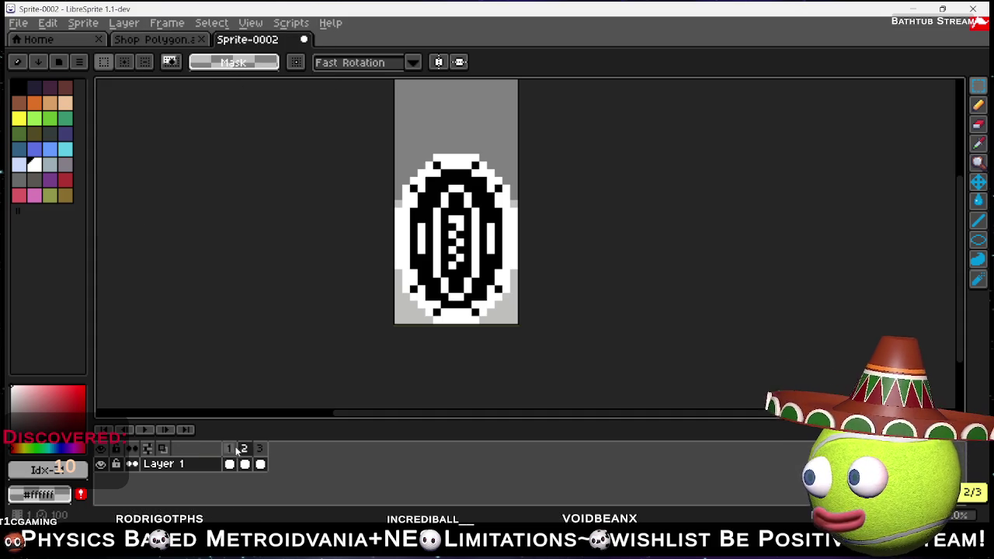
{"action": "left_click", "coordinate": [259, 450]}
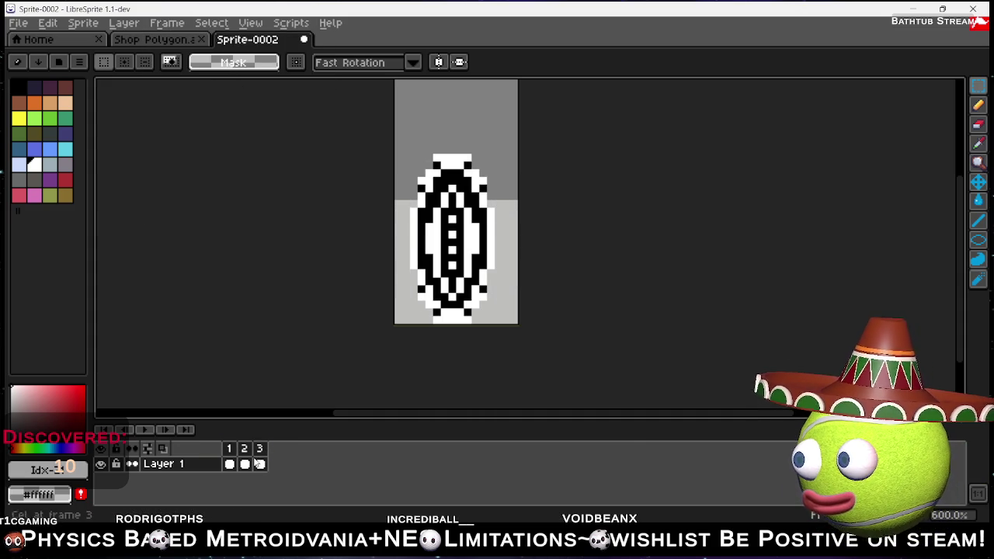
{"action": "left_click", "coordinate": [244, 464]}
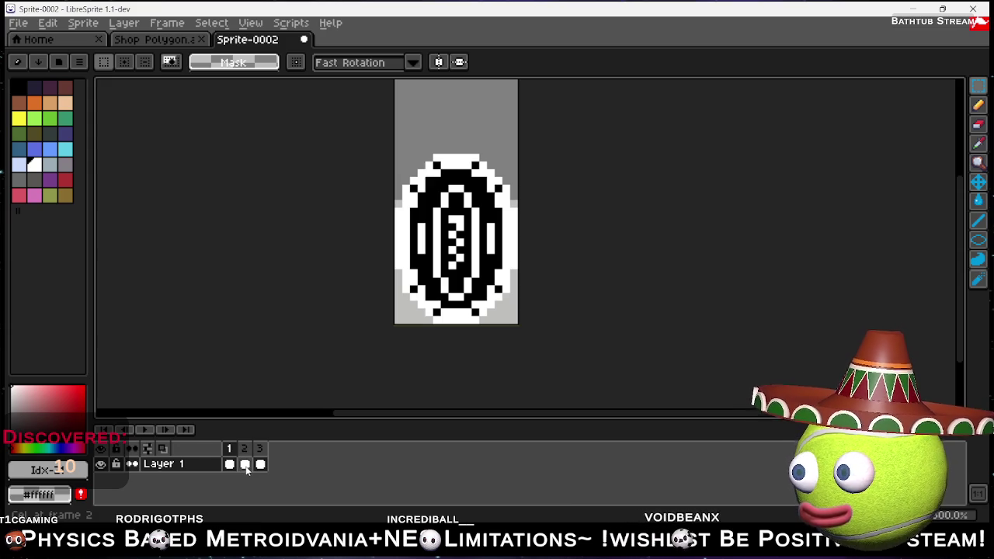
{"action": "left_click", "coordinate": [245, 465]}
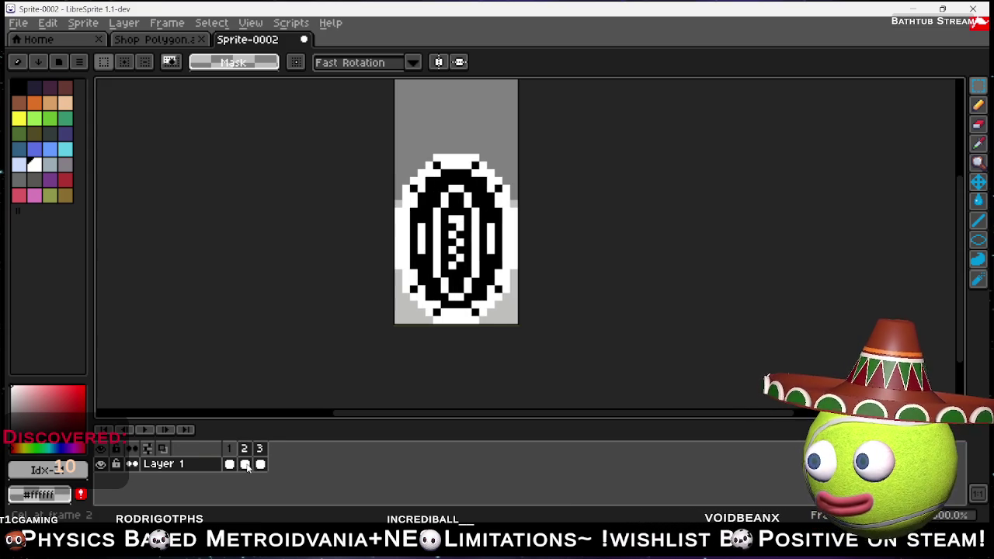
{"action": "left_click", "coordinate": [259, 465]}
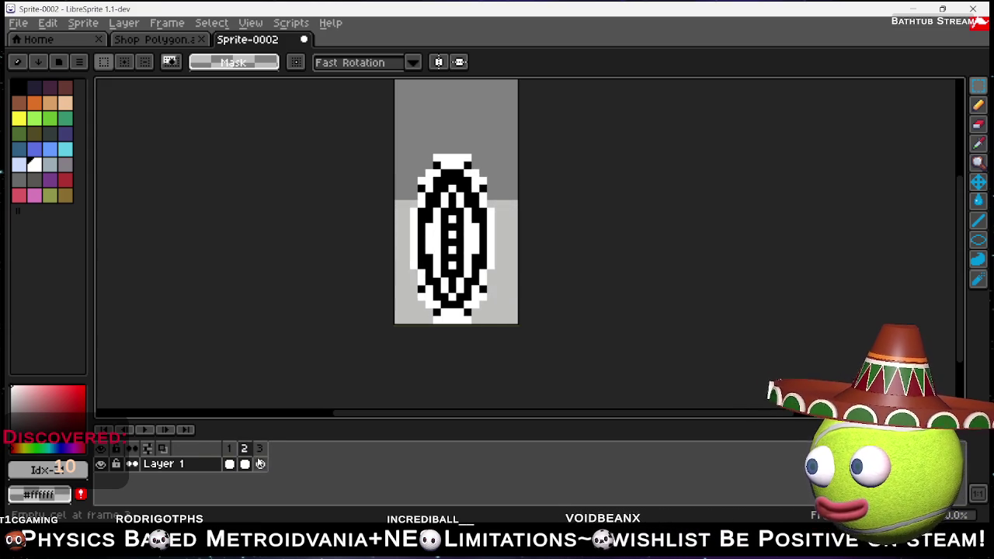
- Remove the empty third frame, leaving only the two coin frames
{"action": "key", "text": "Left"}
{"action": "key", "text": "Right"}
{"action": "key", "text": "Right"}
{"action": "key", "text": "ctrl+z"}
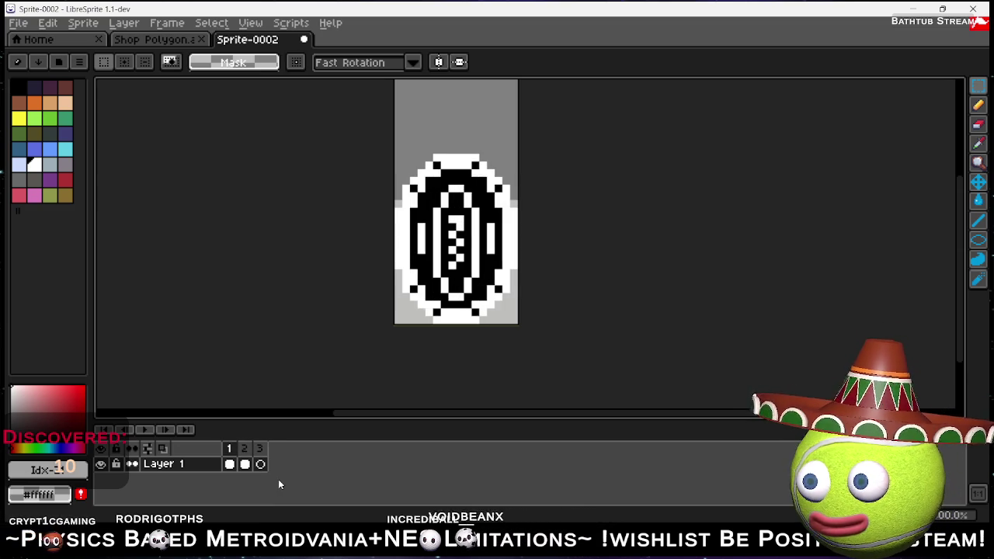
{"action": "key", "text": "Right"}
{"action": "key", "text": "Left"}
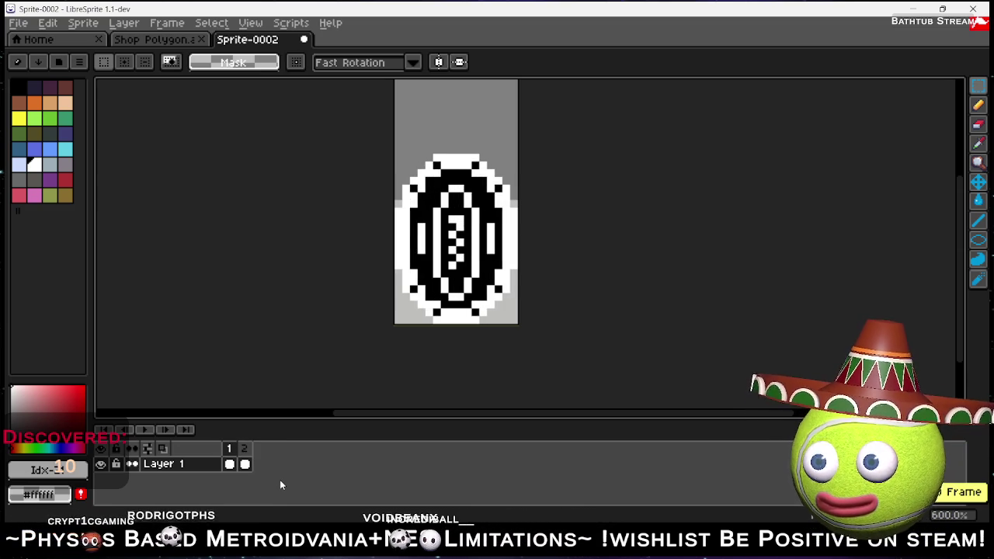
- Add a new frame duplicating a coin frame and preview the spin playback
{"action": "left_click", "coordinate": [167, 23]}
{"action": "left_click", "coordinate": [194, 73]}
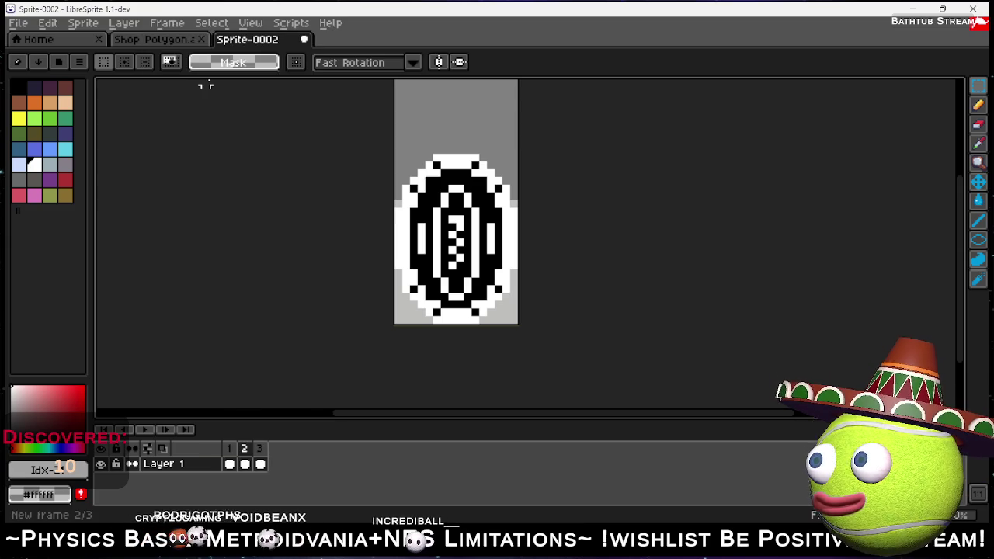
{"action": "key", "text": "Return"}
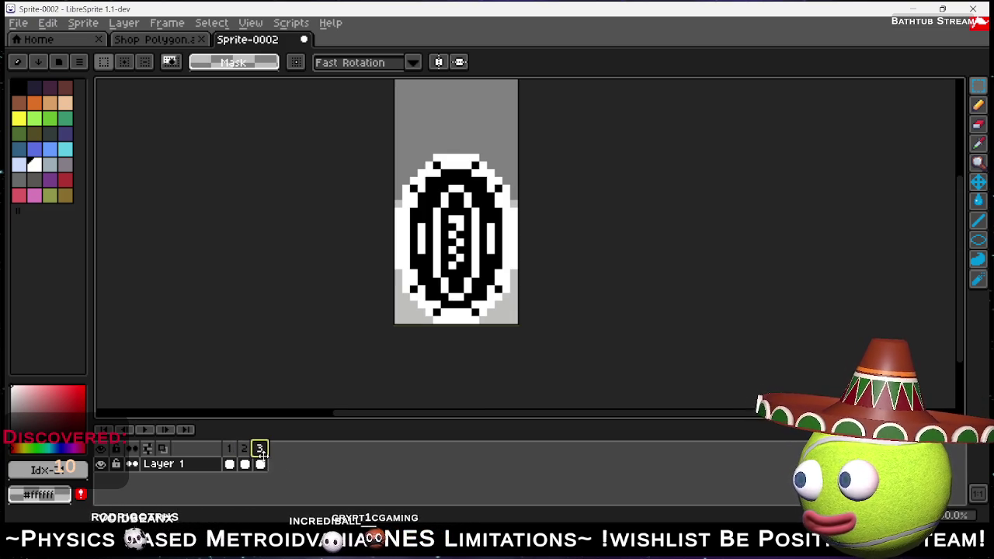
{"action": "key", "text": "Return"}
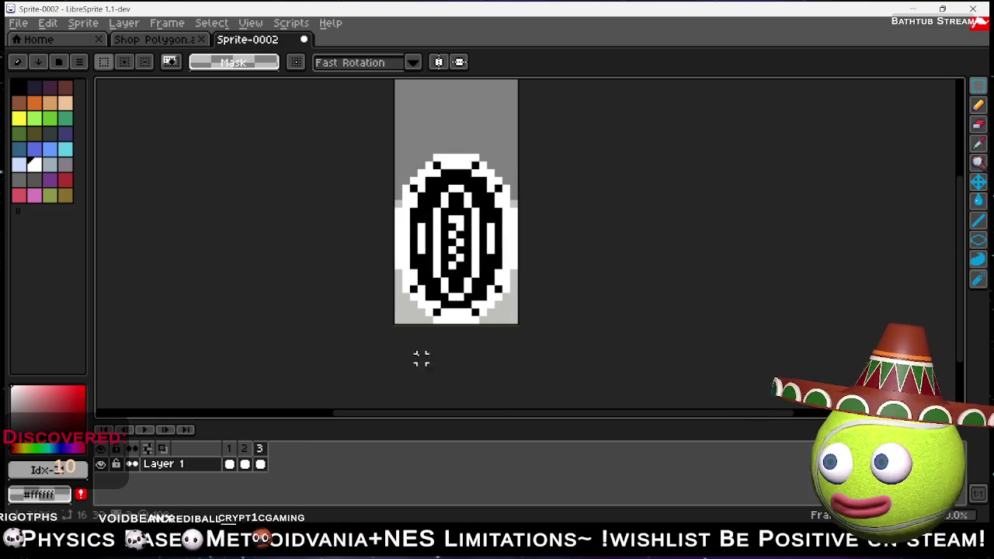
- Select the coin in this frame and squeeze it narrower from both sides
{"action": "mouse_move", "coordinate": [389, 150]}
{"action": "left_mouse_down"}
{"action": "mouse_move", "coordinate": [523, 284]}
{"action": "mouse_move", "coordinate": [519, 324]}
{"action": "left_mouse_up"}
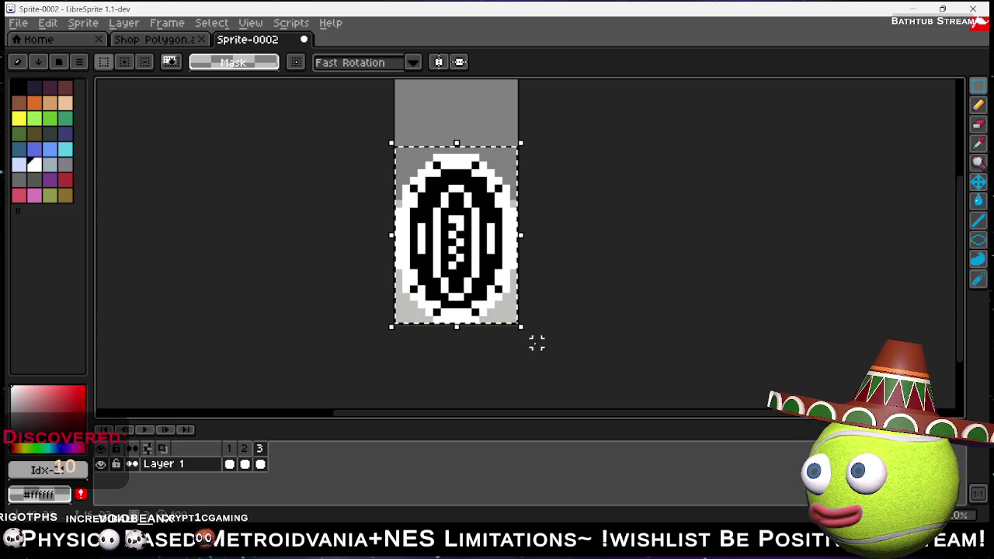
{"action": "left_click_drag", "start_coordinate": [392, 235], "coordinate": [418, 240]}
{"action": "left_click_drag", "start_coordinate": [518, 237], "coordinate": [498, 237]}
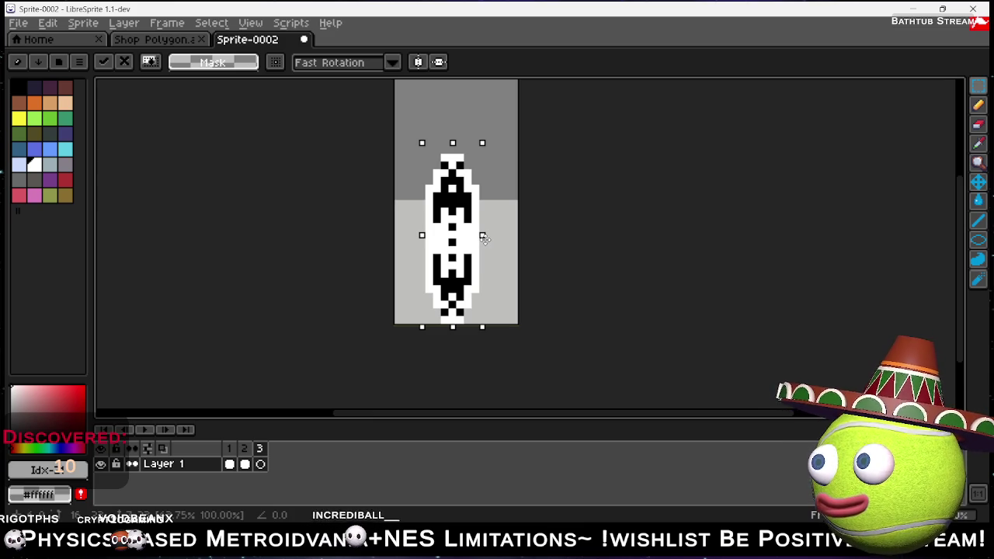
{"action": "left_click", "coordinate": [244, 450]}
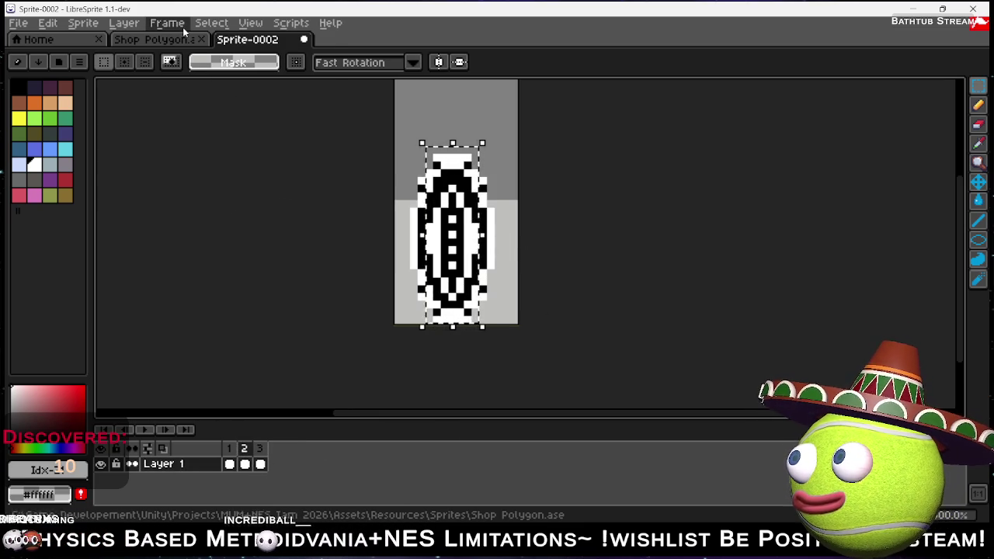
- Add a fourth frame and play the animation loop to check the spin
{"action": "left_click", "coordinate": [182, 27]}
{"action": "left_click", "coordinate": [194, 73]}
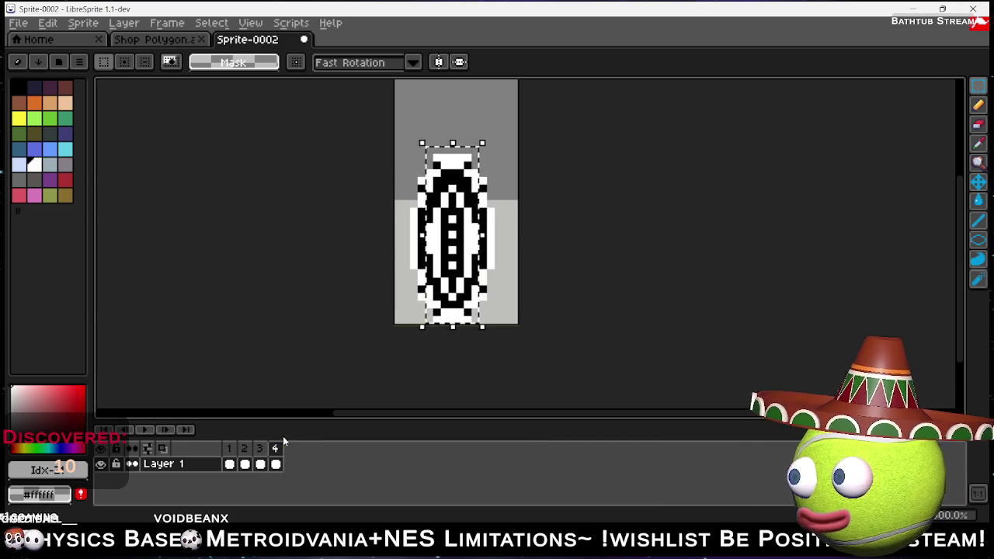
{"action": "left_click", "coordinate": [142, 429]}
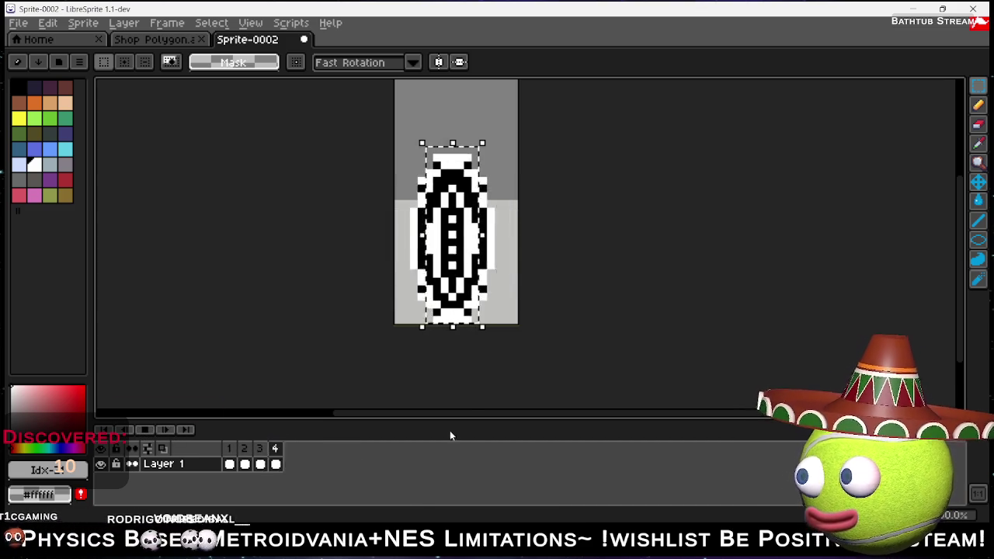
{"action": "left_click", "coordinate": [583, 289]}
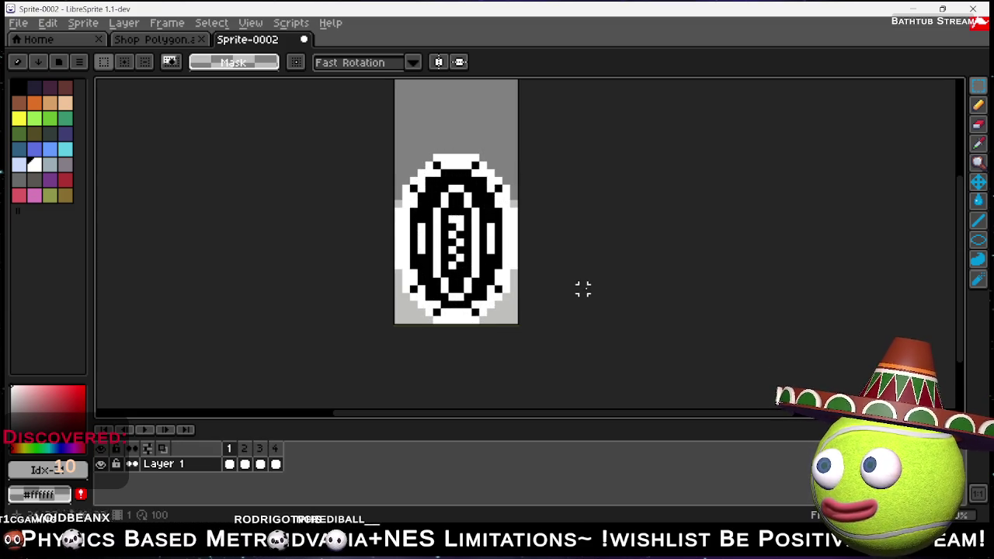
{"action": "left_click", "coordinate": [139, 428]}
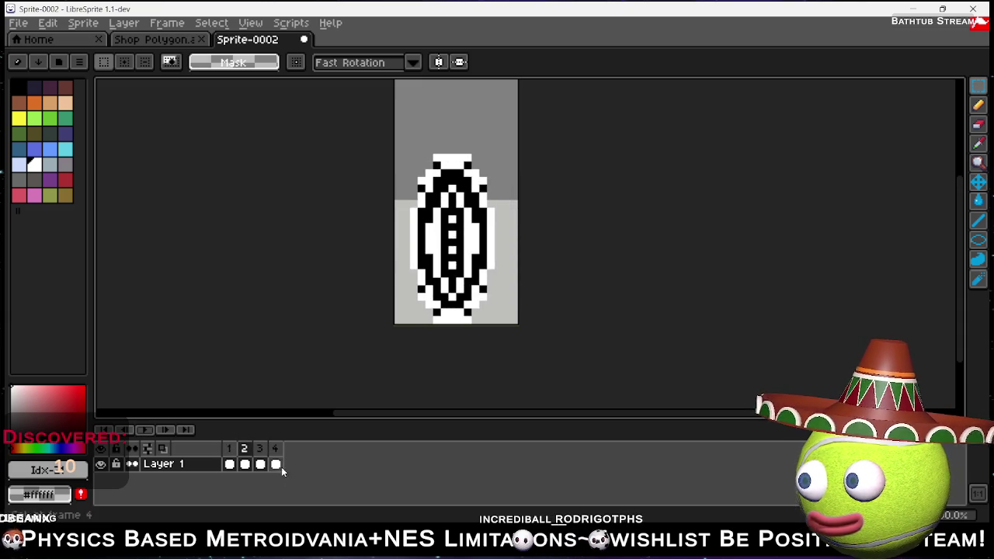
{"action": "left_click", "coordinate": [229, 452]}
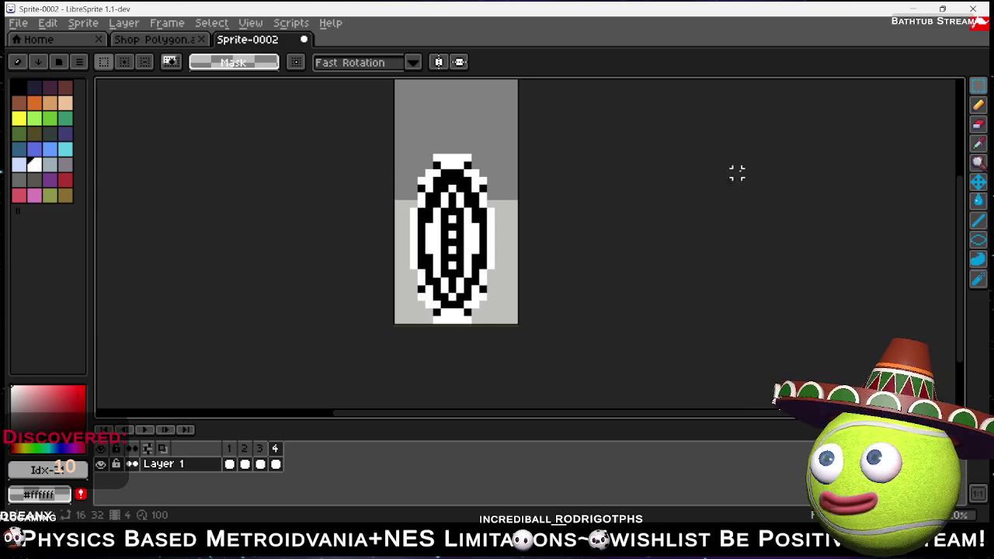
{"action": "left_click", "coordinate": [977, 107]}
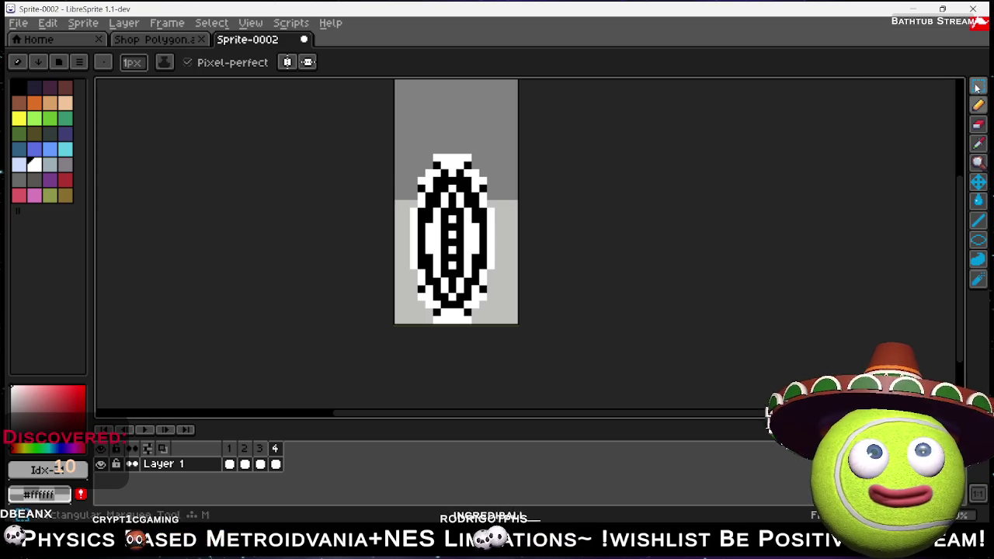
- Select the fourth-frame coin and squeeze it into a thin edge-on sliver
{"action": "key", "text": "m"}
{"action": "left_click_drag", "start_coordinate": [392, 139], "coordinate": [565, 397]}
{"action": "mouse_move", "coordinate": [521, 233]}
{"action": "left_mouse_down"}
{"action": "mouse_move", "coordinate": [443, 230]}
{"action": "mouse_move", "coordinate": [531, 239]}
{"action": "mouse_move", "coordinate": [491, 235]}
{"action": "left_mouse_up"}
{"action": "left_click_drag", "start_coordinate": [391, 233], "coordinate": [419, 238]}
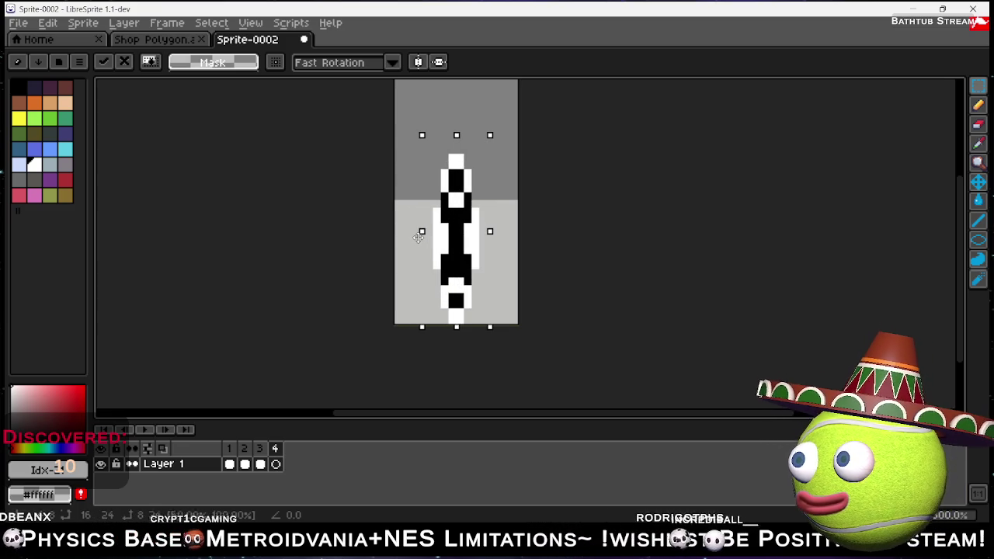
{"action": "left_click", "coordinate": [674, 217]}
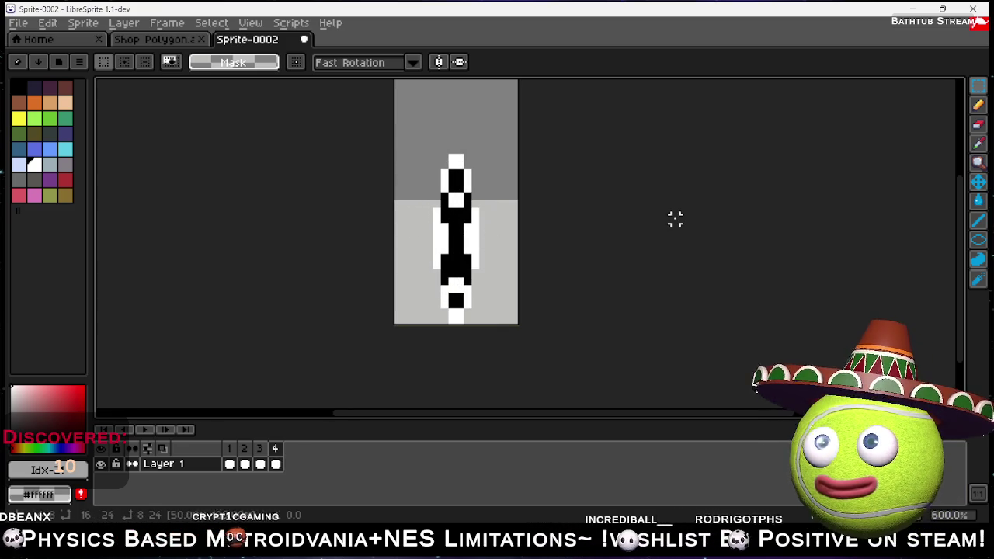
- Fill the sliver's lower body white and paint over its side bulges with background grey
{"action": "left_click", "coordinate": [977, 105]}
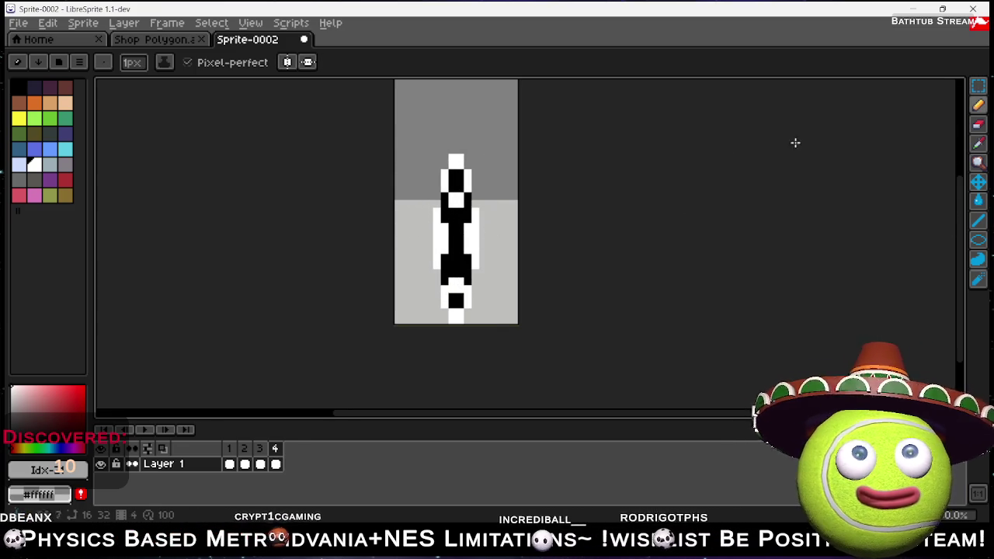
{"action": "left_click_drag", "start_coordinate": [448, 171], "coordinate": [448, 235]}
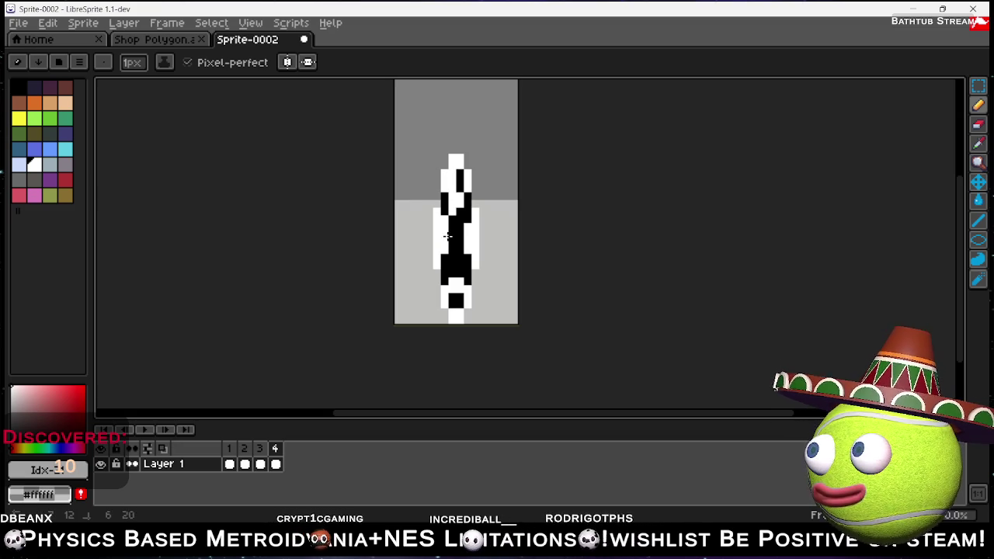
{"action": "key", "text": "ctrl+z"}
{"action": "key", "text": "ctrl+z"}
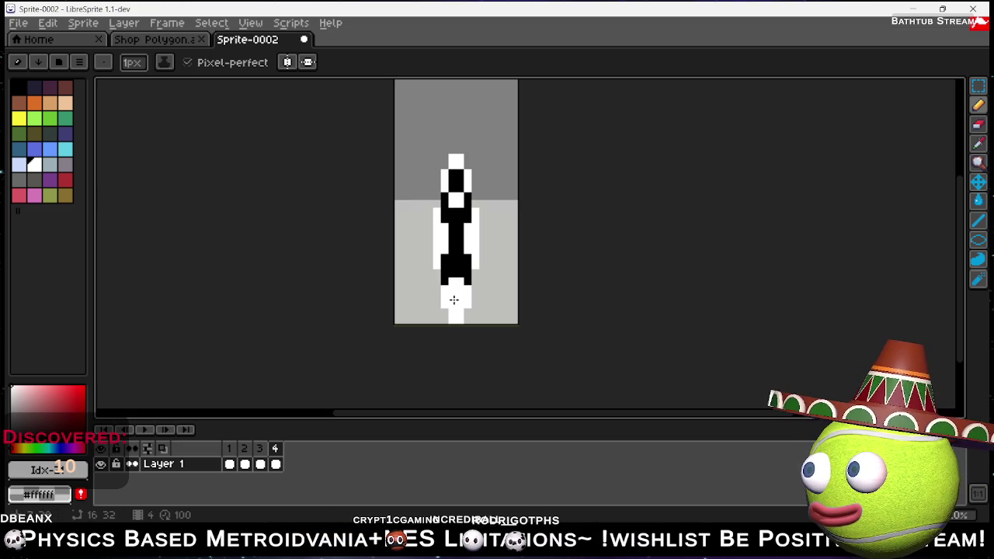
{"action": "key", "text": "g"}
{"action": "left_click", "coordinate": [452, 266]}
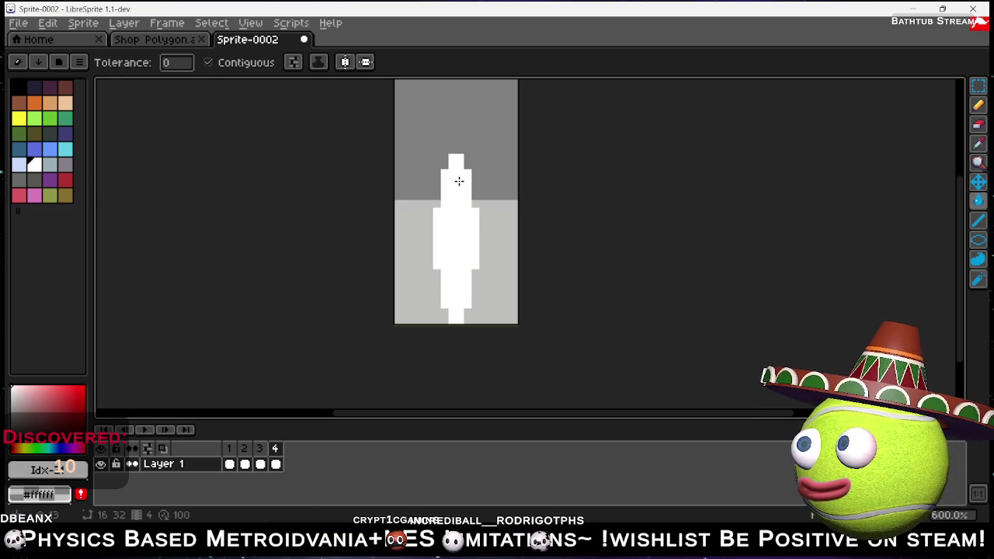
{"action": "left_click", "coordinate": [978, 105]}
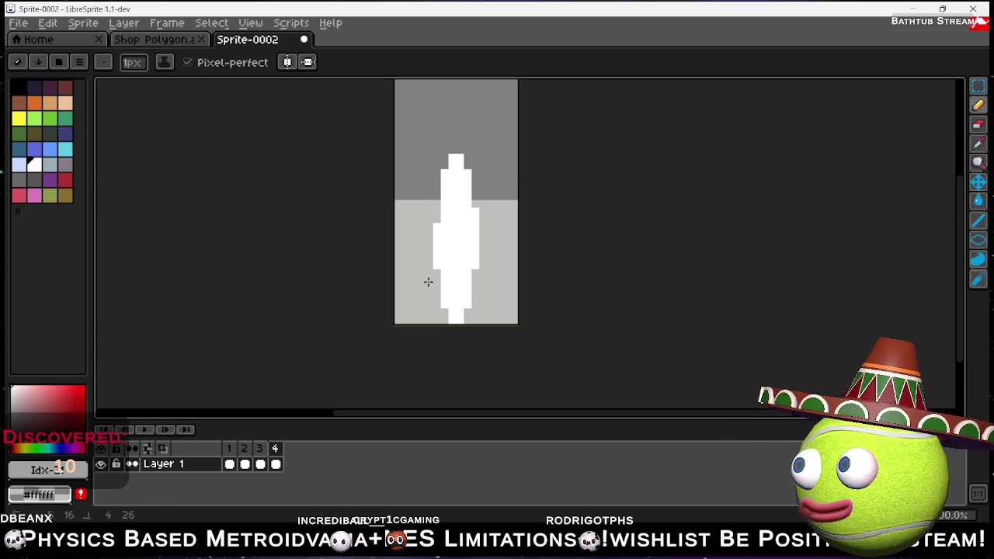
{"action": "mouse_move", "coordinate": [435, 270]}
{"action": "left_mouse_down"}
{"action": "mouse_move", "coordinate": [437, 212]}
{"action": "mouse_move", "coordinate": [476, 249]}
{"action": "mouse_move", "coordinate": [473, 268]}
{"action": "left_mouse_up"}
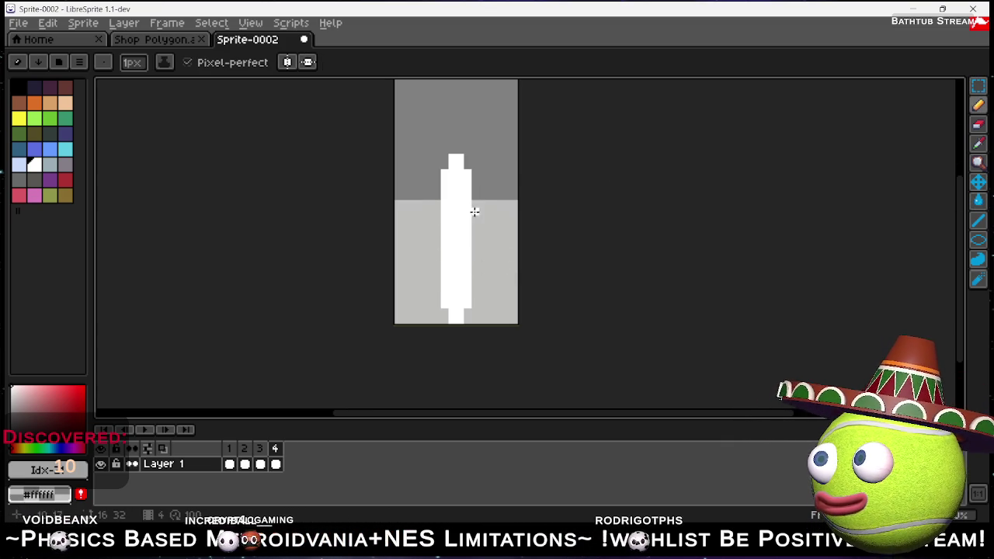
- Paint black dashes down the sliver and play the four-frame spin animation
{"action": "left_click", "coordinate": [19, 90]}
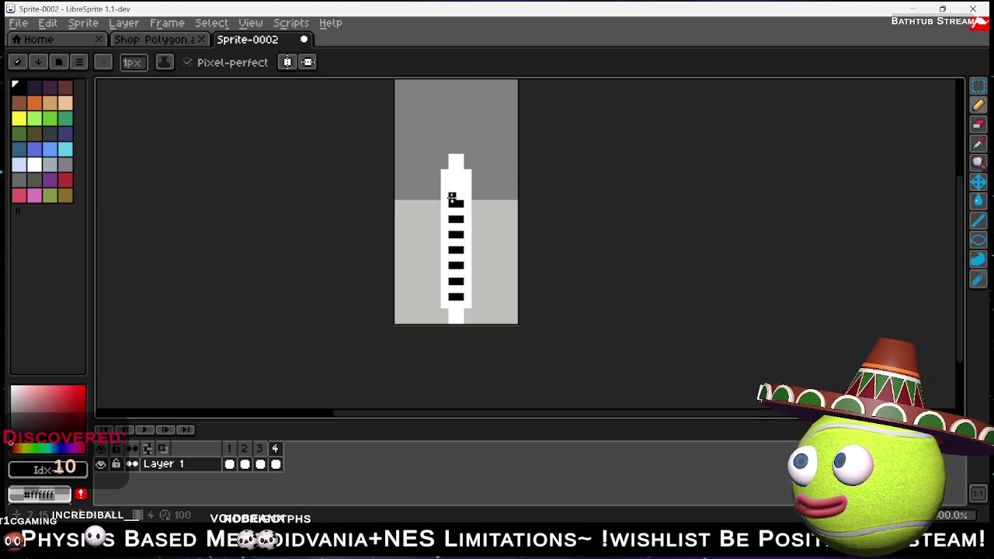
{"action": "key", "text": "b"}
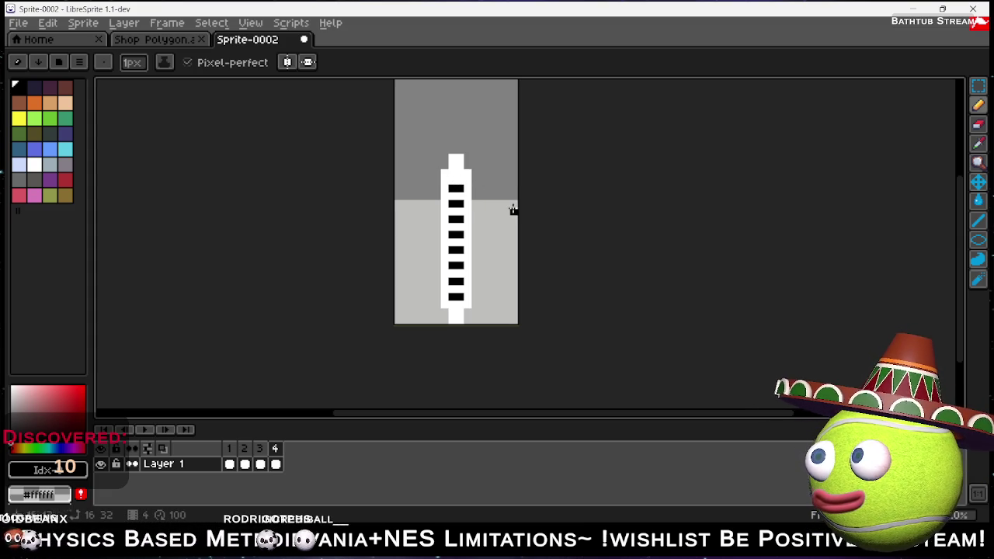
{"action": "left_click", "coordinate": [143, 431]}
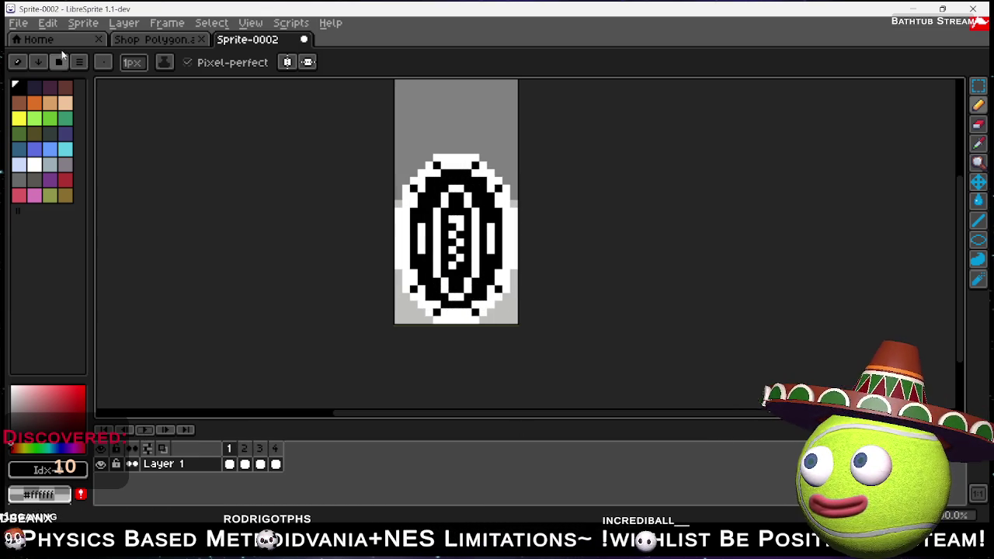
- Open the sprite sheet export settings and toggle best fit for the texture
{"action": "left_click", "coordinate": [47, 22]}
{"action": "left_click", "coordinate": [17, 22]}
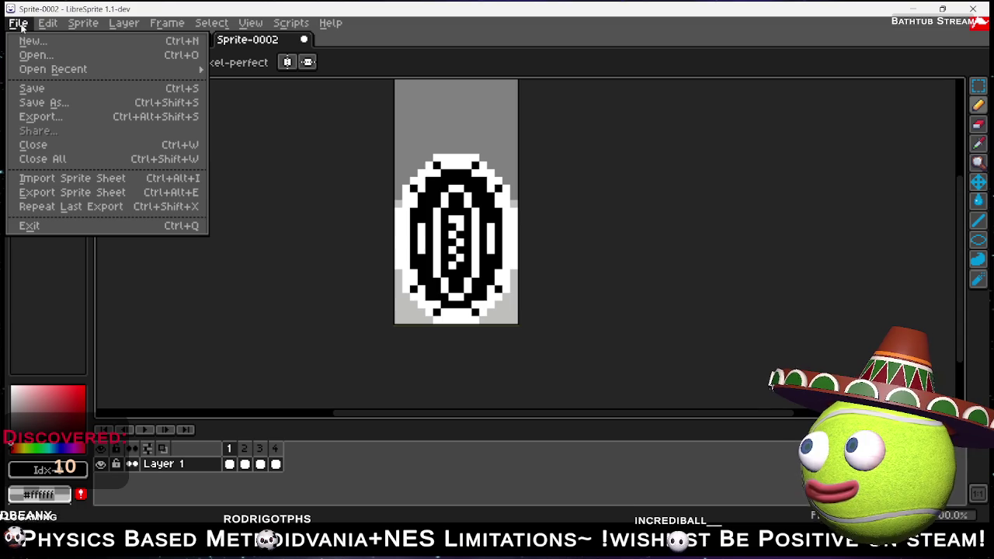
{"action": "left_click", "coordinate": [66, 193]}
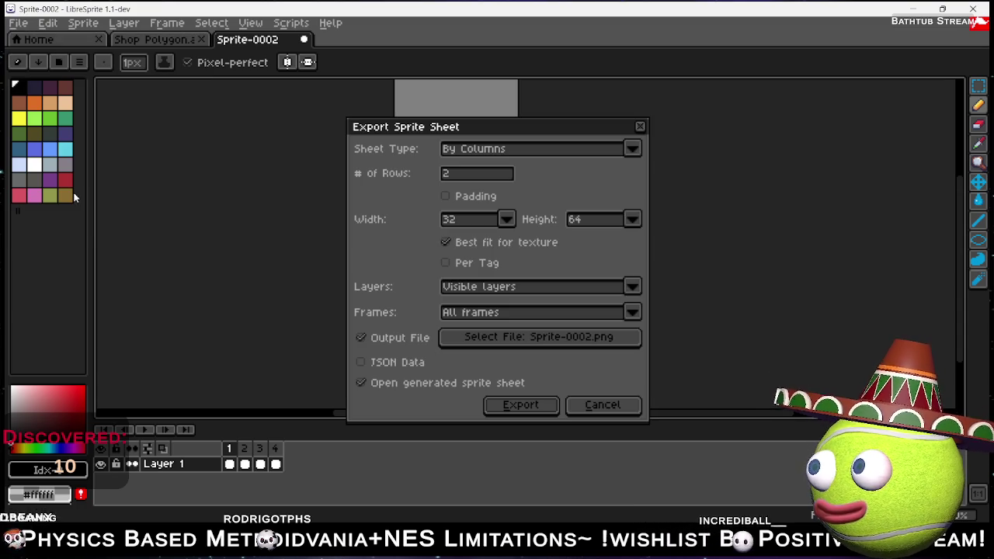
{"action": "left_click", "coordinate": [542, 243]}
- Export the sheet as Token SpriteSheet.png and minimize LibreSprite
{"action": "left_click", "coordinate": [513, 336]}
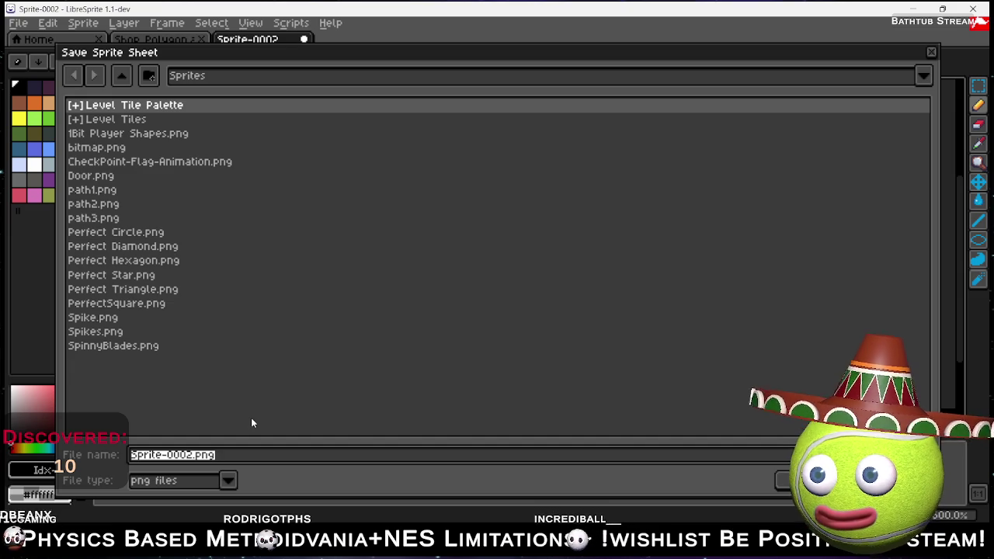
{"action": "type", "text": "Token Animatio"}
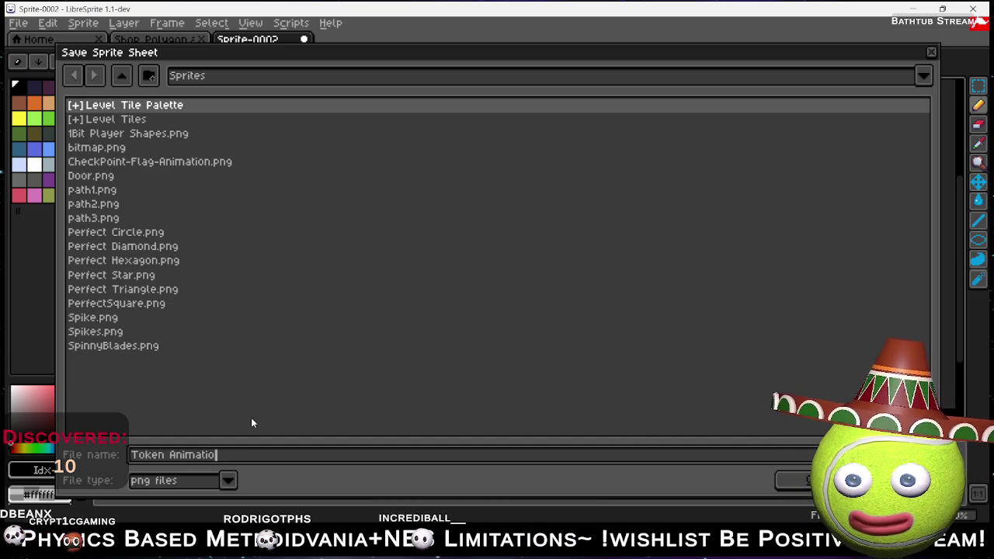
{"action": "key", "text": "BackSpace"}
{"action": "key", "text": "BackSpace"}
{"action": "key", "text": "BackSpace"}
{"action": "key", "text": "BackSpace"}
{"action": "key", "text": "BackSpace"}
{"action": "key", "text": "BackSpace"}
{"action": "key", "text": "BackSpace"}
{"action": "key", "text": "BackSpace"}
{"action": "type", "text": "Sp"}
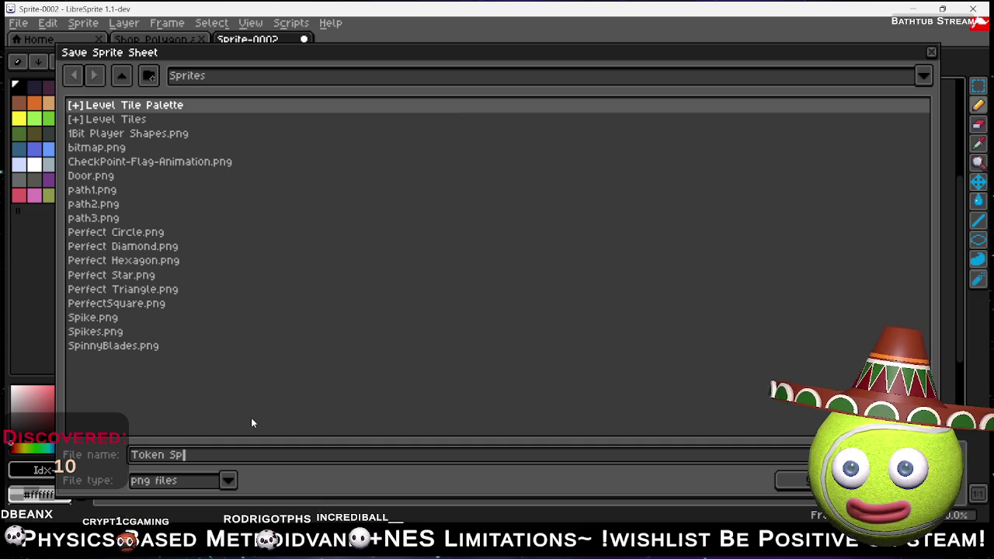
{"action": "type", "text": "riteSheet"}
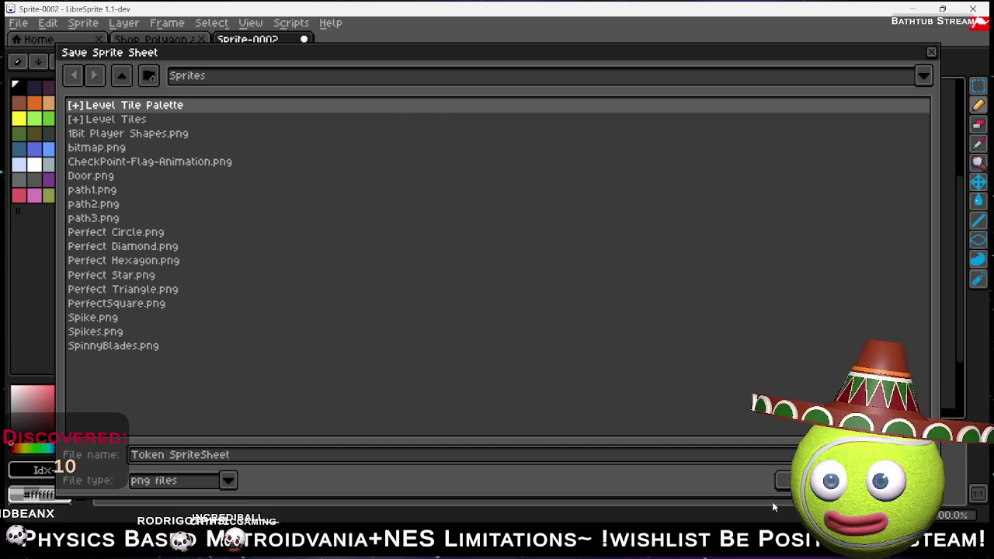
{"action": "left_click", "coordinate": [783, 481]}
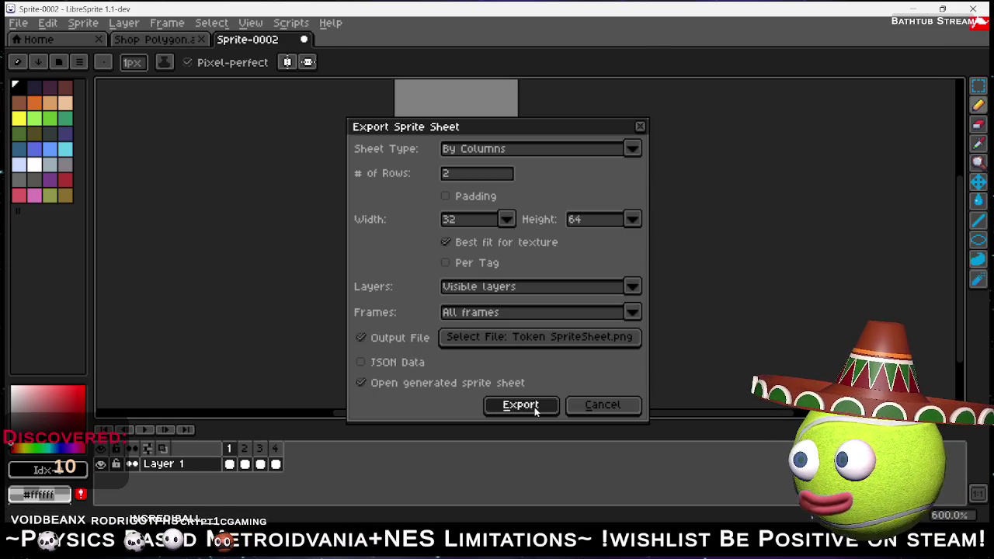
{"action": "left_click", "coordinate": [534, 406]}
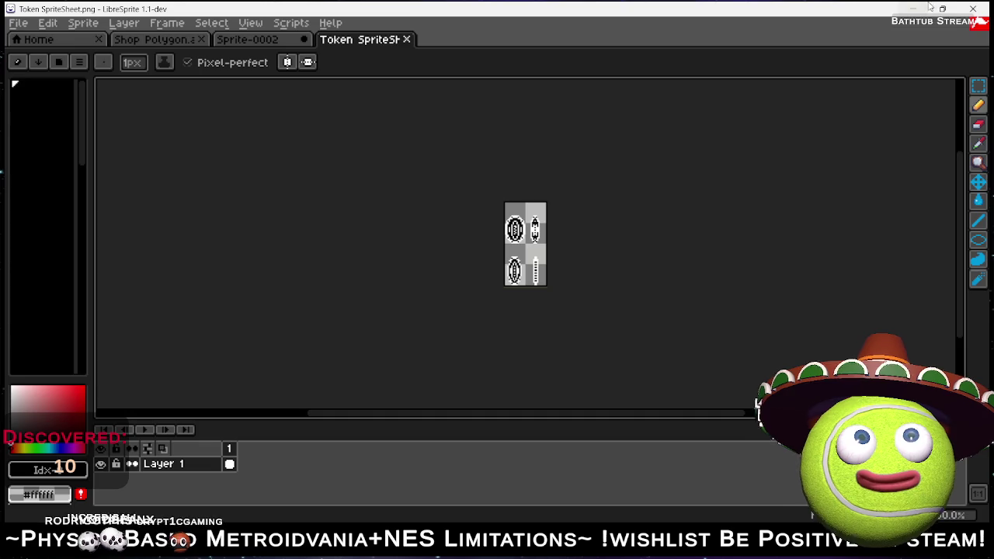
{"action": "left_click", "coordinate": [928, 7]}
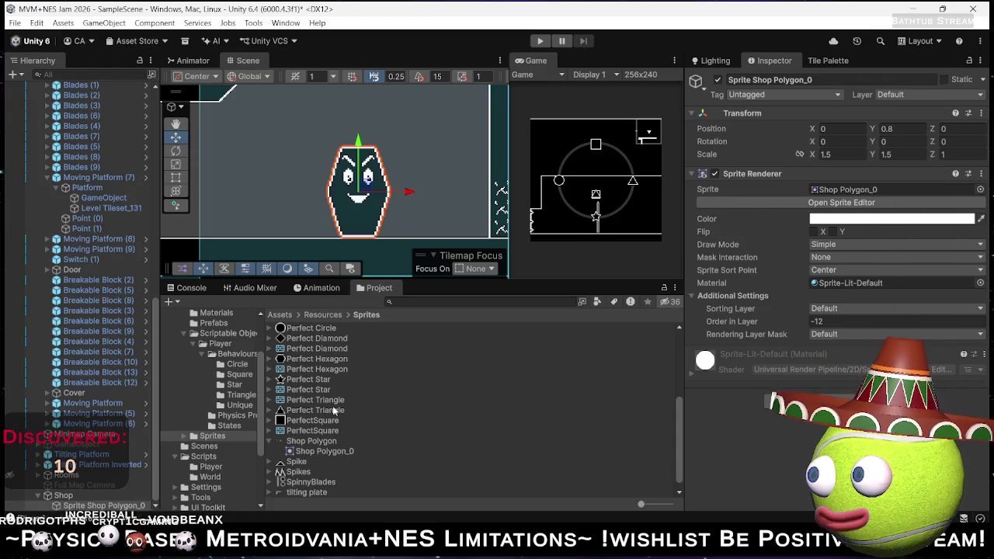
- Select Token SpriteSheet and set its Sprite Mode to Multiple
{"action": "scroll", "coordinate": [337, 450], "scroll_direction": "down", "scroll_amount": 1}
{"action": "left_click", "coordinate": [310, 493]}
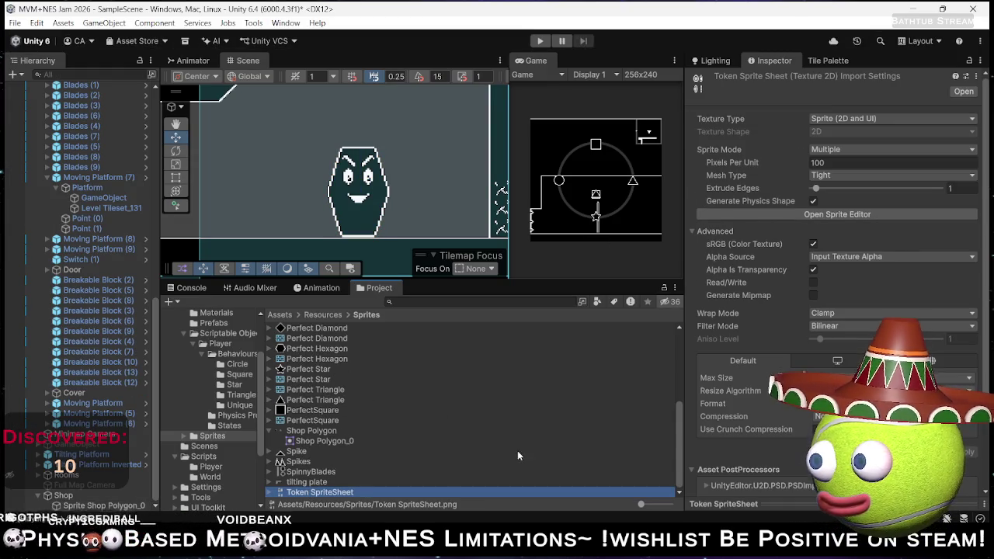
{"action": "left_click", "coordinate": [838, 149]}
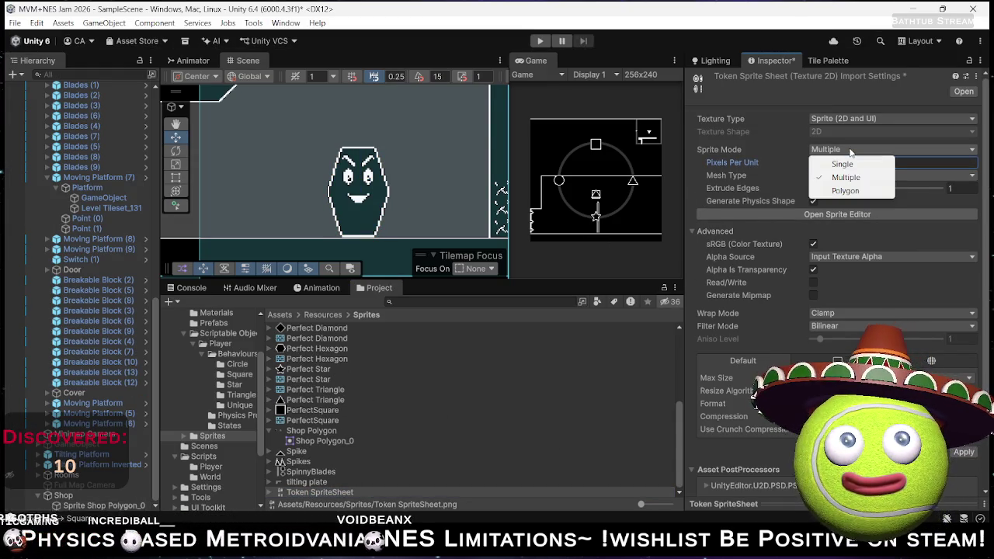
{"action": "left_click", "coordinate": [850, 192]}
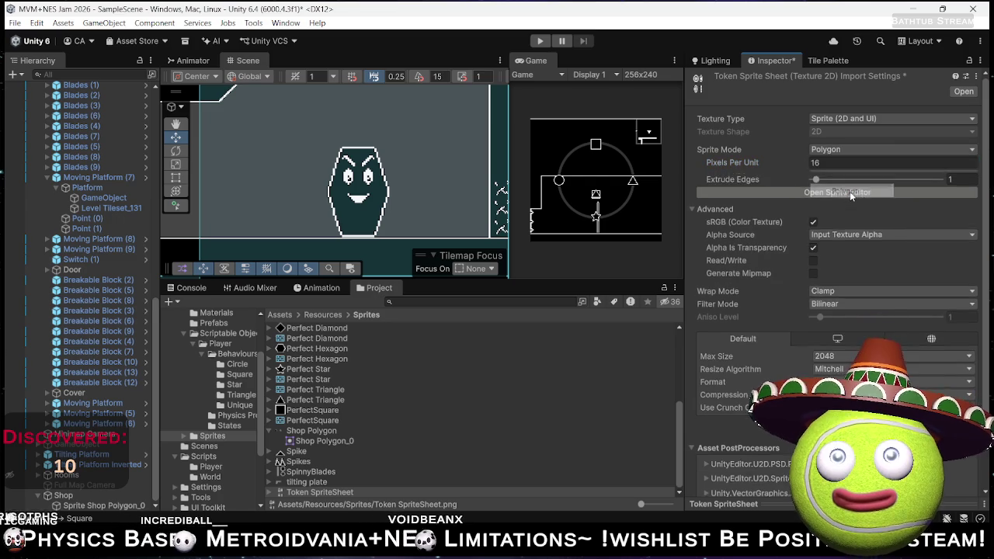
{"action": "left_click", "coordinate": [835, 153]}
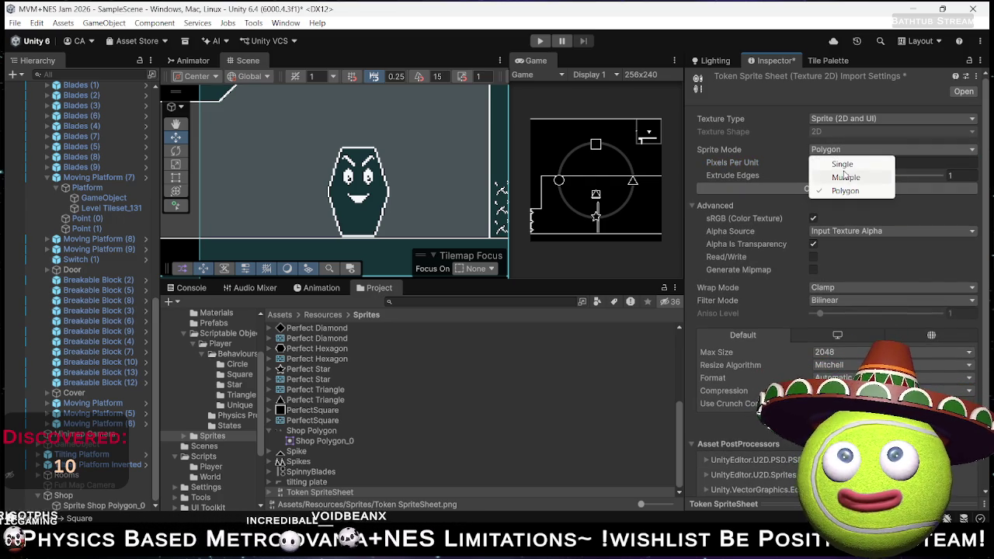
{"action": "left_click", "coordinate": [844, 177]}
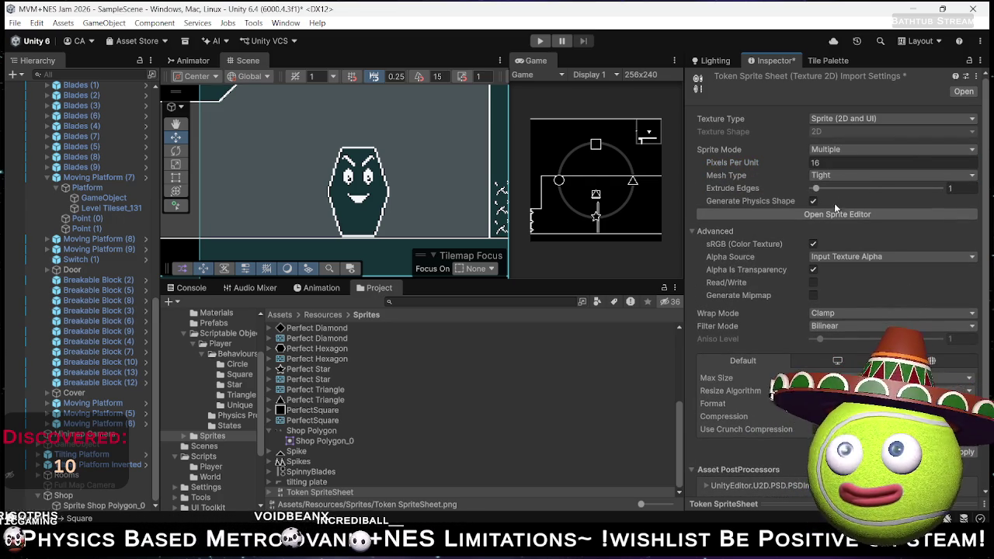
- Set Filter Mode to Point (no filter) and Compression to None, then open the Sprite Editor
{"action": "left_click", "coordinate": [827, 325]}
{"action": "left_click", "coordinate": [839, 339]}
{"action": "left_click", "coordinate": [892, 416]}
{"action": "left_click", "coordinate": [893, 389]}
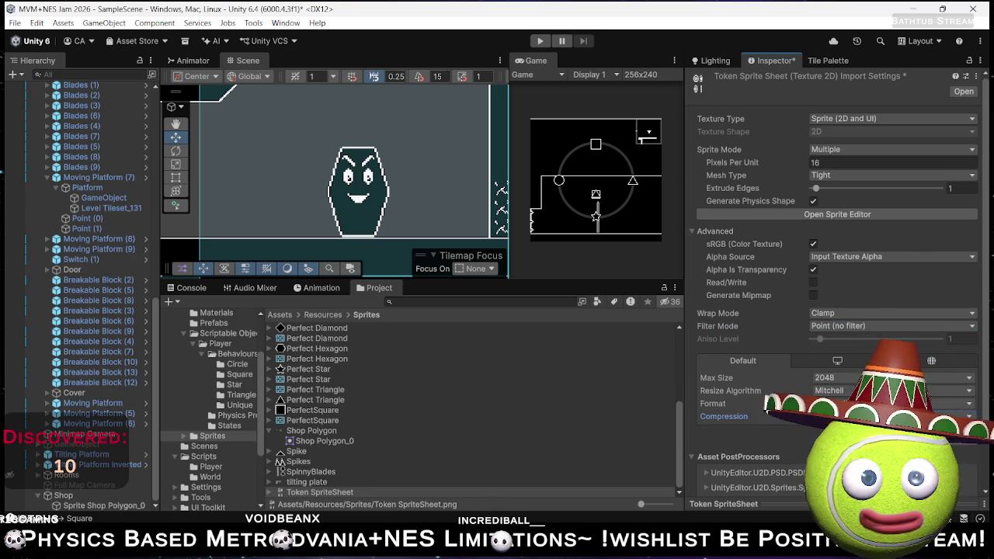
{"action": "left_click", "coordinate": [823, 213]}
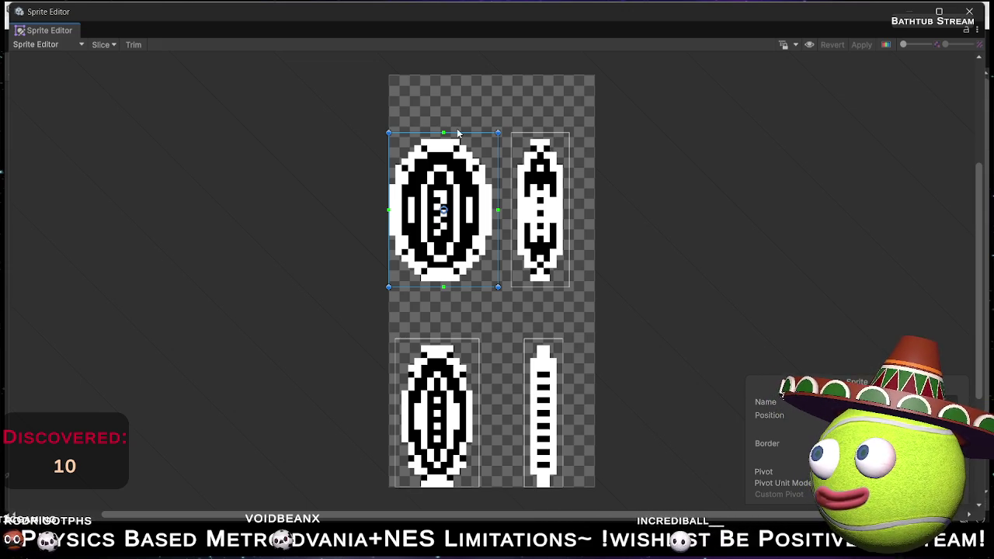
- Nudge the first sprite rect's top edge down, select the bottom-left sprite, and close the Sprite Editor
{"action": "left_click_drag", "start_coordinate": [457, 134], "coordinate": [458, 140]}
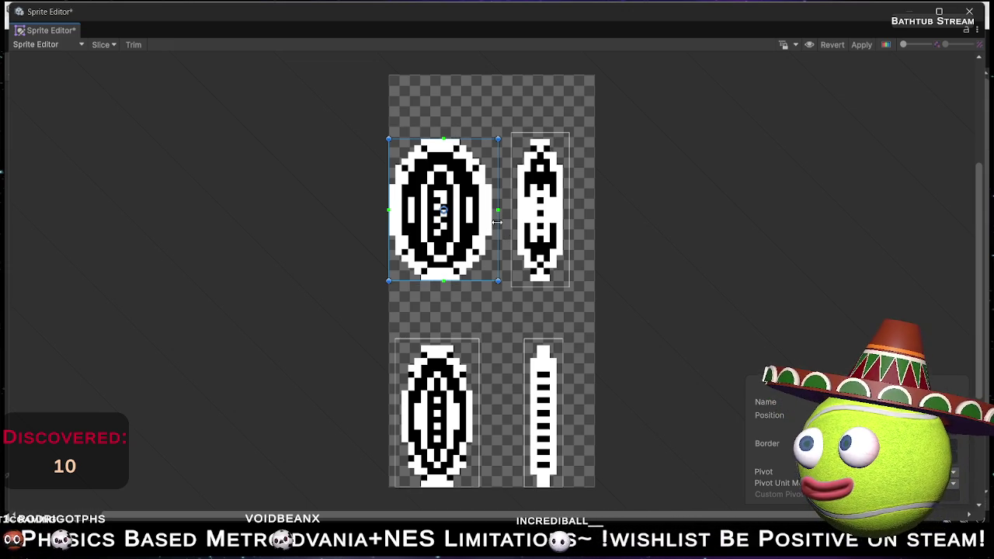
{"action": "left_click", "coordinate": [456, 414]}
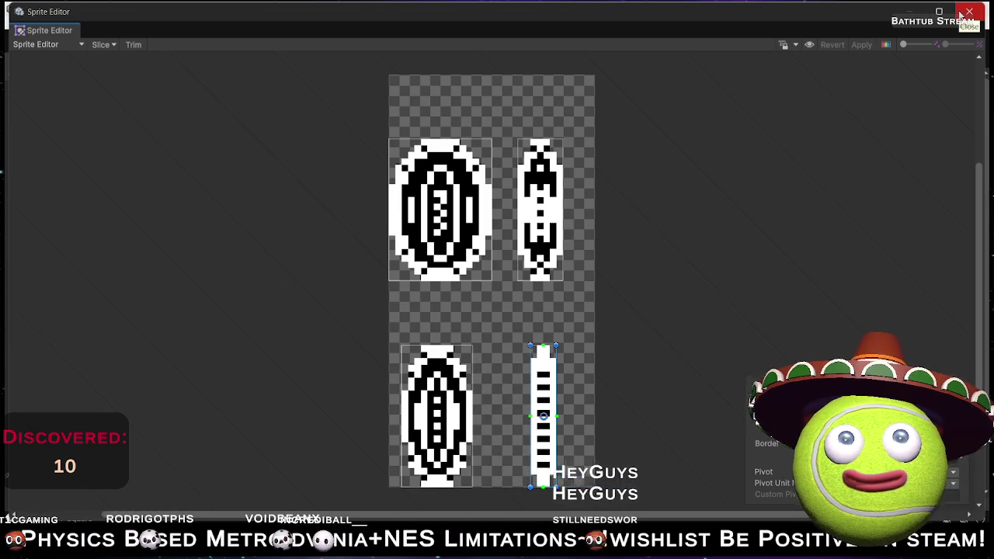
{"action": "left_click", "coordinate": [968, 12]}
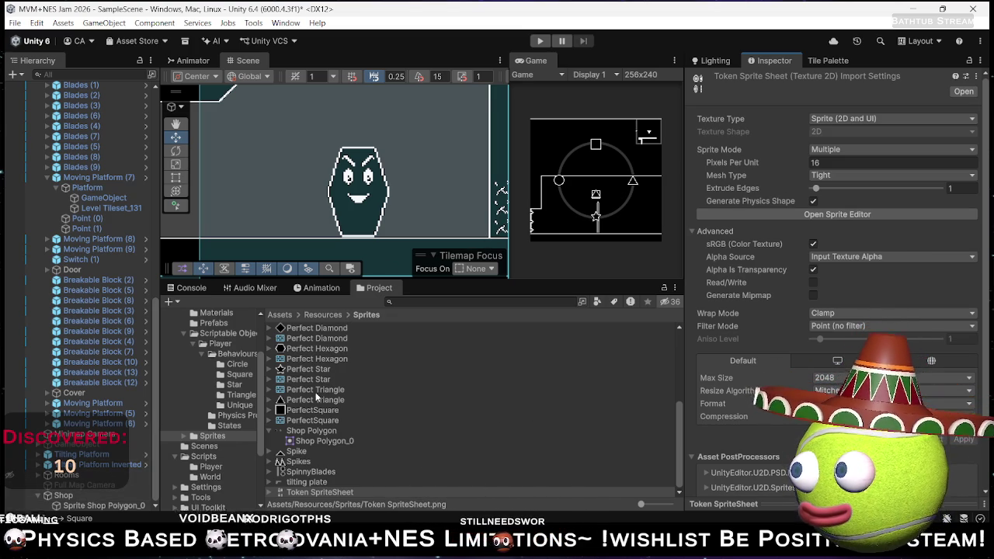
{"action": "scroll", "coordinate": [220, 374], "scroll_direction": "up", "scroll_amount": 3}
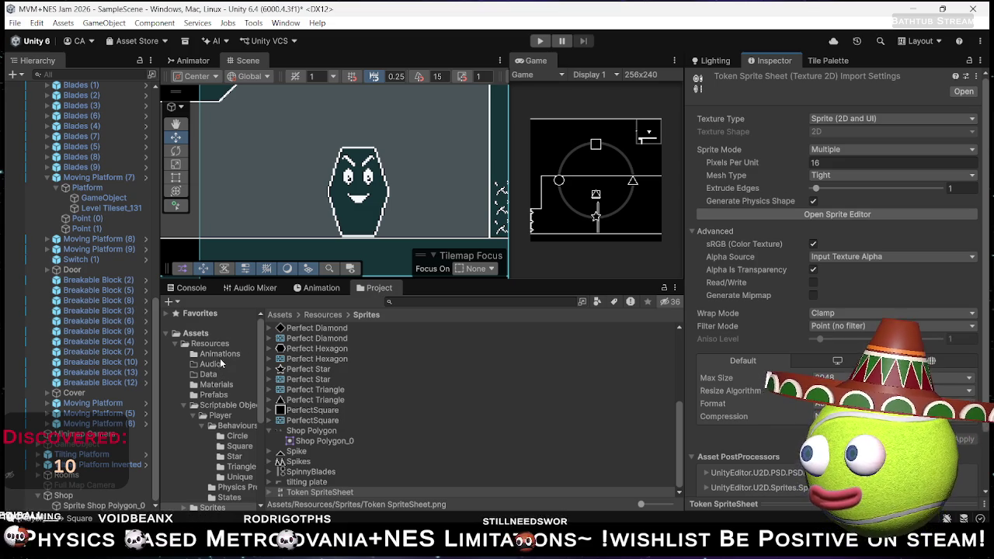
- Select the Collectible object in the Hierarchy and enable it
{"action": "scroll", "coordinate": [155, 322], "scroll_direction": "up", "scroll_amount": 10}
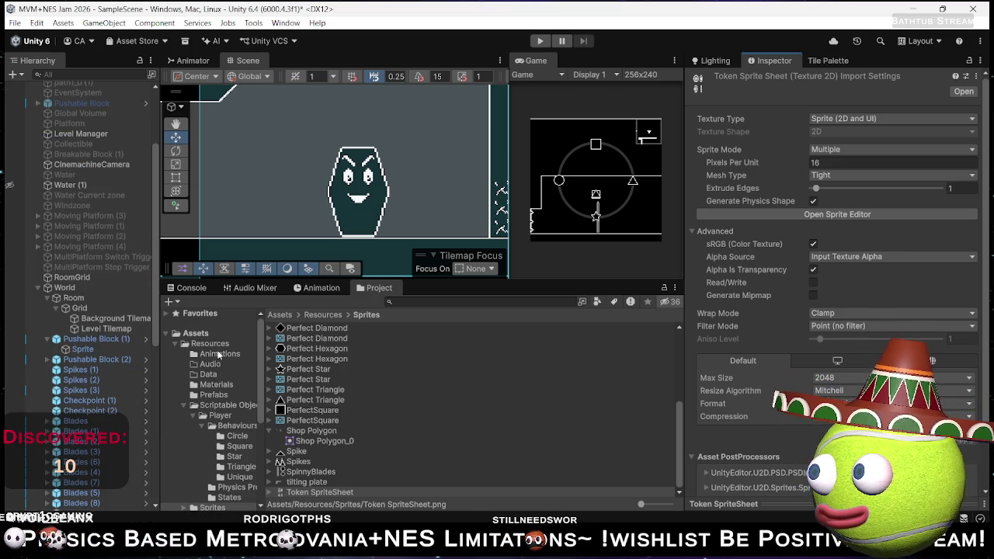
{"action": "scroll", "coordinate": [36, 186], "scroll_direction": "up", "scroll_amount": 5}
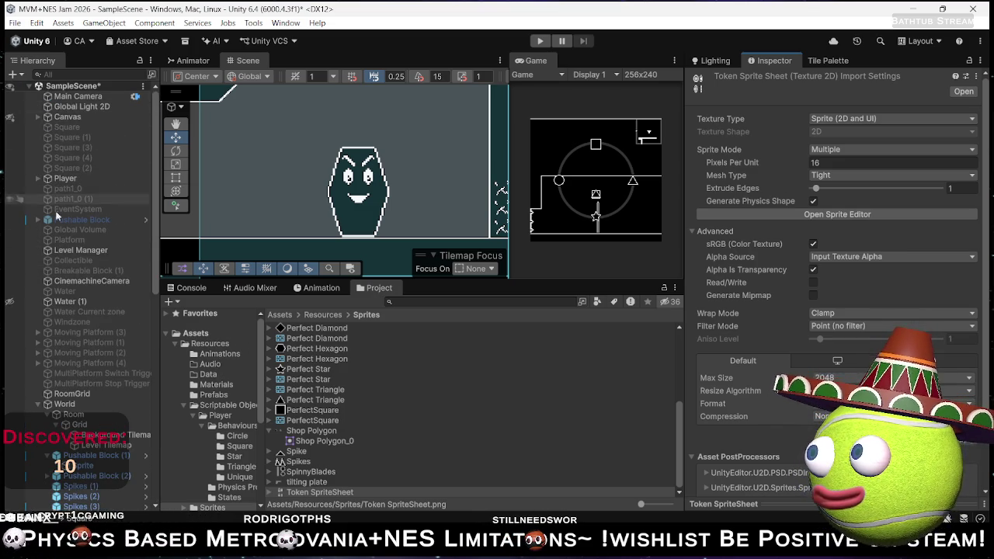
{"action": "left_click", "coordinate": [87, 260]}
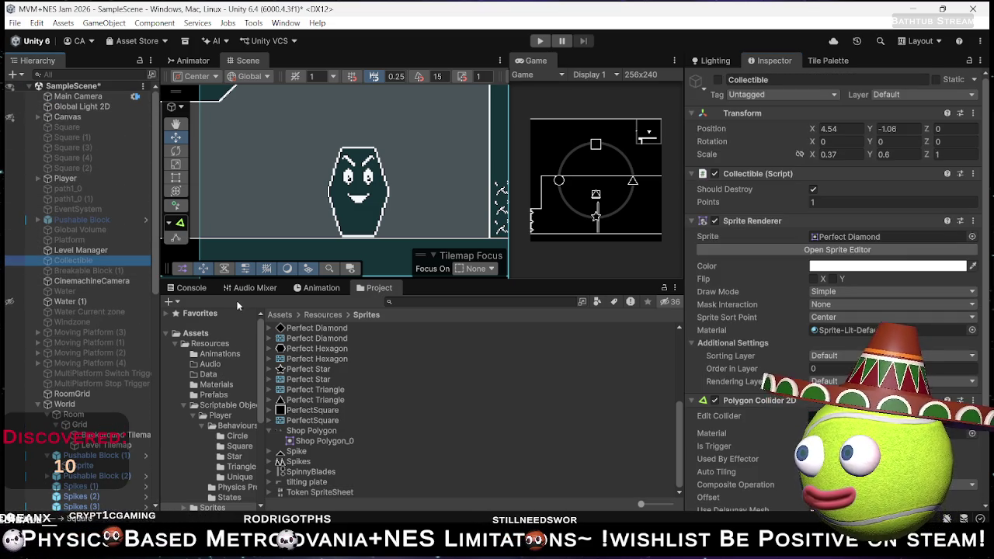
{"action": "left_click", "coordinate": [718, 81]}
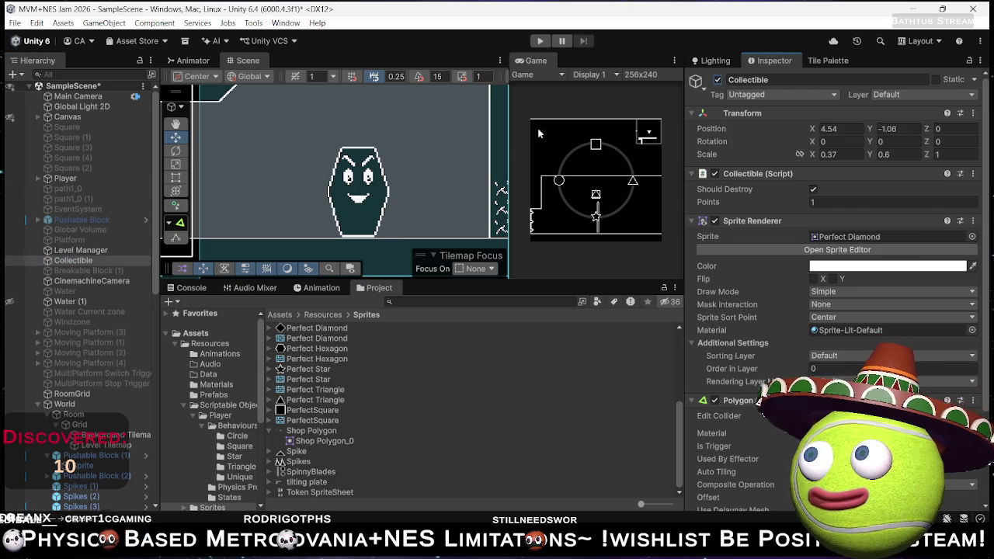
- Move the Collectible into the lower room at X 46.29, Y -40.56
{"action": "scroll", "coordinate": [330, 198], "scroll_direction": "down", "scroll_amount": 6}
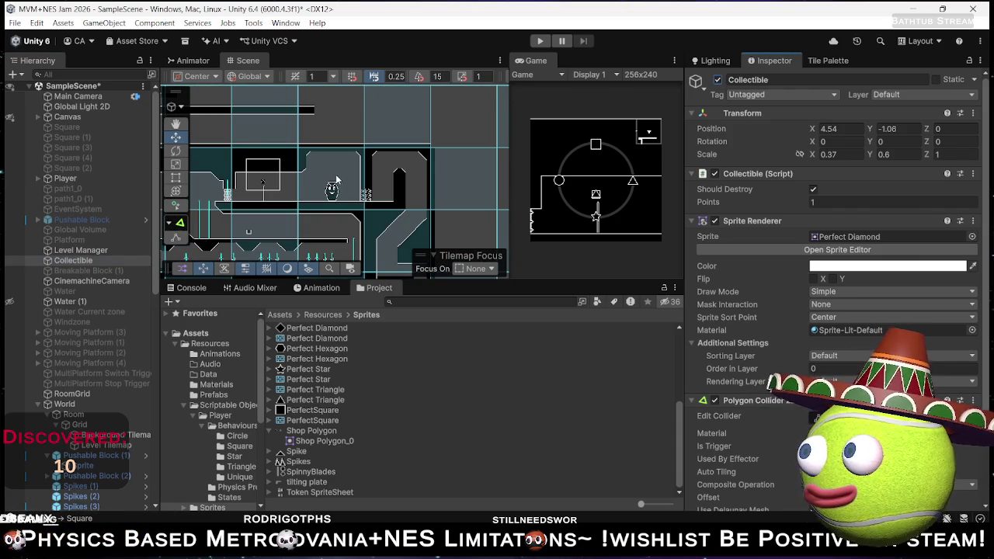
{"action": "mouse_move", "coordinate": [368, 178]}
{"action": "left_mouse_down"}
{"action": "mouse_move", "coordinate": [530, 178]}
{"action": "mouse_move", "coordinate": [425, 215]}
{"action": "left_mouse_up"}
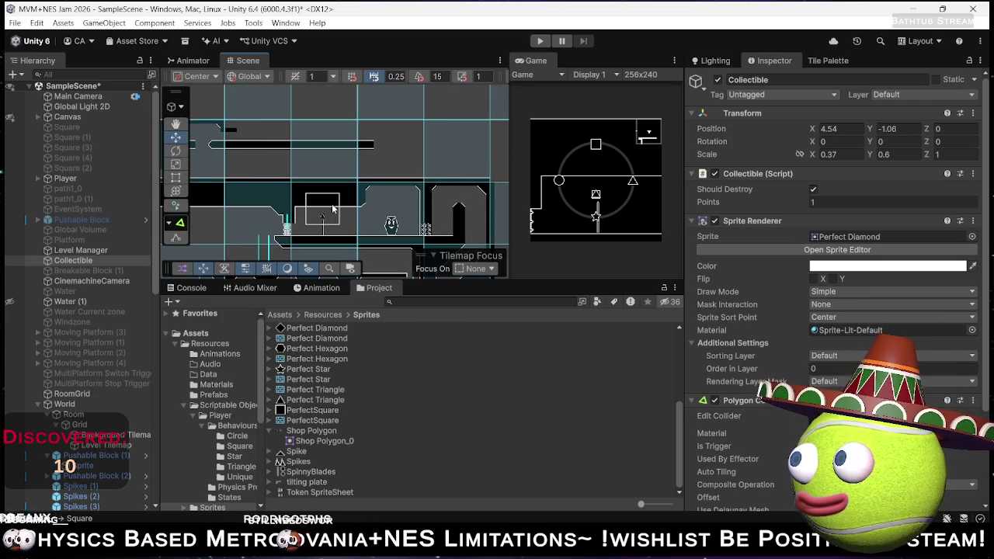
{"action": "mouse_move", "coordinate": [337, 202]}
{"action": "left_mouse_down"}
{"action": "mouse_move", "coordinate": [293, 115]}
{"action": "mouse_move", "coordinate": [386, 121]}
{"action": "left_mouse_up"}
{"action": "left_click_drag", "start_coordinate": [405, 153], "coordinate": [423, 224]}
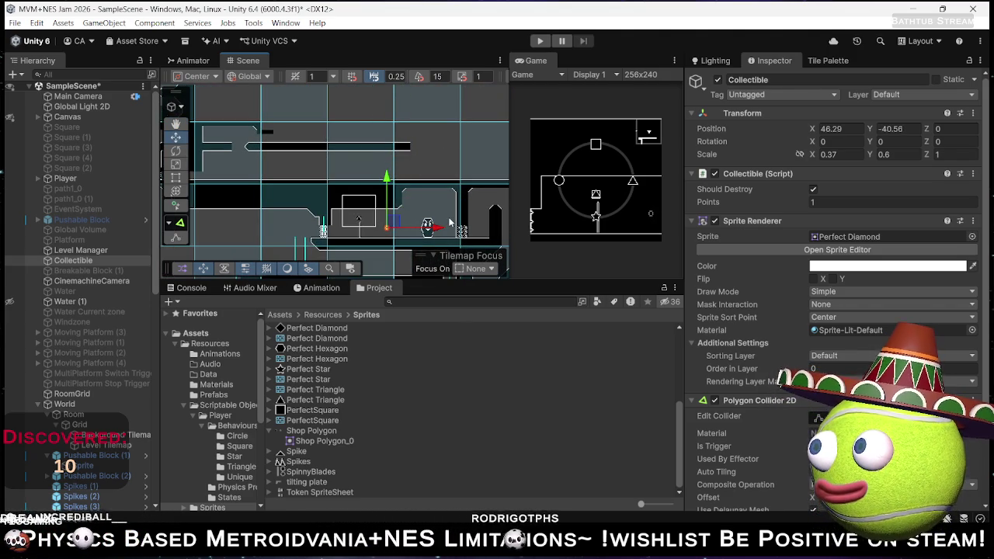
{"action": "scroll", "coordinate": [445, 227], "scroll_direction": "up", "scroll_amount": 4}
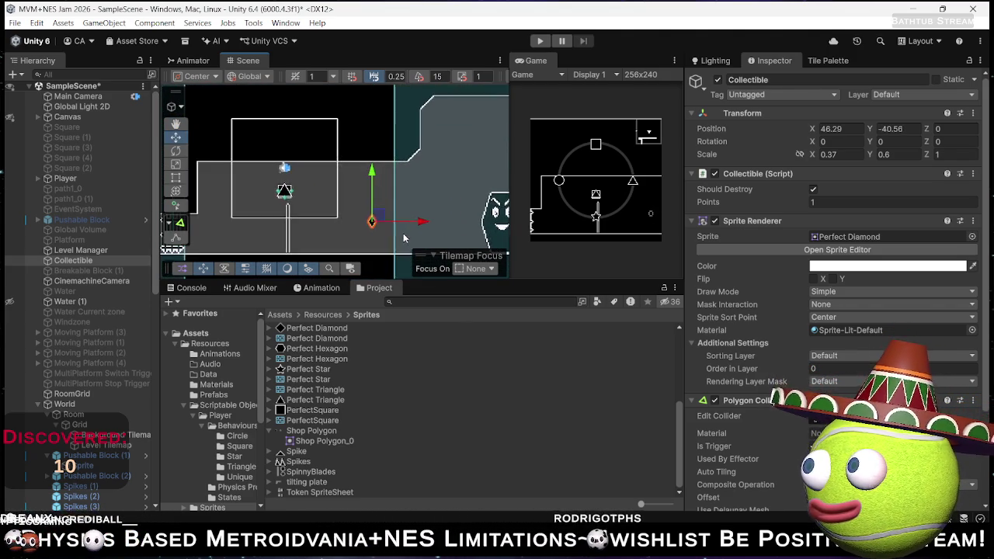
- Assign Token SpriteSheet_0 as the Collectible's sprite and frame it in the Scene view
{"action": "left_click", "coordinate": [970, 237]}
{"action": "scroll", "coordinate": [877, 249], "scroll_direction": "down", "scroll_amount": 3}
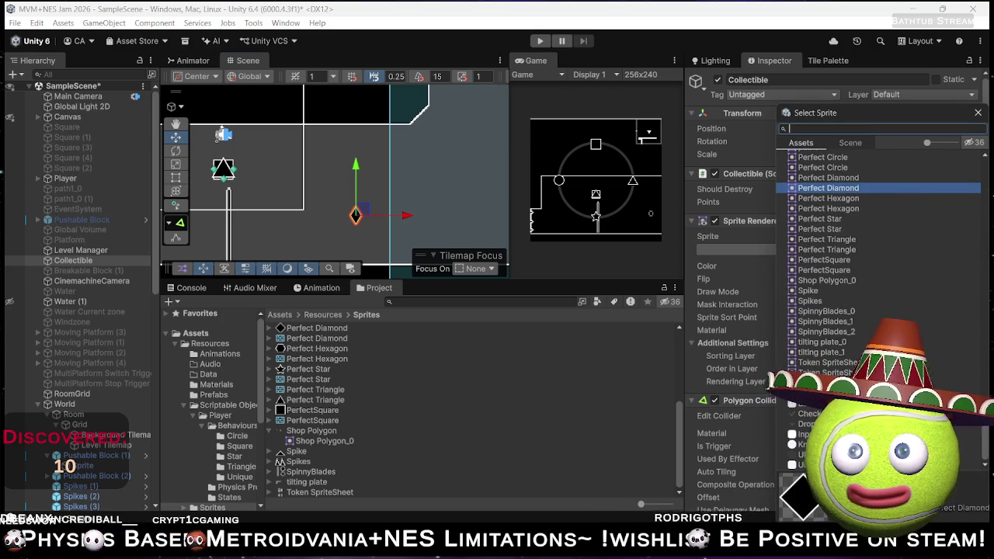
{"action": "double_click", "coordinate": [846, 363]}
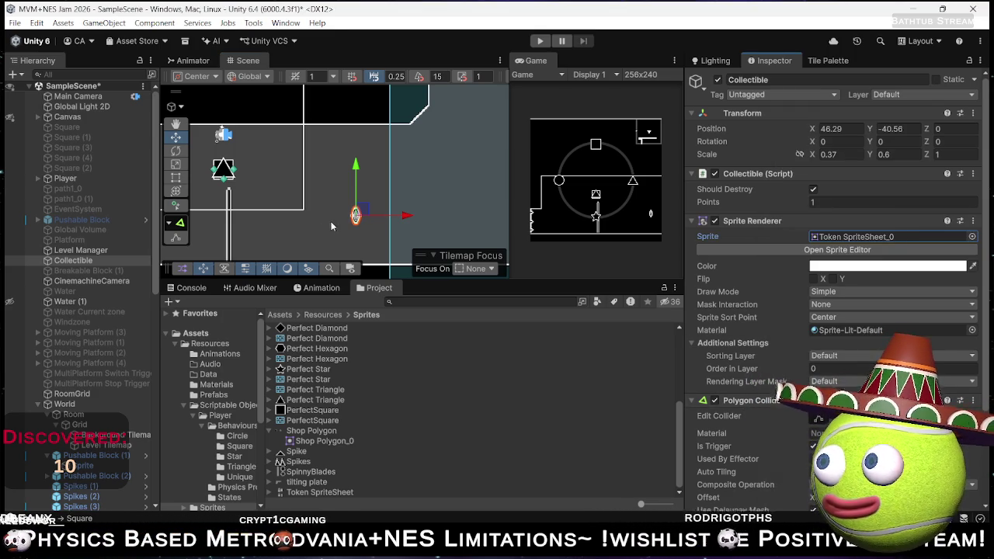
{"action": "key", "text": "f"}
{"action": "scroll", "coordinate": [338, 191], "scroll_direction": "down", "scroll_amount": 3}
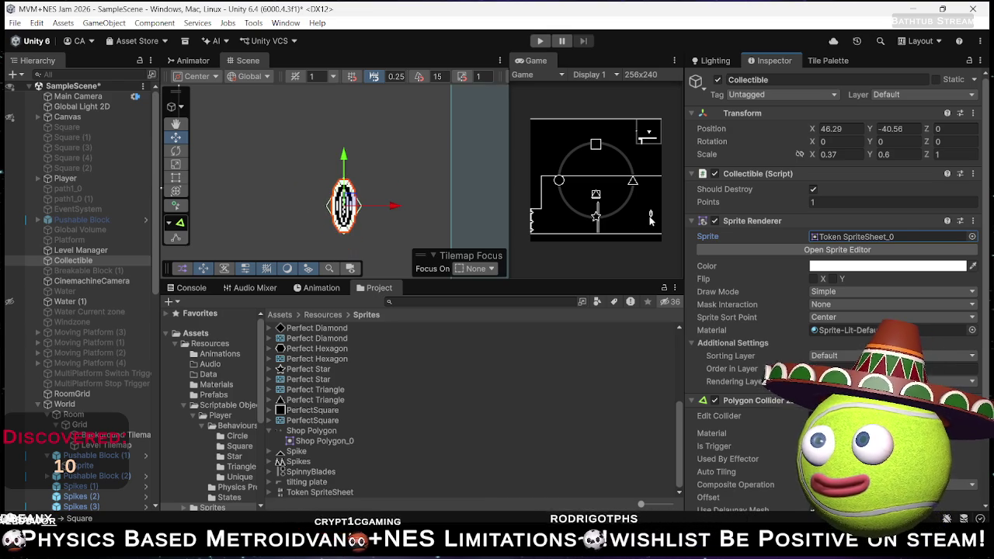
- Set the Collectible's scale to 1 by 1
{"action": "left_click", "coordinate": [844, 154]}
{"action": "type", "text": "1"}
{"action": "key", "text": "Tab"}
{"action": "type", "text": "1"}
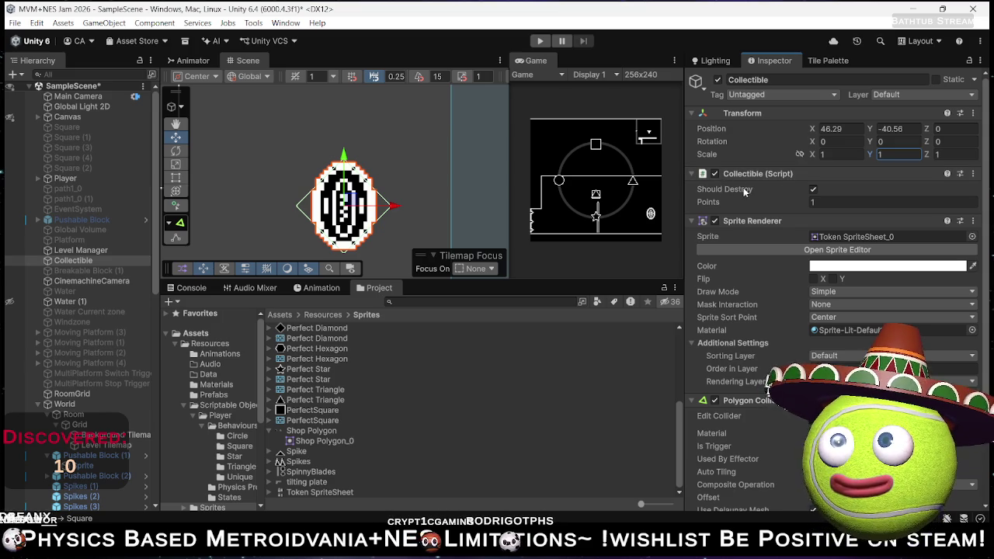
{"action": "left_click", "coordinate": [845, 154]}
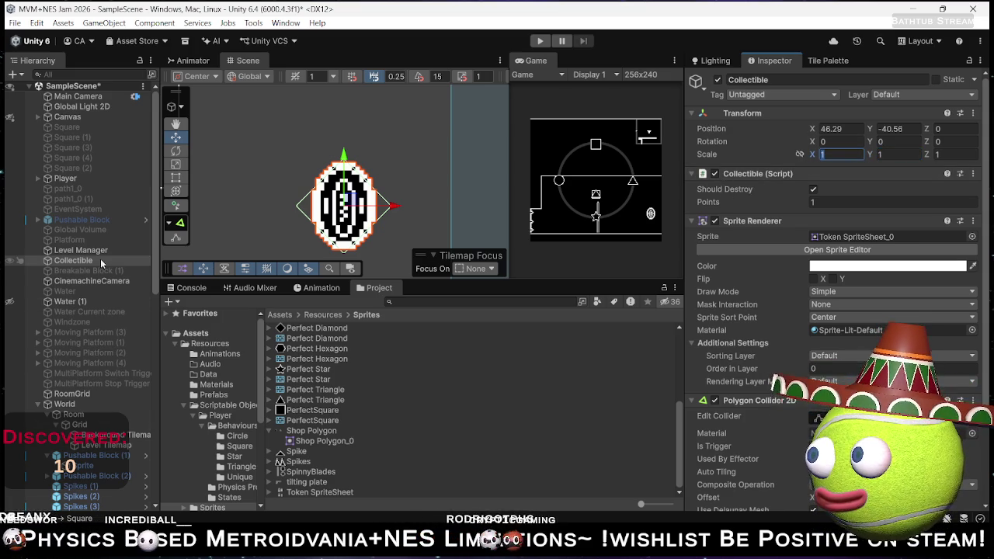
{"action": "left_click", "coordinate": [973, 221]}
- Remove the Sprite Renderer and Polygon Collider 2D from Collectible and add an Animator
{"action": "left_click", "coordinate": [903, 253]}
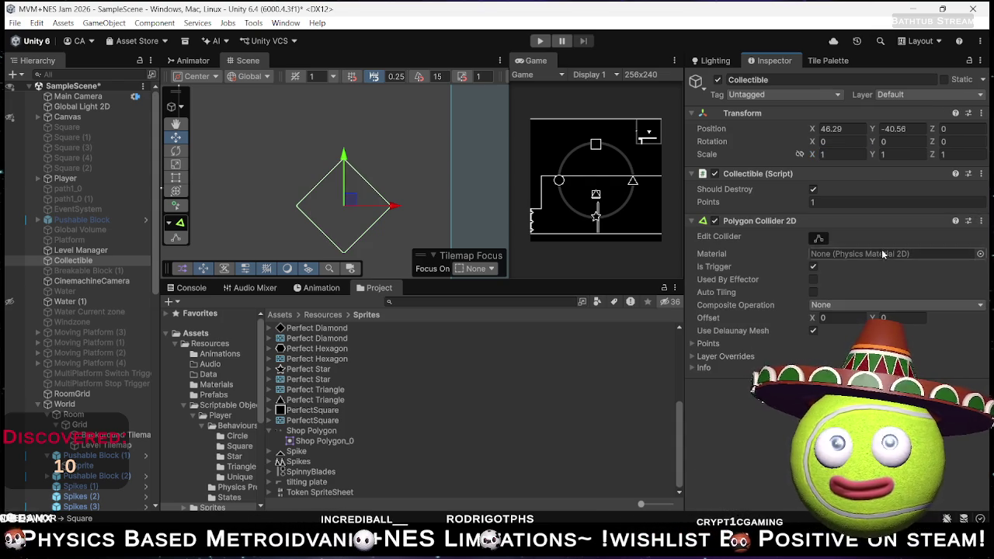
{"action": "left_click", "coordinate": [981, 220]}
{"action": "left_click", "coordinate": [901, 251]}
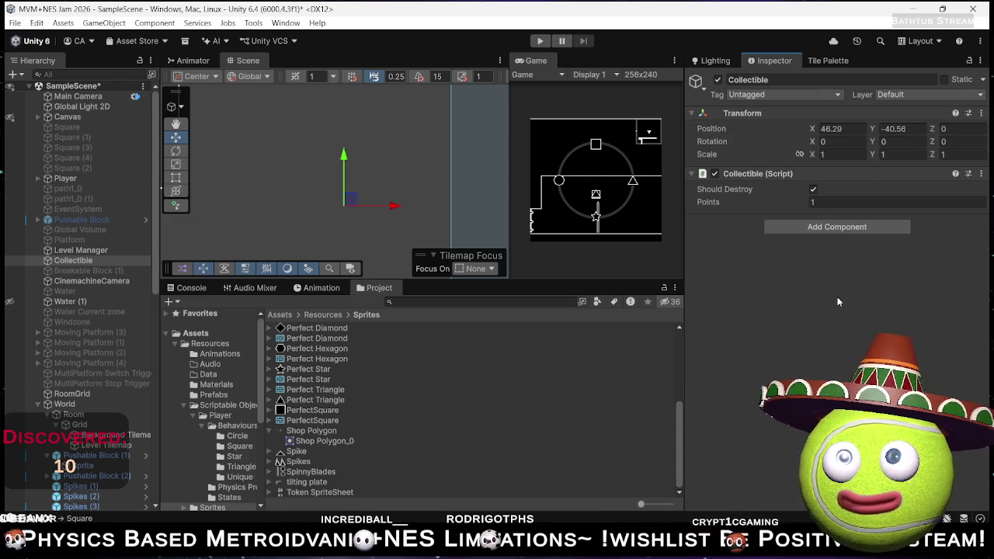
{"action": "left_click", "coordinate": [788, 227]}
{"action": "type", "text": "Animator"}
{"action": "key", "text": "Return"}
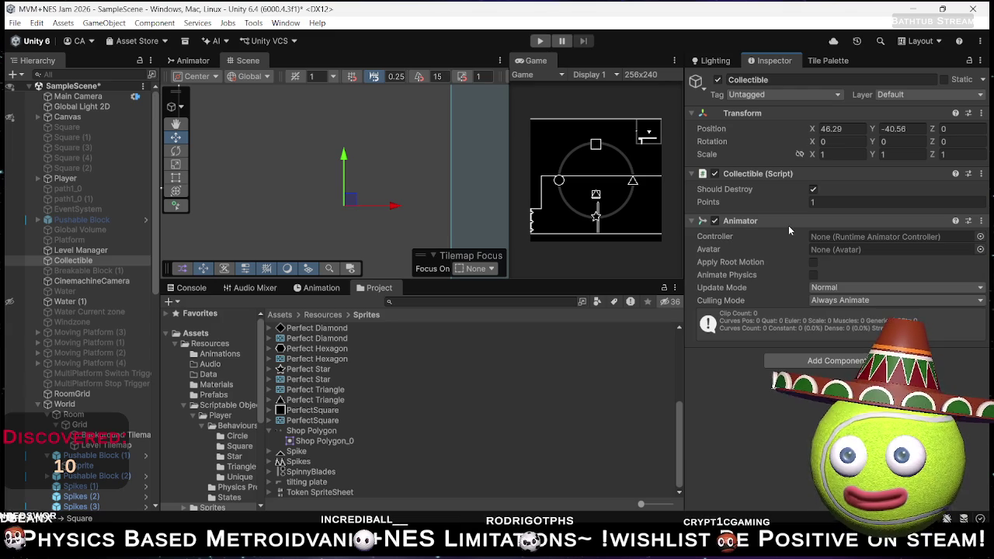
- Create a Token Animator Controller in the Animations folder
{"action": "left_click", "coordinate": [221, 354]}
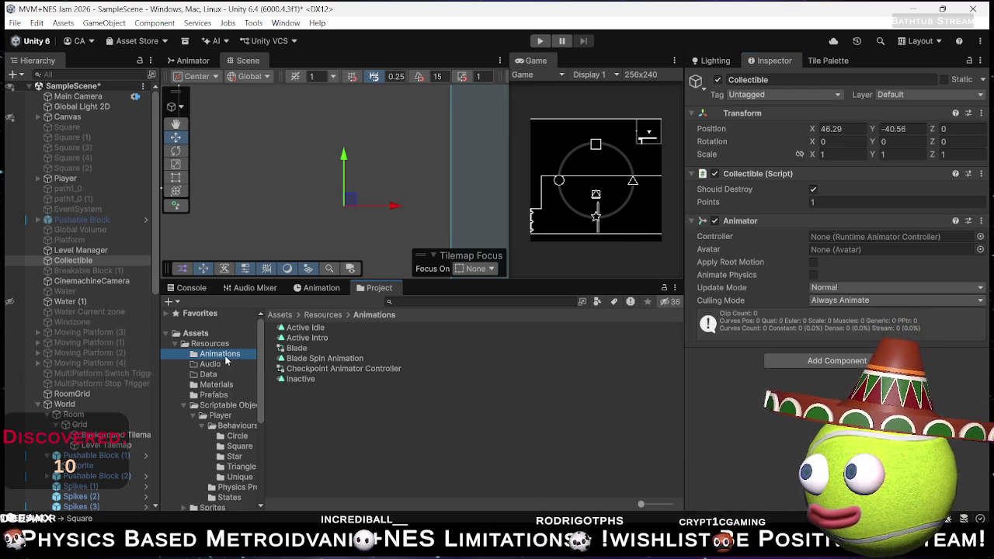
{"action": "right_click", "coordinate": [333, 402]}
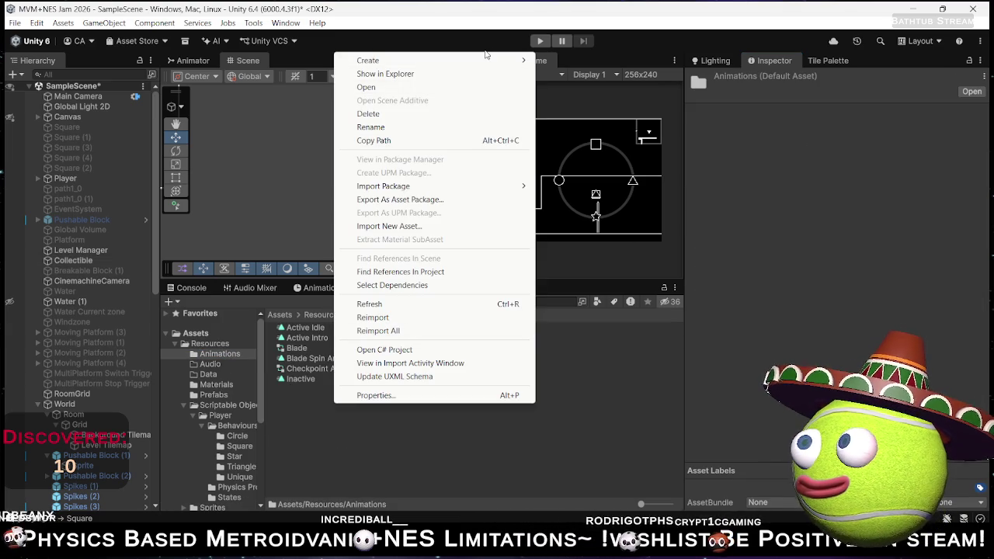
{"action": "mouse_move", "coordinate": [494, 59]}
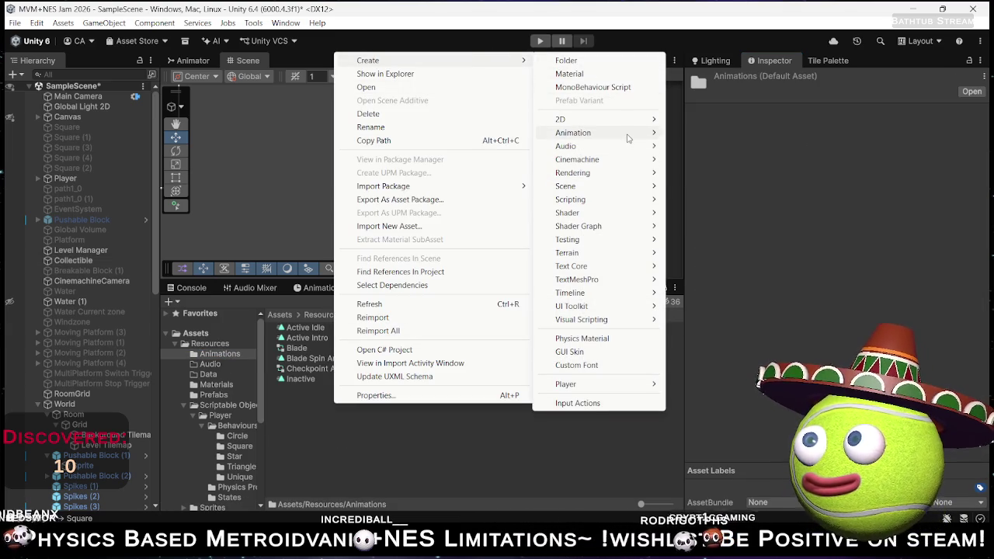
{"action": "mouse_move", "coordinate": [627, 133]}
{"action": "left_click", "coordinate": [720, 134]}
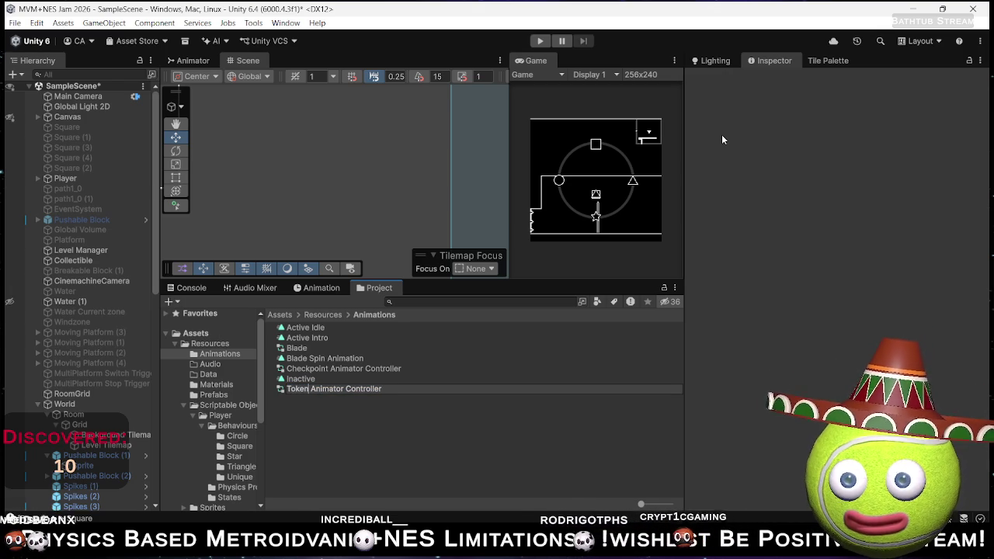
{"action": "key", "text": "Return"}
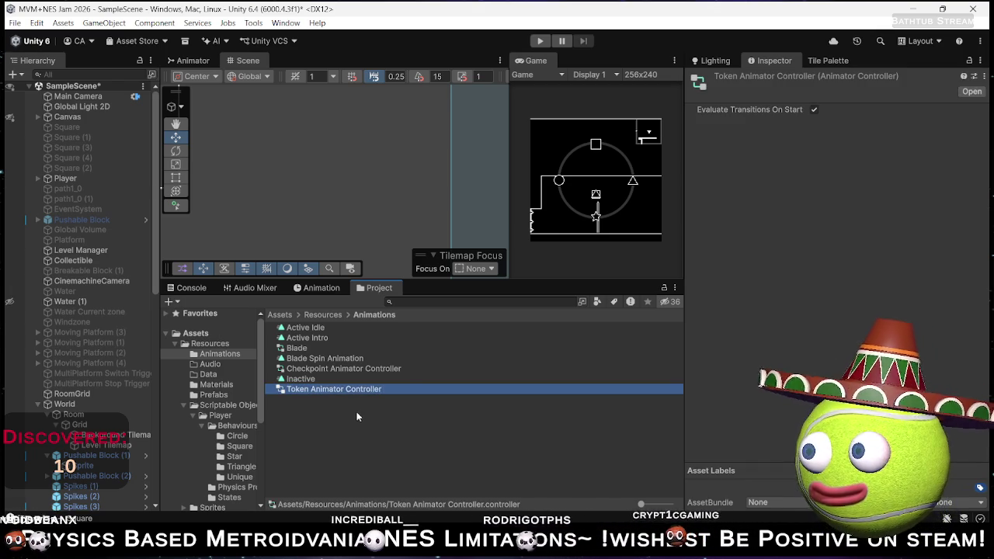
- Create an animation clip named Token Spin Animation in the Animations folder
{"action": "left_click", "coordinate": [355, 412]}
{"action": "right_click", "coordinate": [354, 411]}
{"action": "mouse_move", "coordinate": [516, 71]}
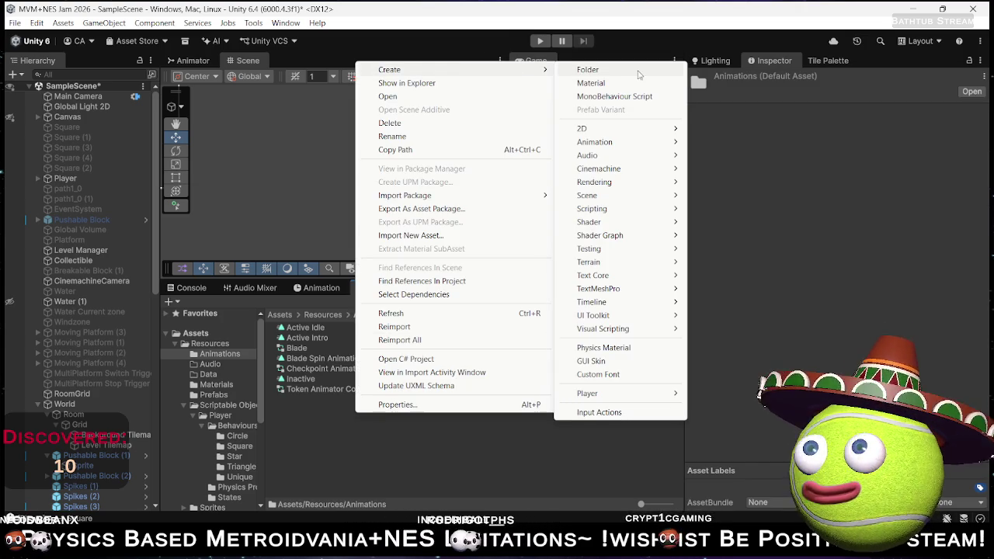
{"action": "mouse_move", "coordinate": [621, 142]}
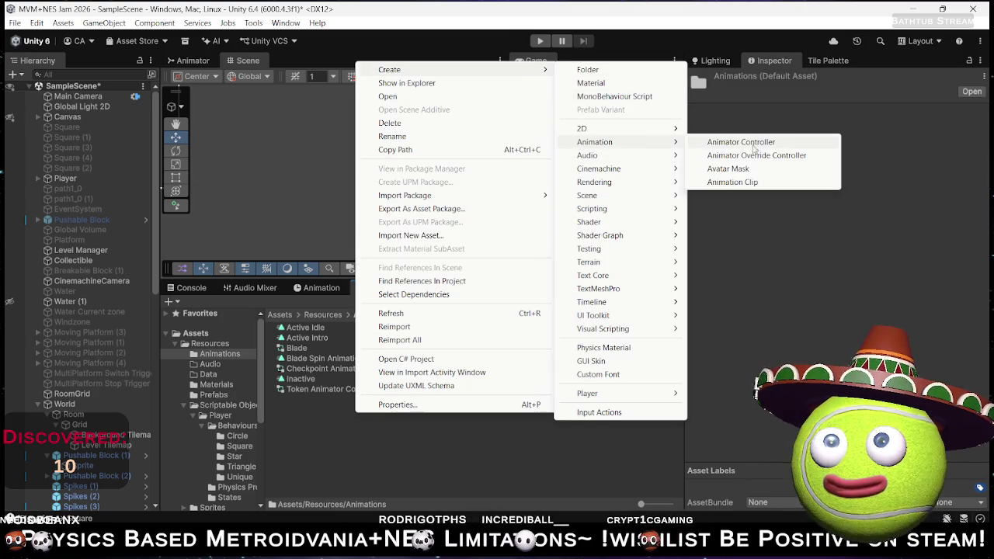
{"action": "left_click", "coordinate": [732, 181]}
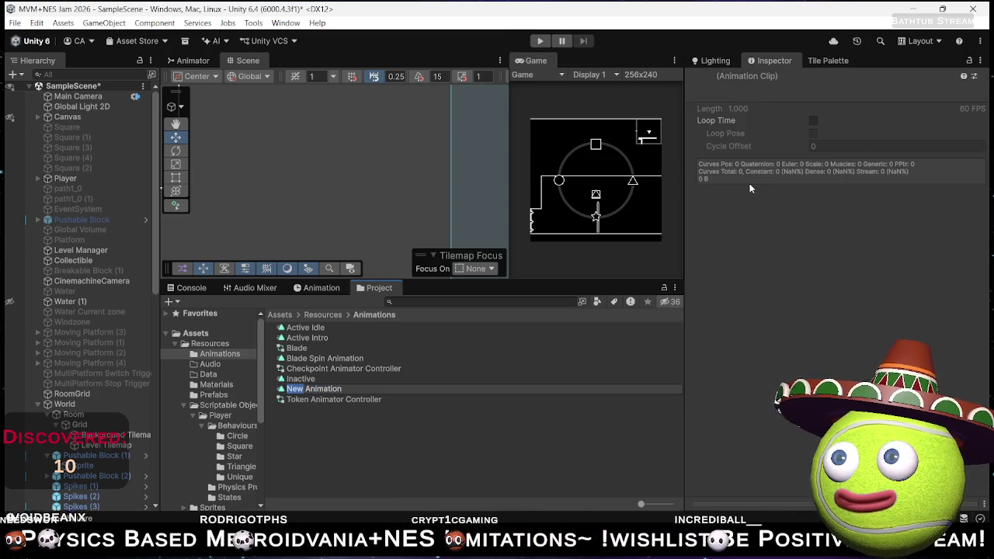
{"action": "type", "text": "Token Spin"}
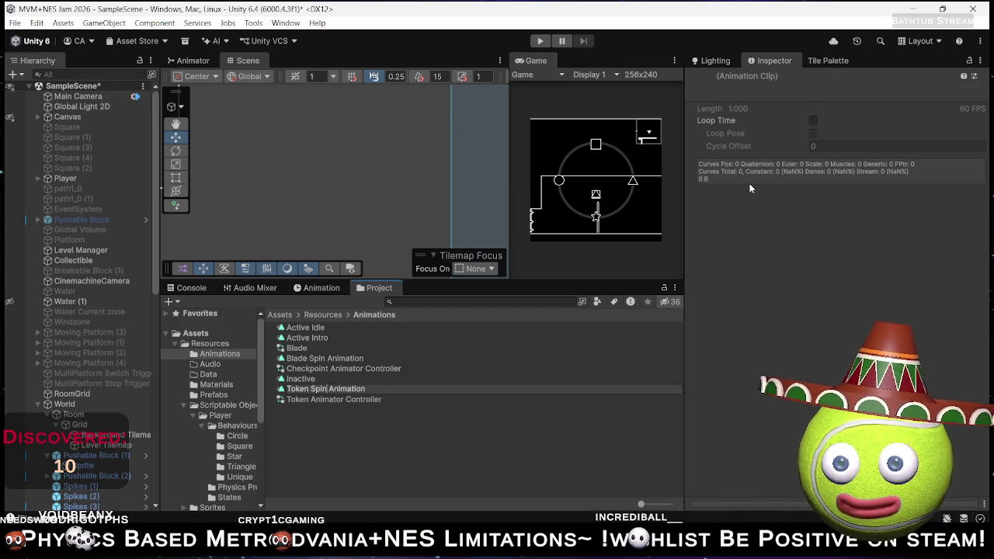
{"action": "key", "text": "Return"}
- Make Token Spin Animation loop and add it as the controller's default state
{"action": "left_click", "coordinate": [813, 123]}
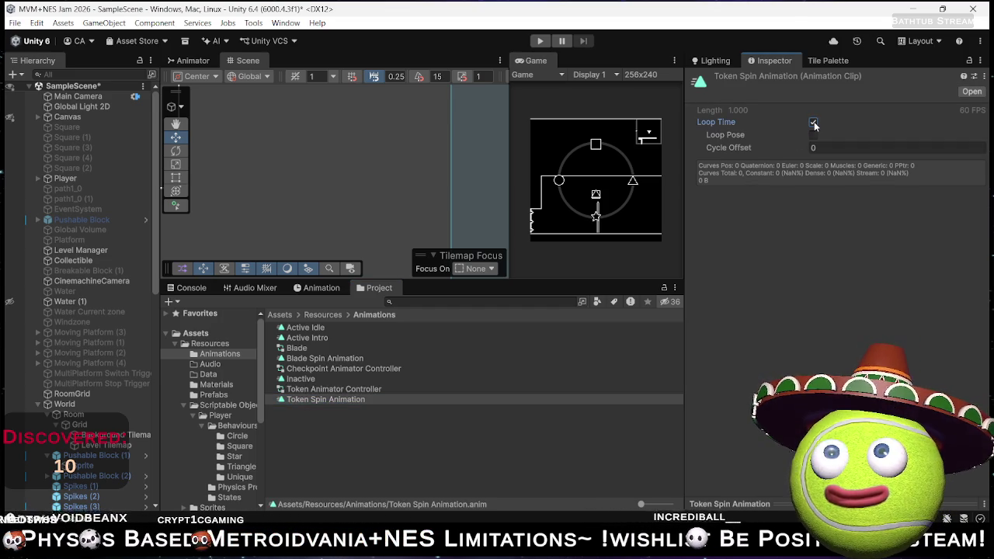
{"action": "double_click", "coordinate": [326, 390]}
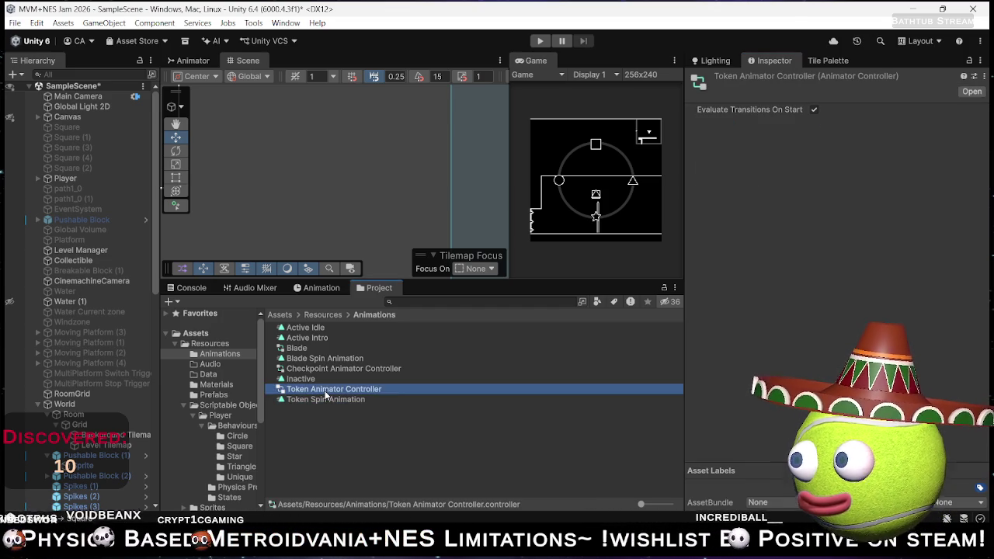
{"action": "left_click_drag", "start_coordinate": [321, 218], "coordinate": [345, 231]}
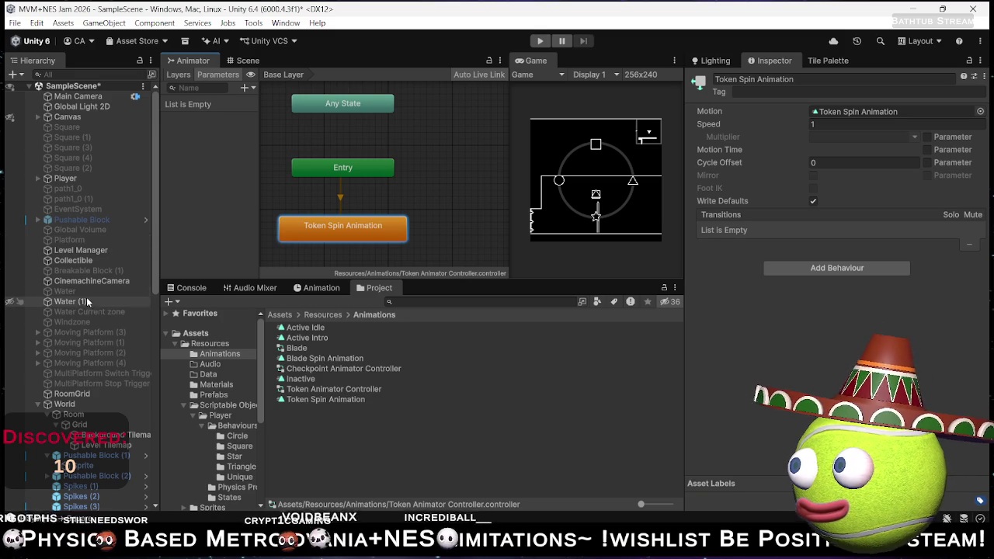
- Assign Token Animator Controller to Collectible's Animator and set the clip's Samples to 16
{"action": "left_click", "coordinate": [80, 258]}
{"action": "mouse_move", "coordinate": [334, 389]}
{"action": "left_mouse_down"}
{"action": "mouse_move", "coordinate": [788, 273]}
{"action": "mouse_move", "coordinate": [853, 238]}
{"action": "left_mouse_up"}
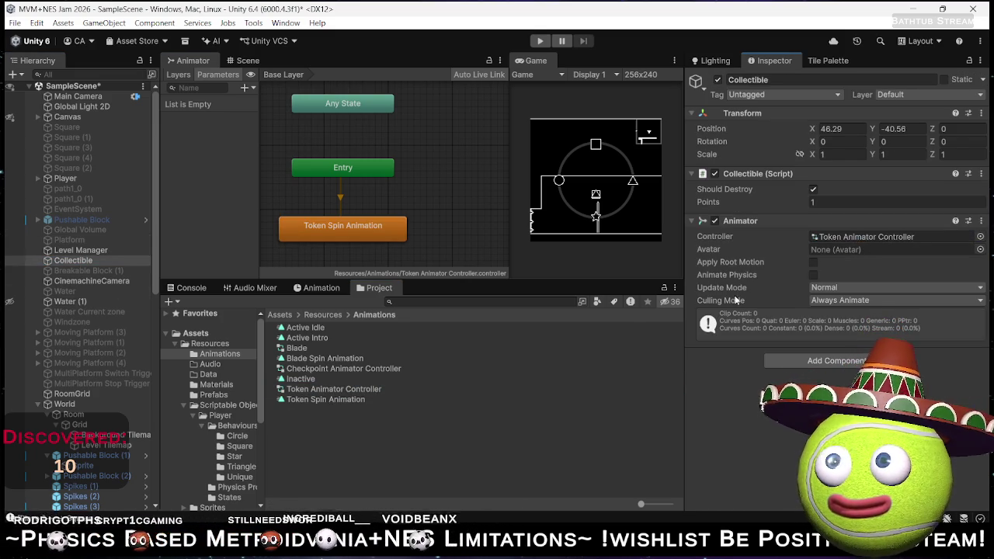
{"action": "left_click", "coordinate": [322, 288]}
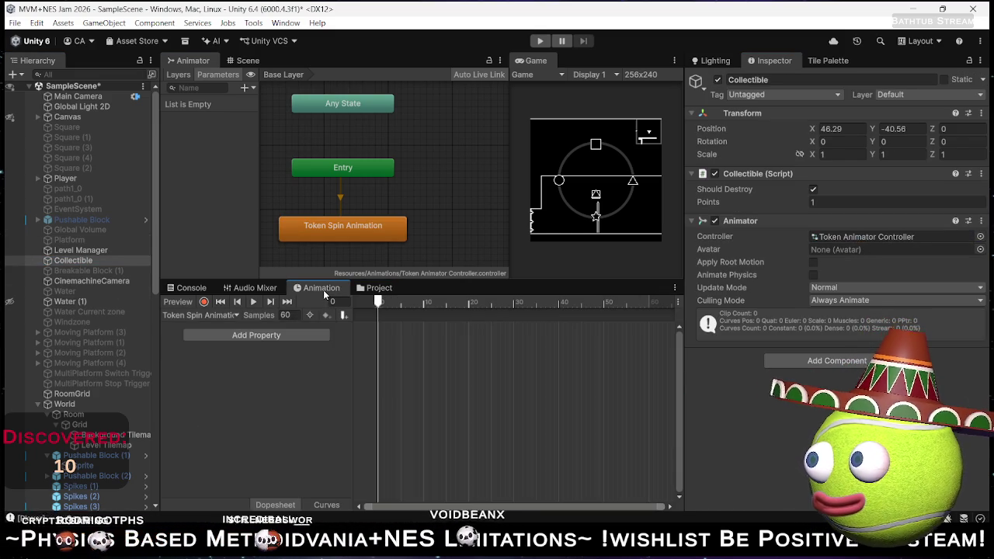
{"action": "double_click", "coordinate": [286, 315]}
{"action": "type", "text": "16"}
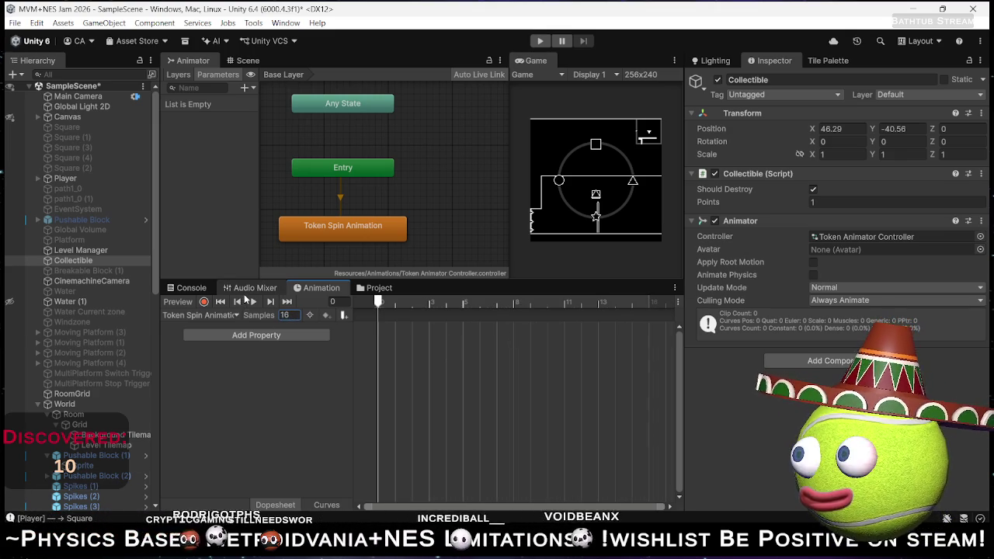
{"action": "right_click", "coordinate": [65, 262]}
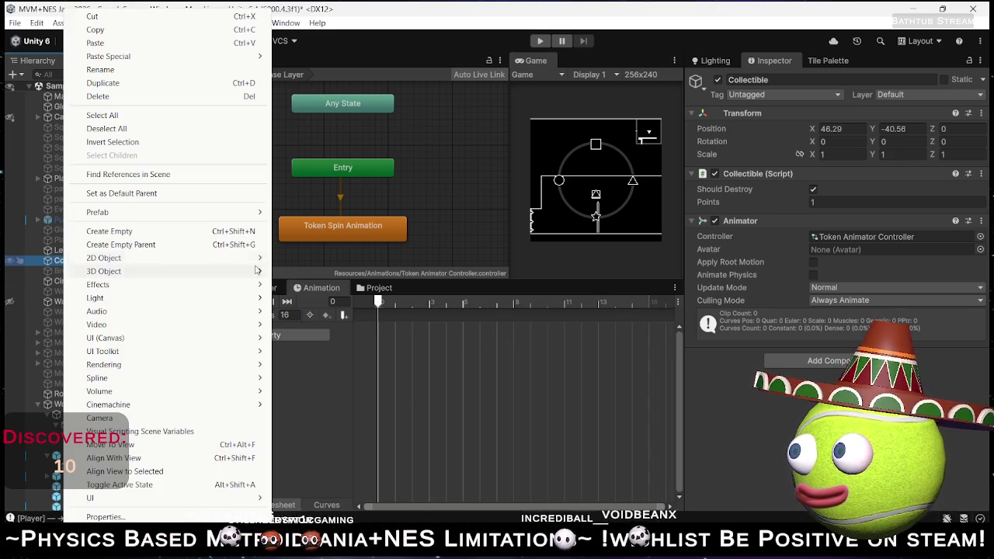
- Add a child named Sprite with a Sprite Renderer under Collectible and start keyframe recording
{"action": "left_click", "coordinate": [146, 232]}
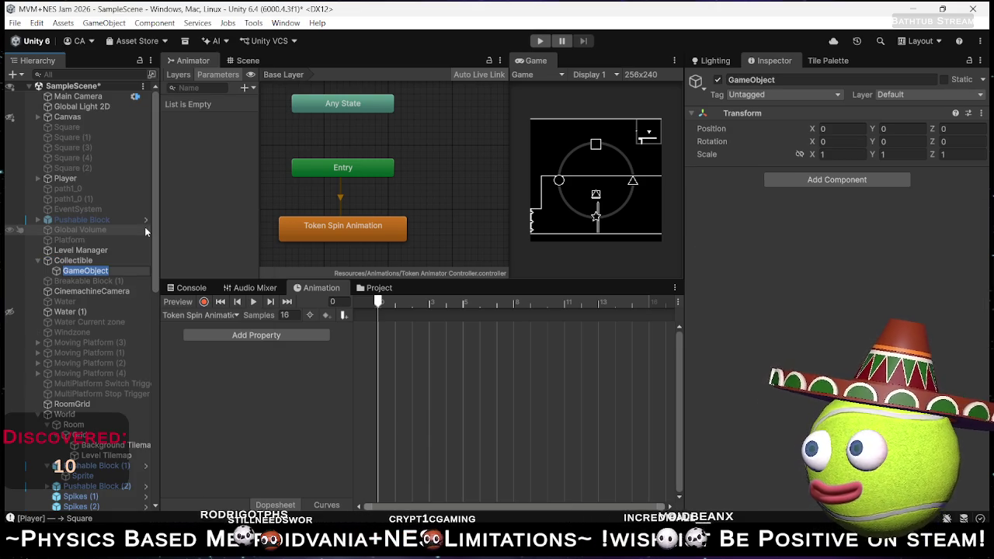
{"action": "type", "text": "Sprite"}
{"action": "key", "text": "Return"}
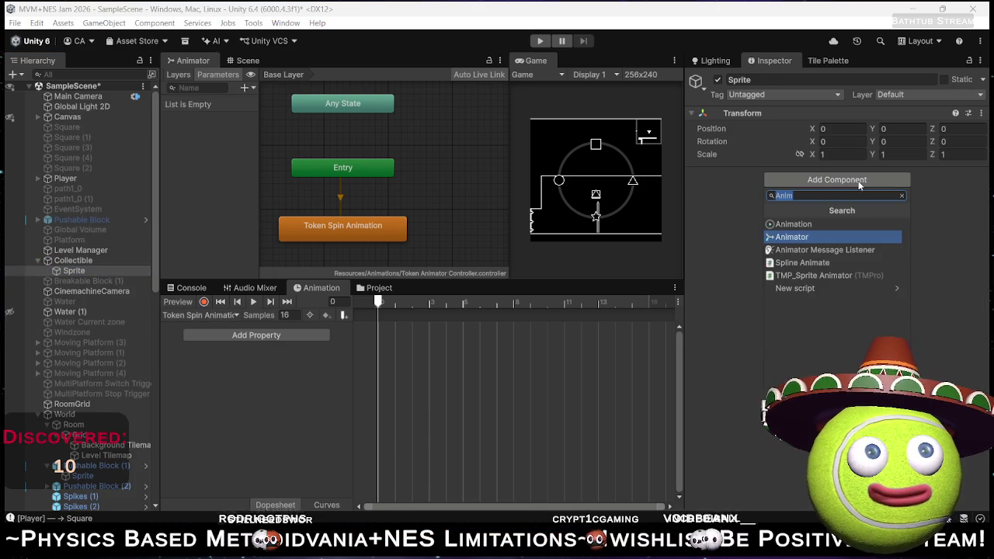
{"action": "type", "text": "Spr"}
{"action": "key", "text": "Down"}
{"action": "key", "text": "Down"}
{"action": "key", "text": "Down"}
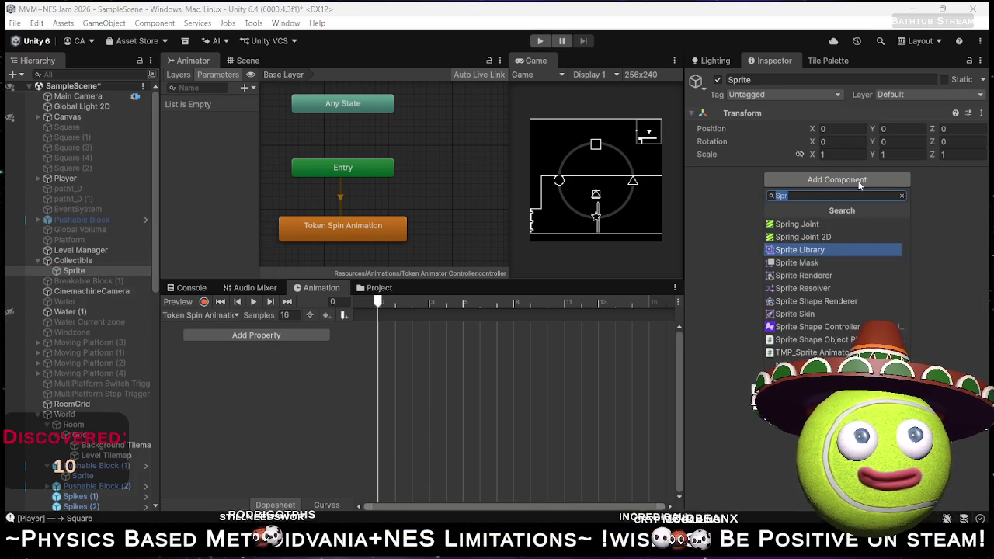
{"action": "key", "text": "Return"}
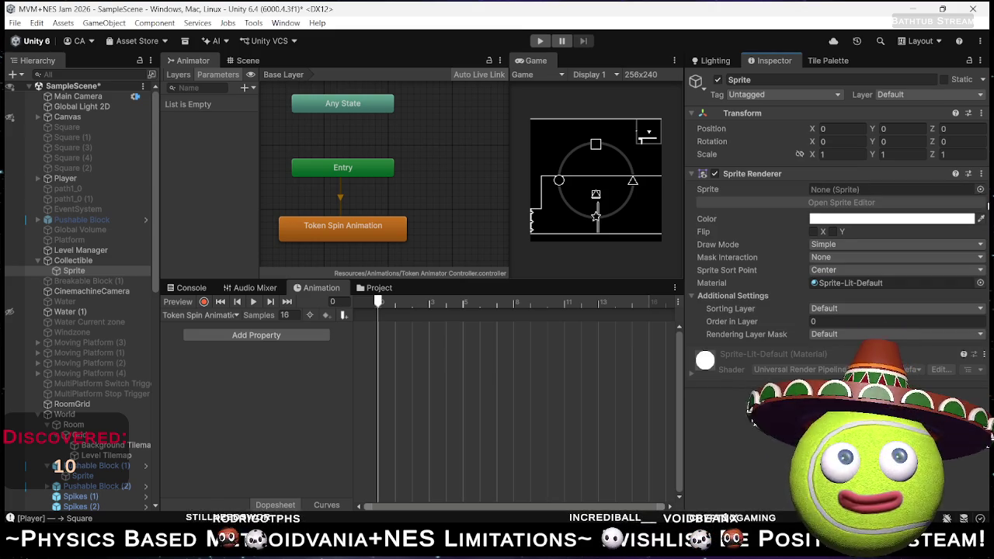
{"action": "left_click", "coordinate": [205, 303]}
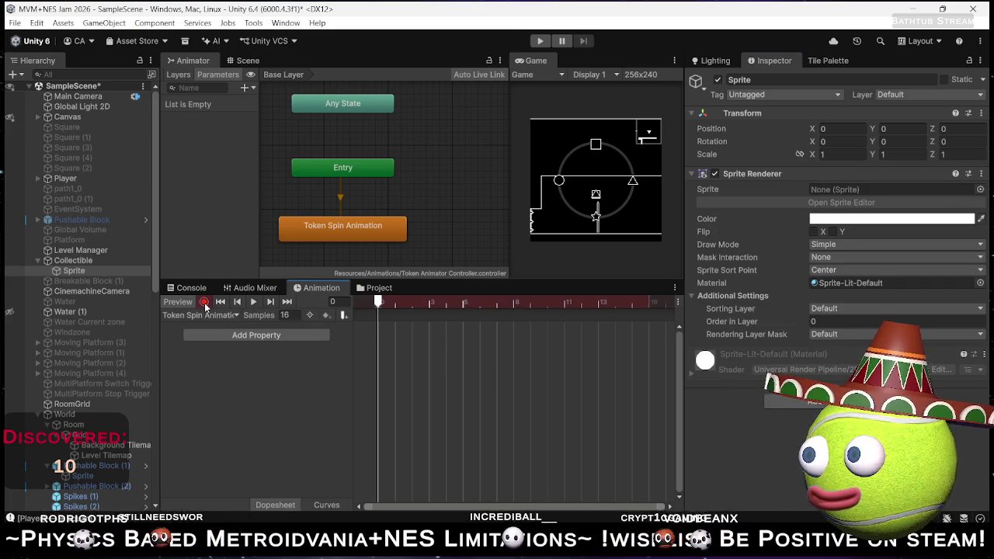
- Key Token SpriteSheet_0, _1 and _2 as the sprite on frames 0 through 2
{"action": "left_click", "coordinate": [979, 189]}
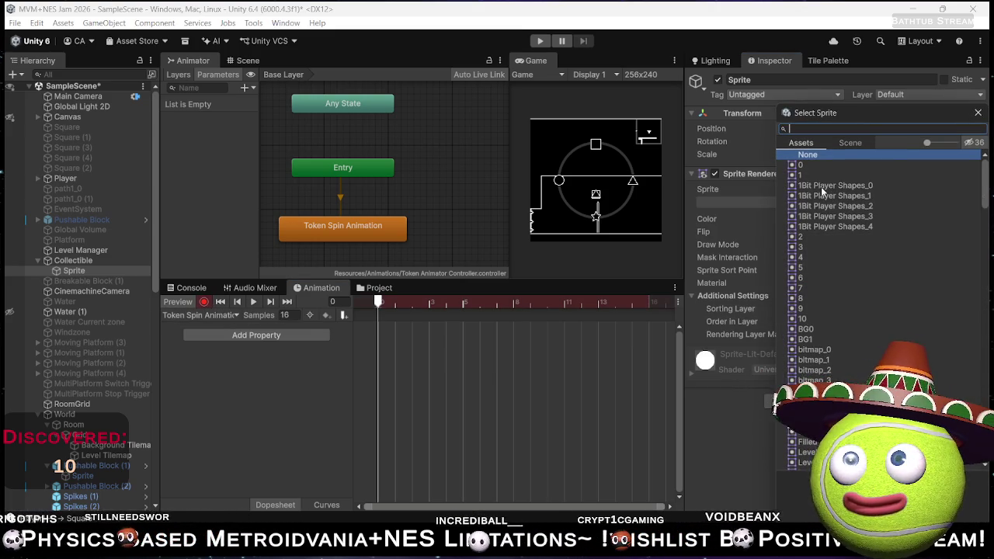
{"action": "type", "text": "tok"}
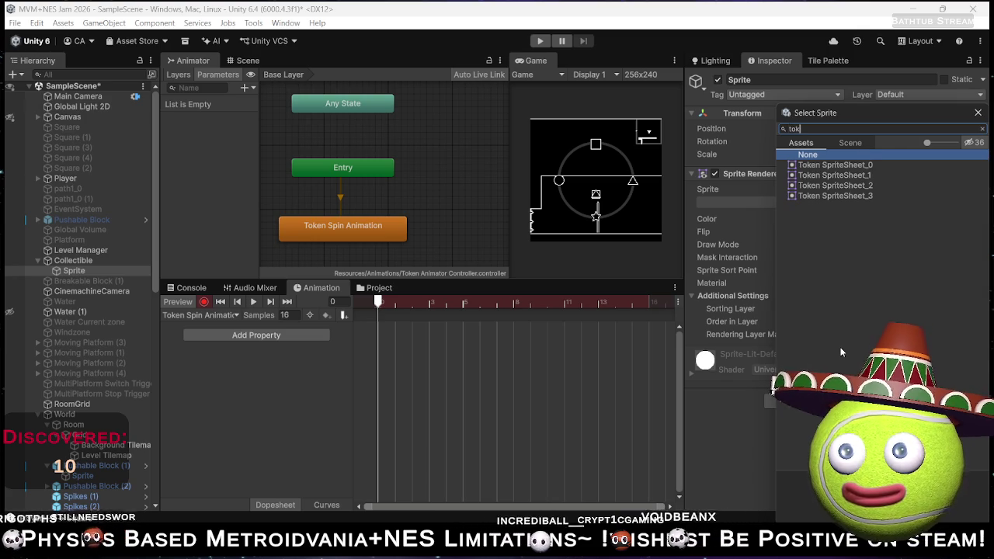
{"action": "key", "text": "Down"}
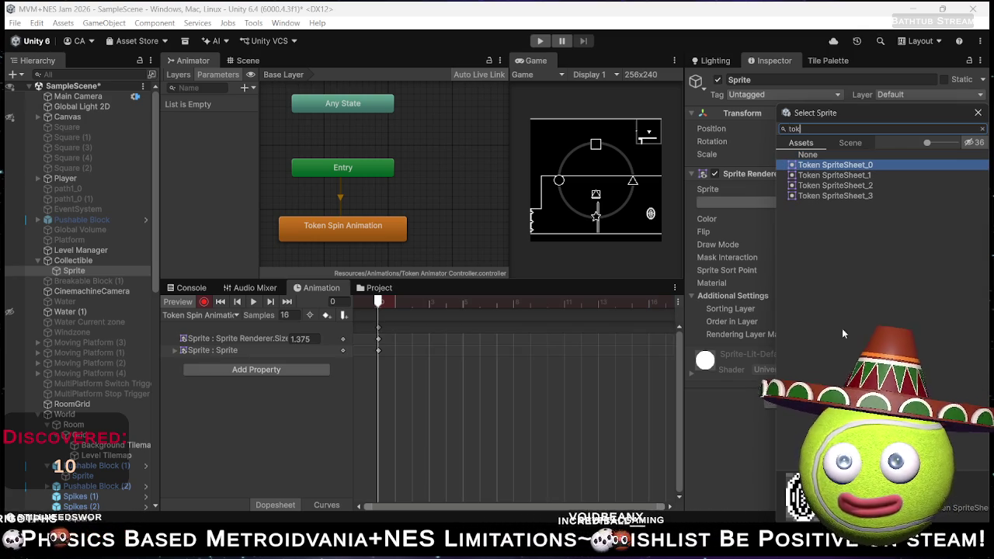
{"action": "double_click", "coordinate": [855, 168]}
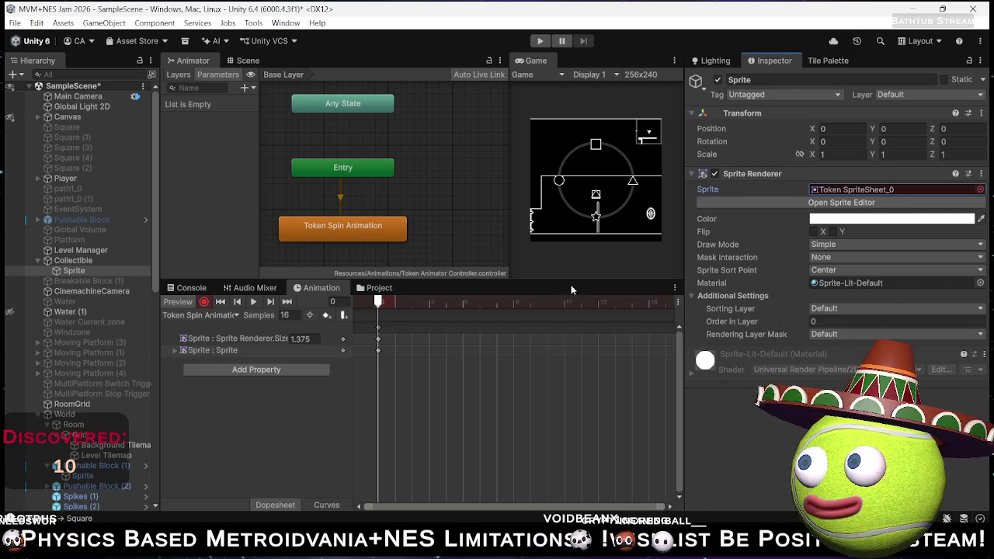
{"action": "left_click", "coordinate": [393, 303]}
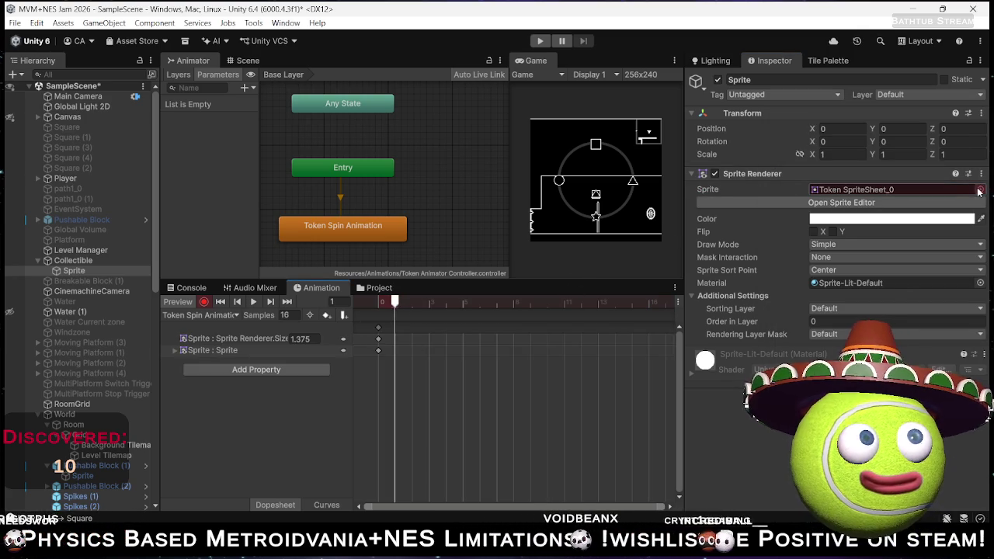
{"action": "left_click", "coordinate": [980, 189]}
{"action": "double_click", "coordinate": [823, 372]}
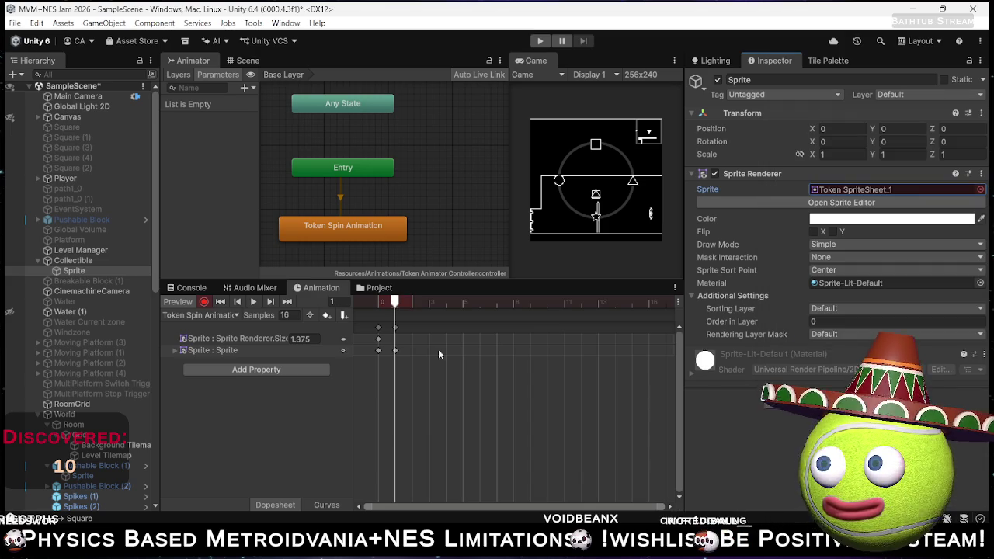
{"action": "left_click", "coordinate": [412, 304]}
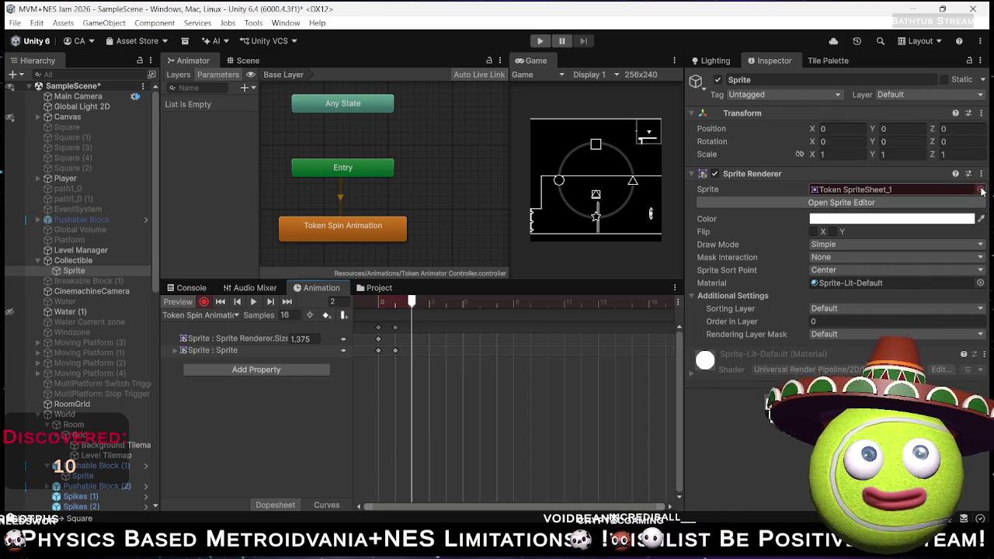
{"action": "left_click", "coordinate": [980, 189]}
{"action": "double_click", "coordinate": [831, 383]}
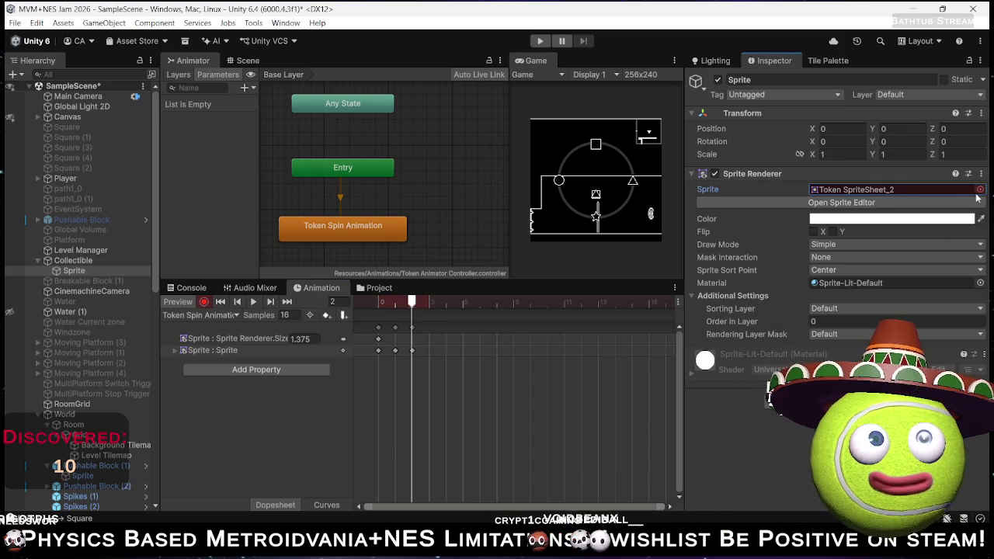
- Key Token SpriteSheet_3, _2 and _1 on frames 3 to 5, then step back through the frames
{"action": "left_click", "coordinate": [980, 190]}
{"action": "left_click", "coordinate": [429, 302]}
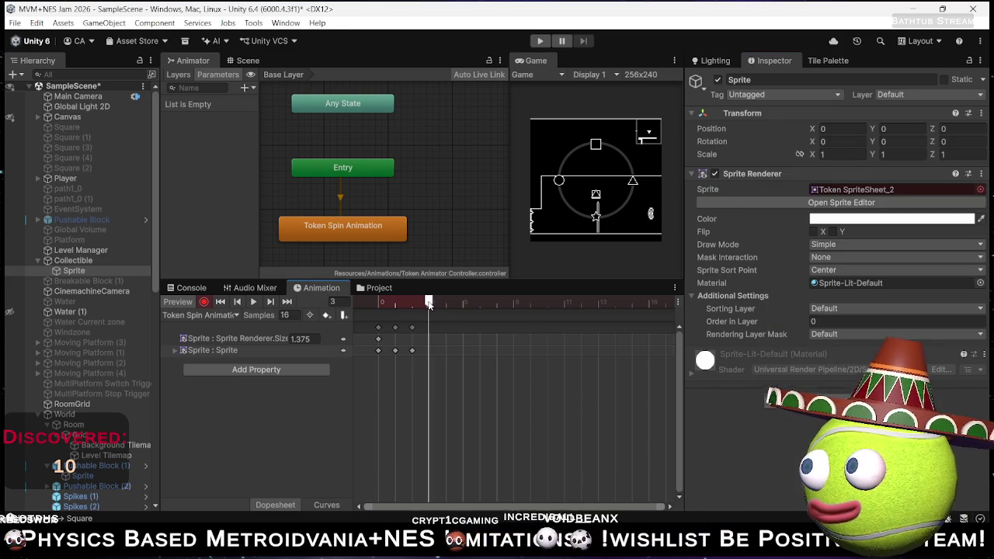
{"action": "left_click", "coordinate": [980, 190]}
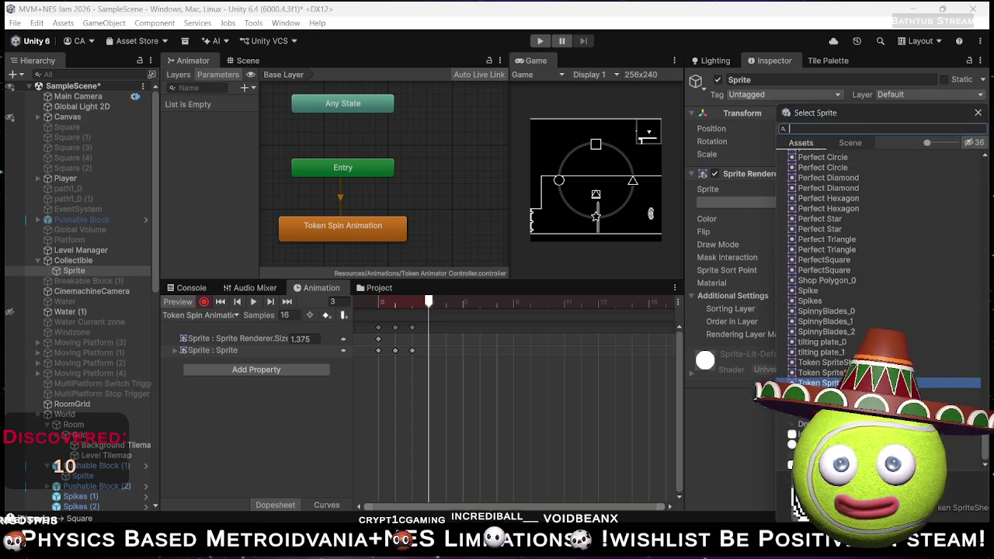
{"action": "left_click", "coordinate": [448, 302]}
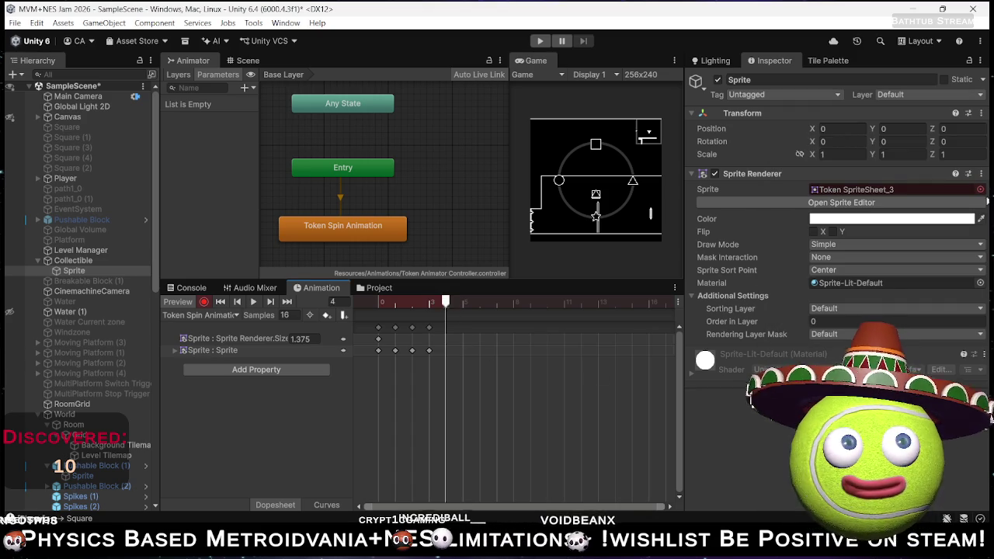
{"action": "left_click", "coordinate": [979, 190]}
{"action": "key", "text": "Up"}
{"action": "key", "text": "Return"}
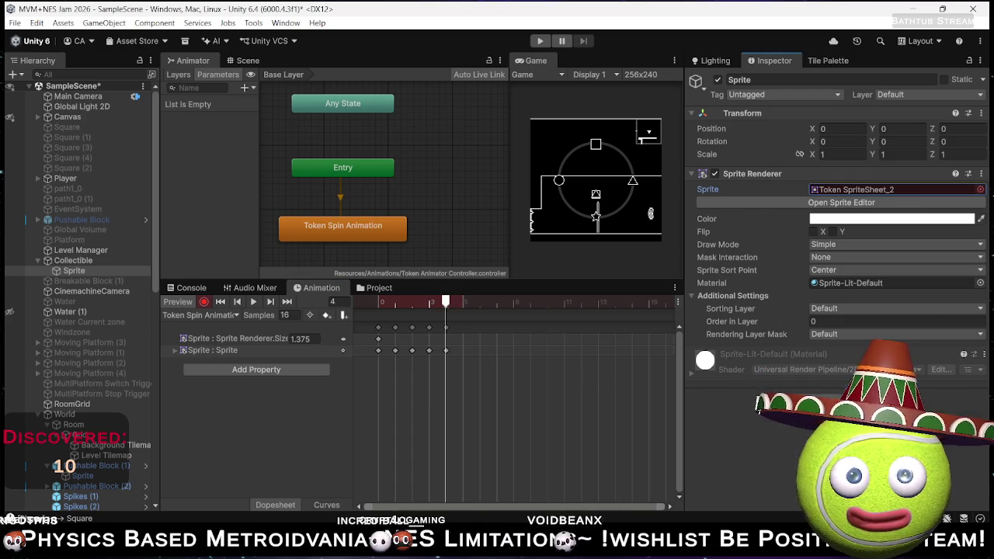
{"action": "left_click", "coordinate": [464, 302]}
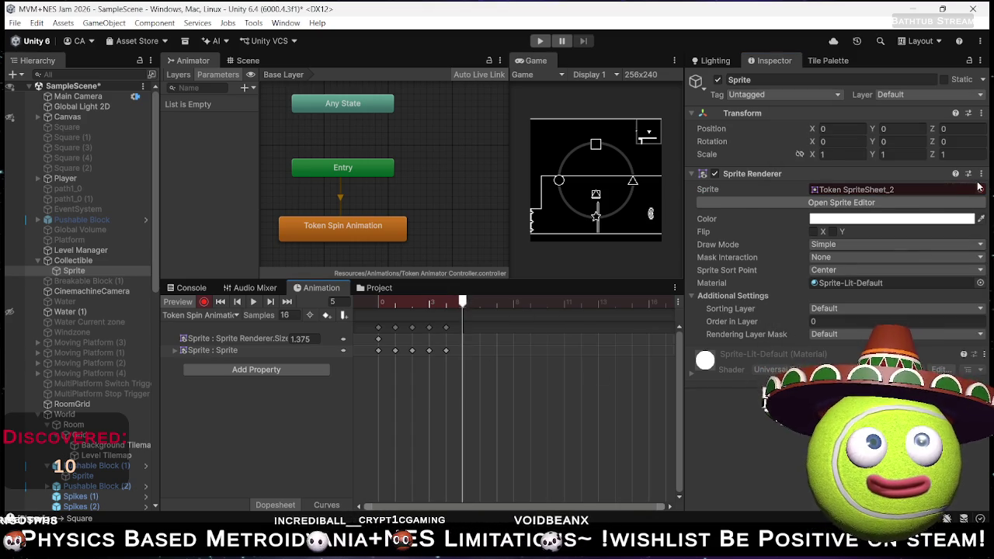
{"action": "left_click", "coordinate": [979, 189]}
{"action": "key", "text": "Return"}
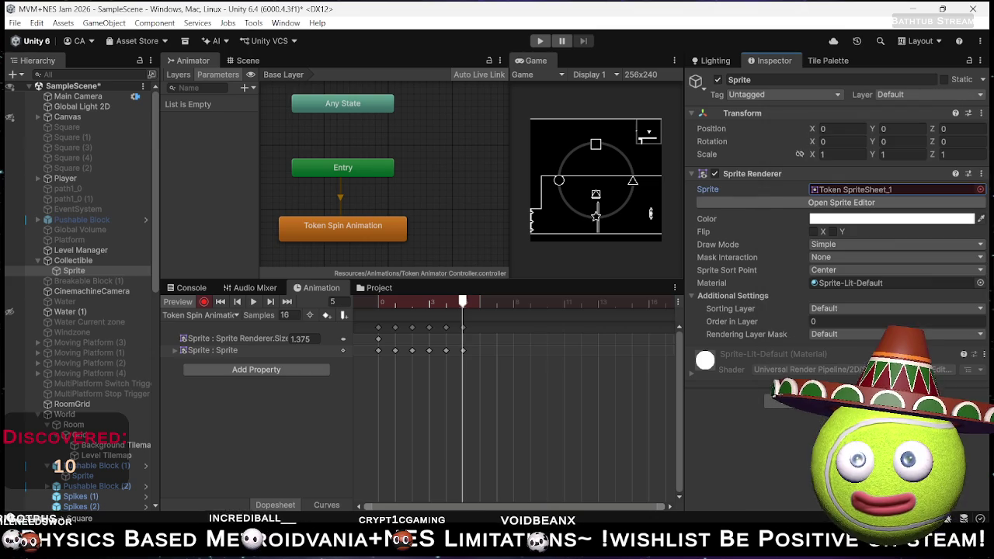
{"action": "left_click", "coordinate": [446, 302]}
{"action": "left_click", "coordinate": [378, 302]}
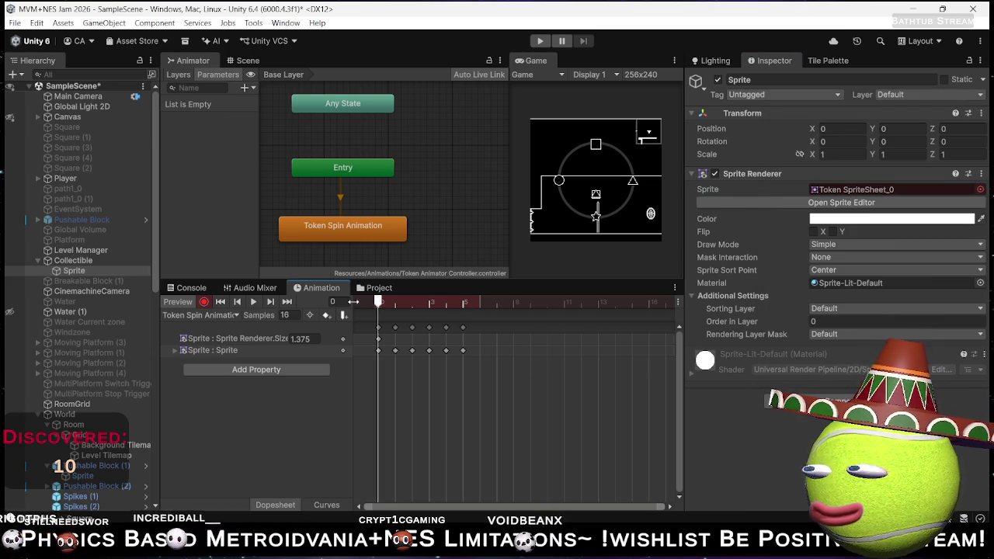
{"action": "left_click", "coordinate": [423, 305]}
- Preview the spin by scrubbing and playing it, then lower Samples from 16 to 4
{"action": "mouse_move", "coordinate": [424, 308]}
{"action": "left_mouse_down"}
{"action": "mouse_move", "coordinate": [461, 307]}
{"action": "mouse_move", "coordinate": [357, 316]}
{"action": "left_mouse_up"}
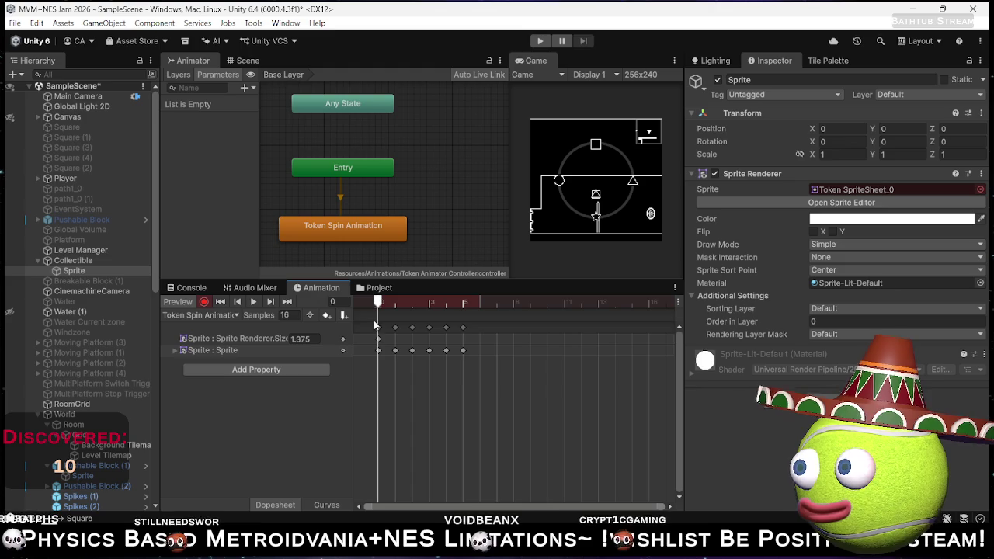
{"action": "mouse_move", "coordinate": [389, 302]}
{"action": "left_mouse_down"}
{"action": "mouse_move", "coordinate": [463, 306]}
{"action": "mouse_move", "coordinate": [378, 308]}
{"action": "left_mouse_up"}
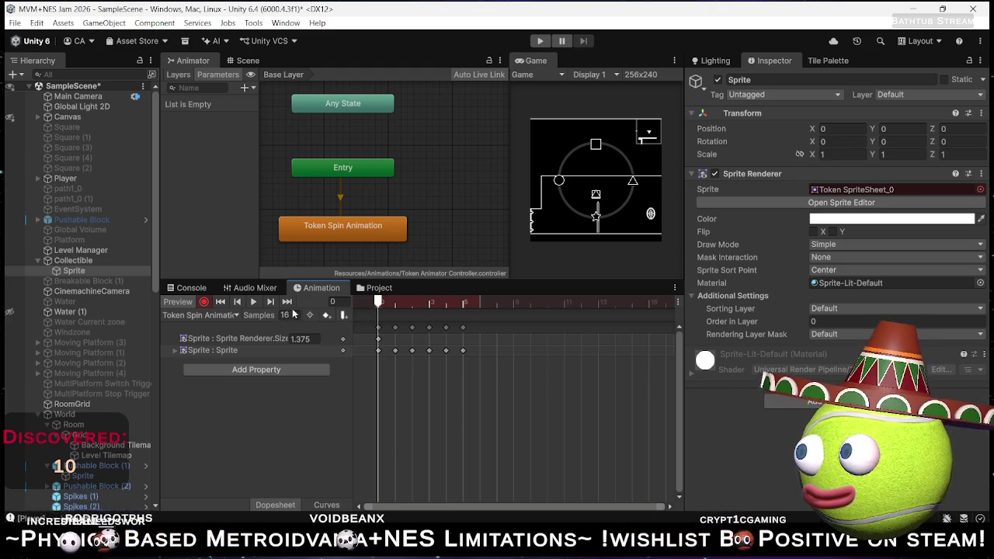
{"action": "left_click", "coordinate": [252, 303]}
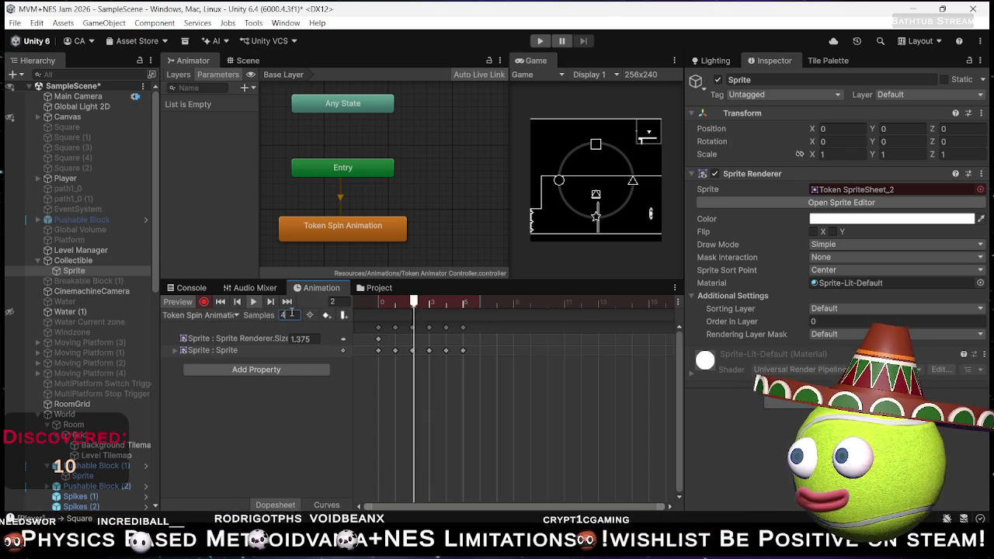
{"action": "double_click", "coordinate": [293, 314]}
{"action": "type", "text": "4"}
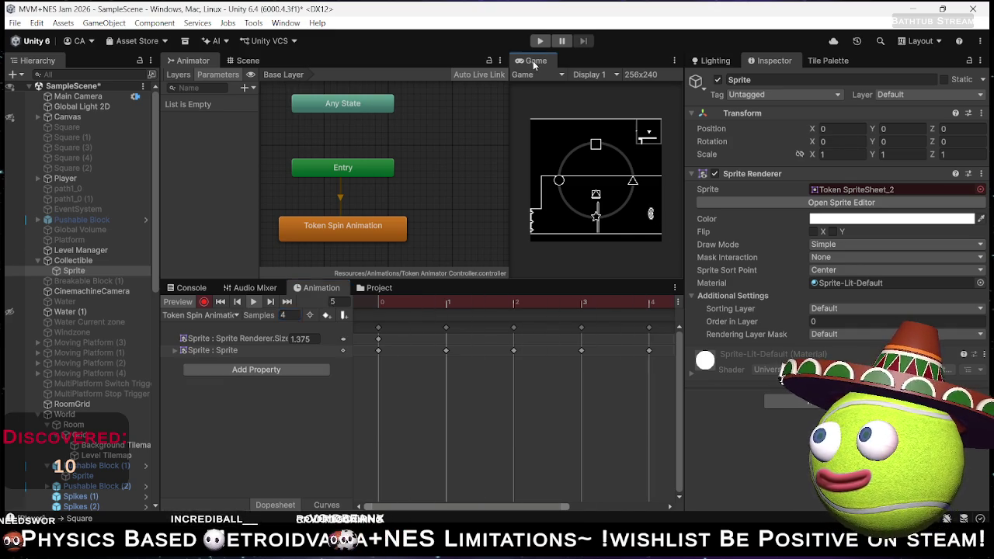
- Maximize and restore the Game view, then frame the token in the Scene view
{"action": "key", "text": "shift+space"}
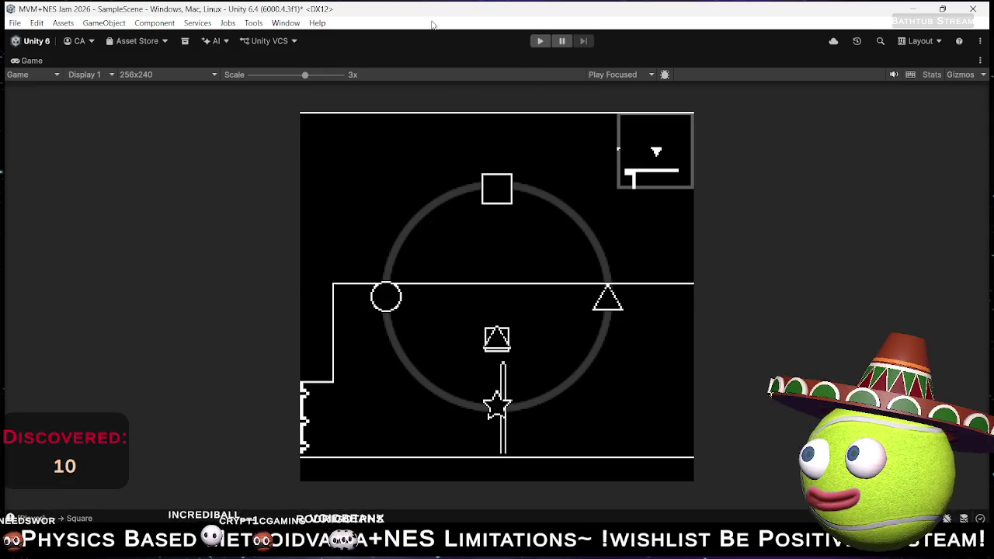
{"action": "double_click", "coordinate": [42, 60]}
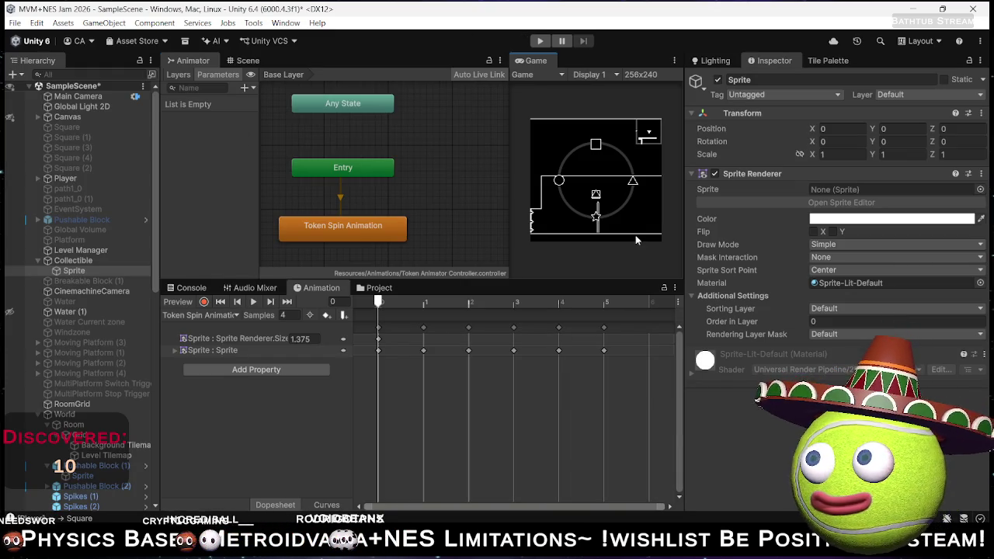
{"action": "left_click", "coordinate": [247, 62]}
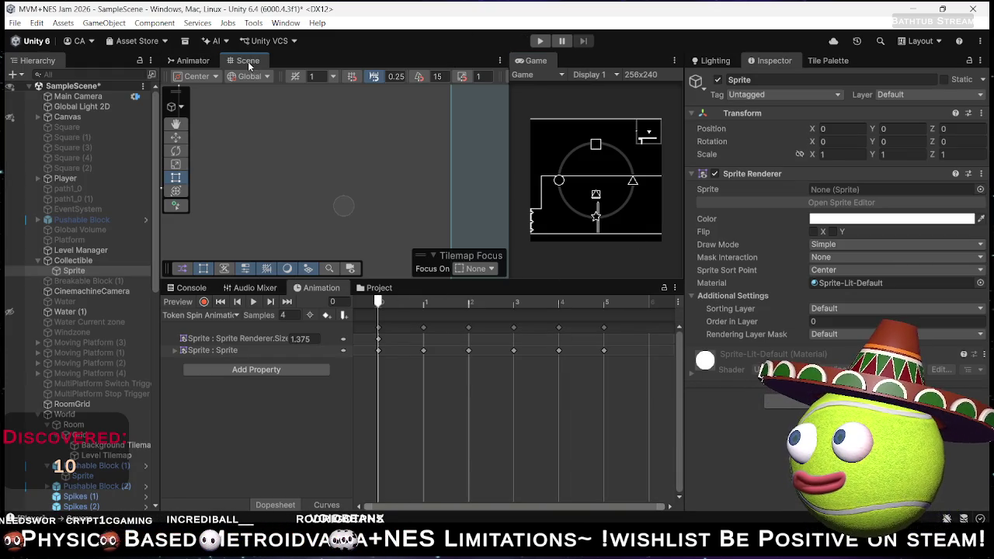
{"action": "key", "text": "f"}
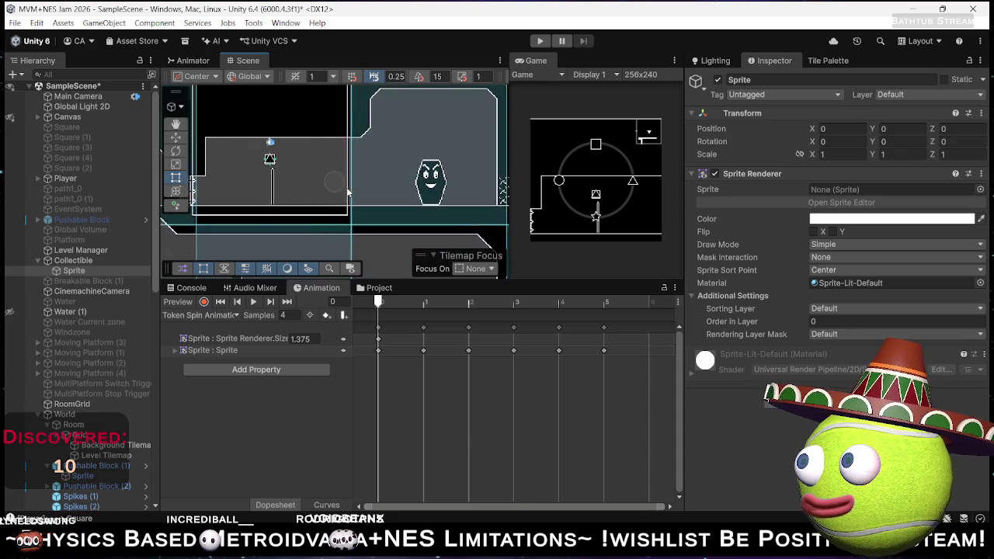
{"action": "scroll", "coordinate": [349, 199], "scroll_direction": "down", "scroll_amount": 2}
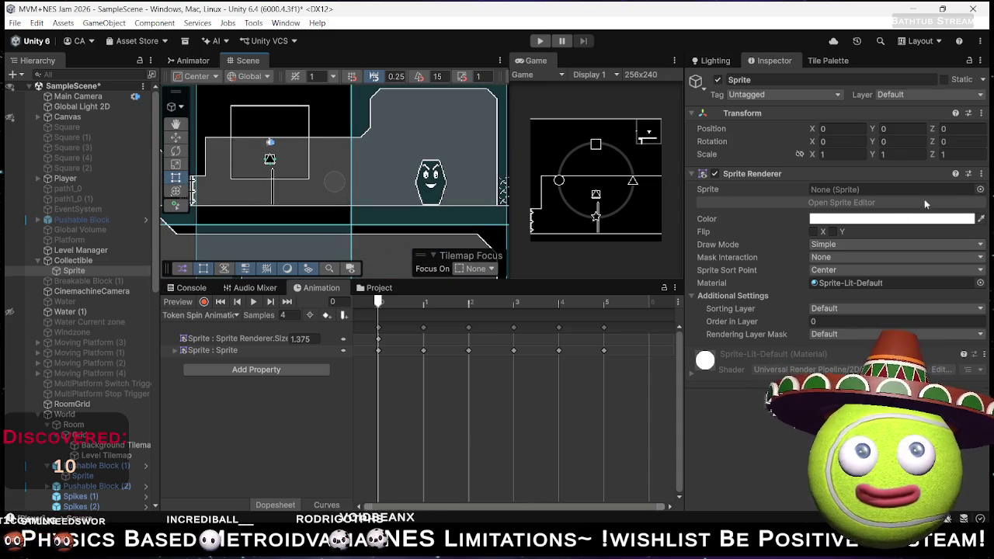
- Set the token's sprite to Token SpriteSheet_0 and enter Play mode to test it
{"action": "left_click", "coordinate": [979, 189]}
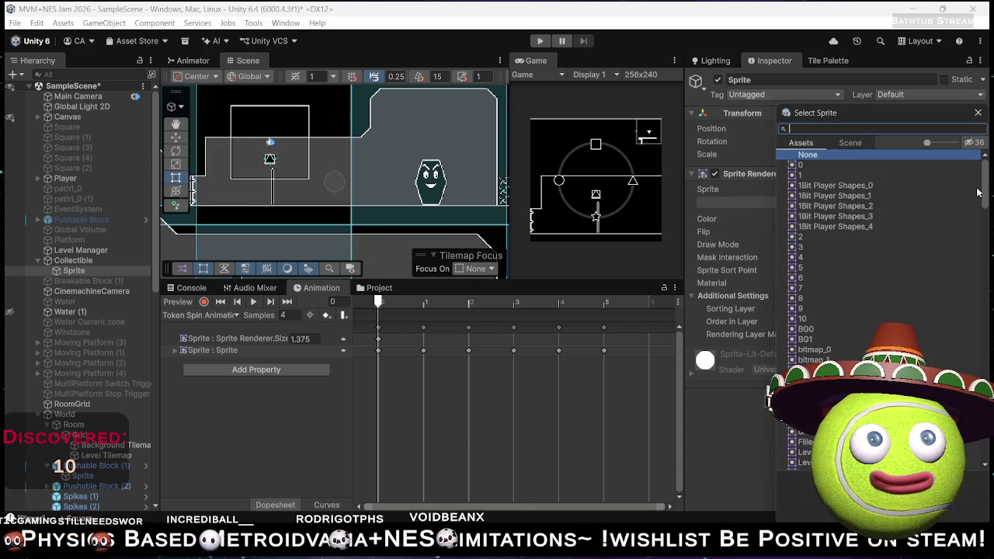
{"action": "type", "text": "tok"}
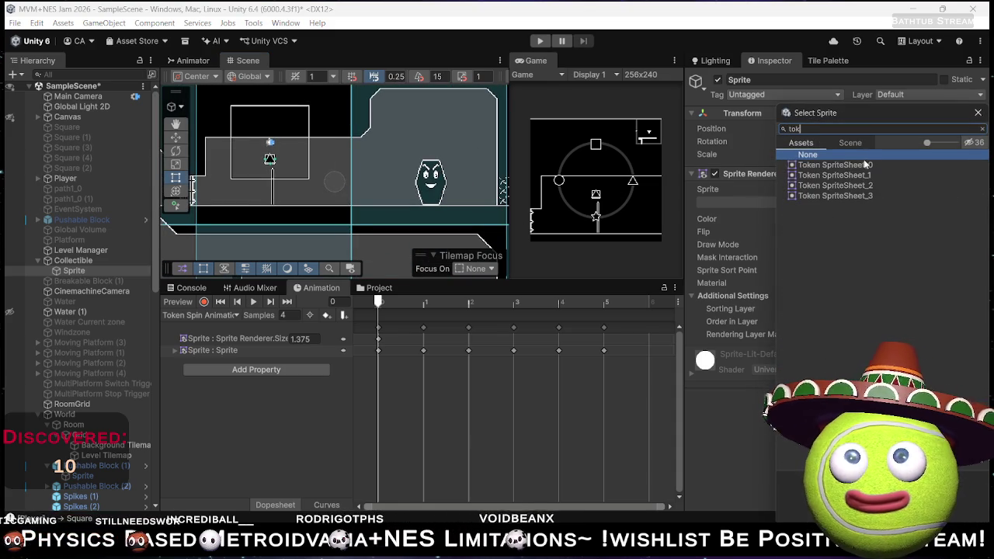
{"action": "double_click", "coordinate": [862, 164]}
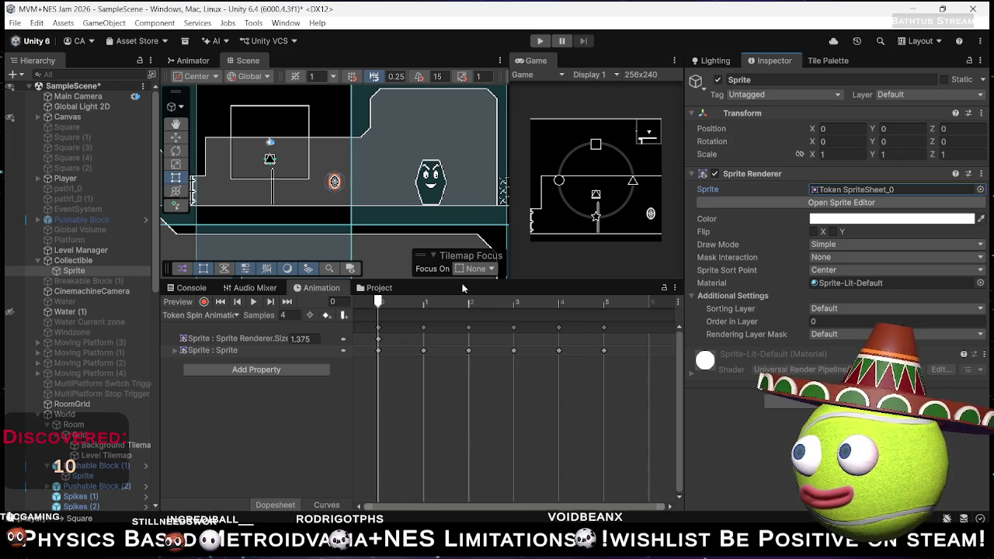
{"action": "left_click", "coordinate": [542, 42]}
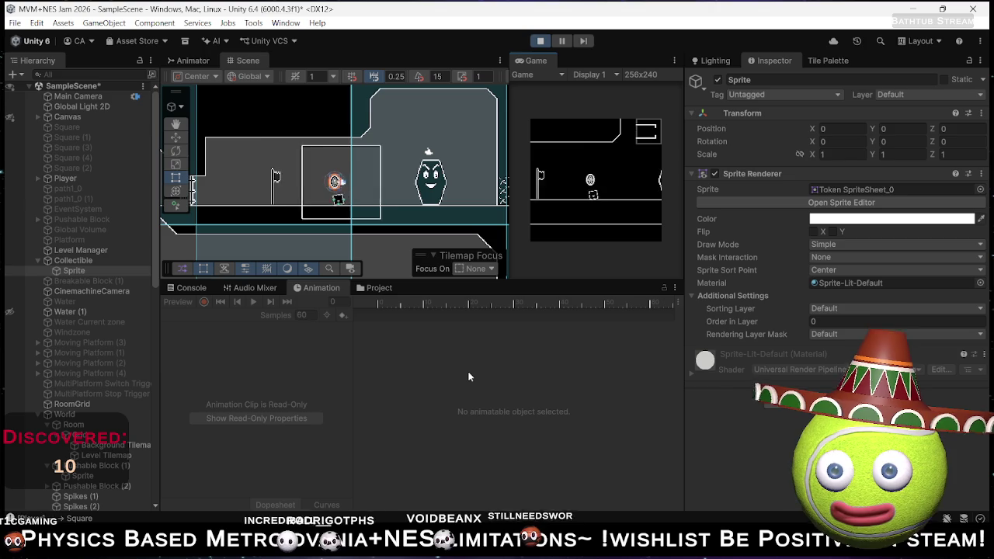
- Enlarge then restore the running Game view, stop the play test, and show the Animations folder
{"action": "double_click", "coordinate": [532, 60]}
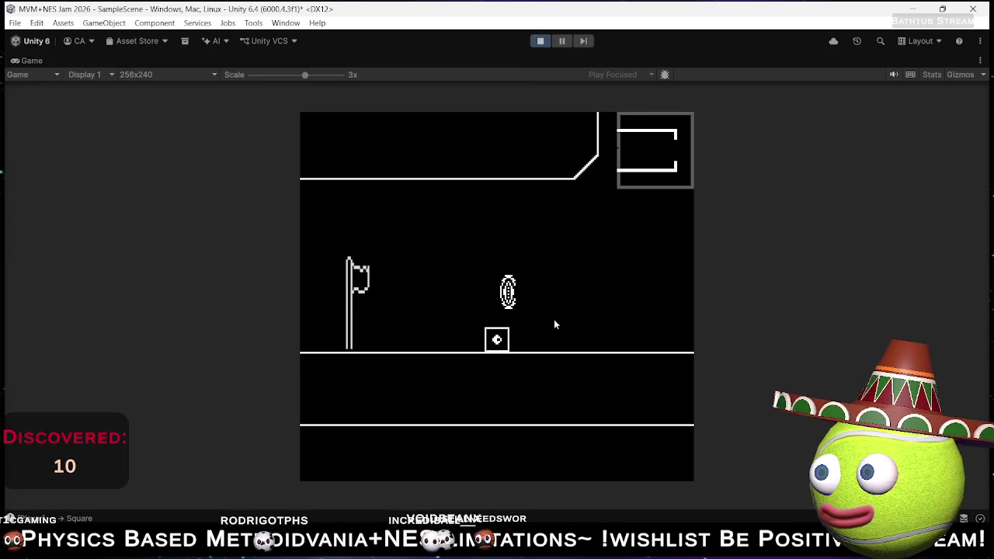
{"action": "double_click", "coordinate": [39, 58]}
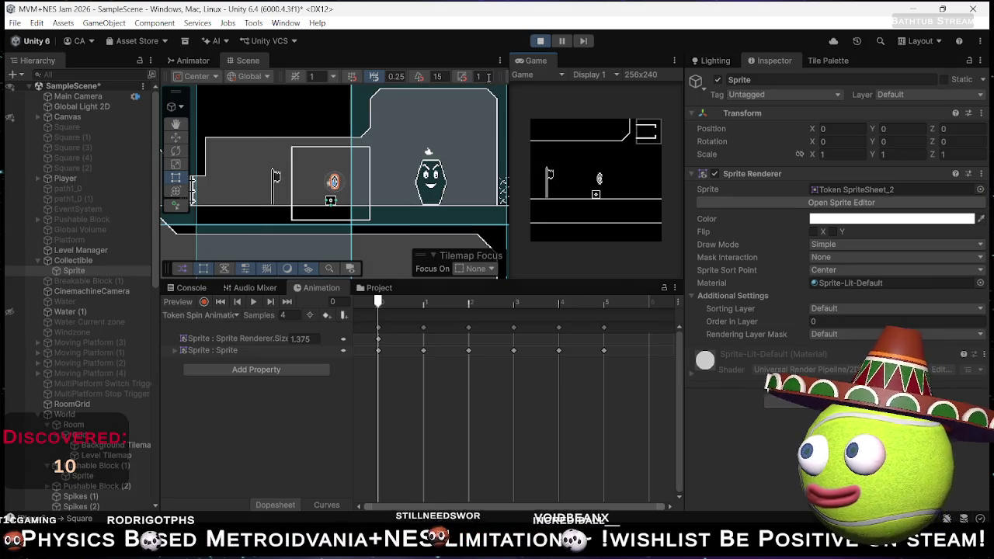
{"action": "key", "text": "ctrl+p"}
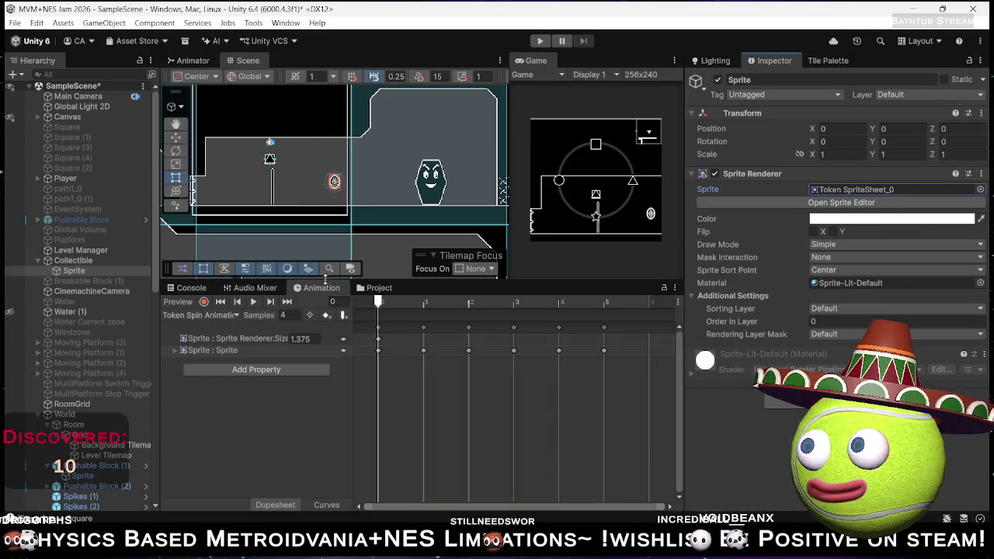
{"action": "left_click", "coordinate": [375, 288]}
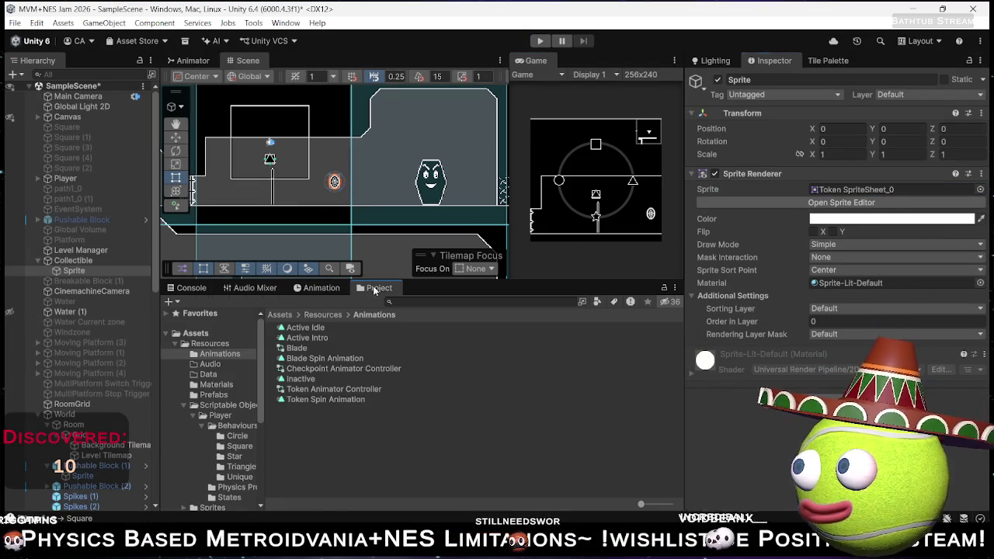
- Open Token SpriteSheet in the Sprite Editor and inspect its left-hand slices
{"action": "left_click", "coordinate": [882, 189]}
{"action": "left_click", "coordinate": [324, 452]}
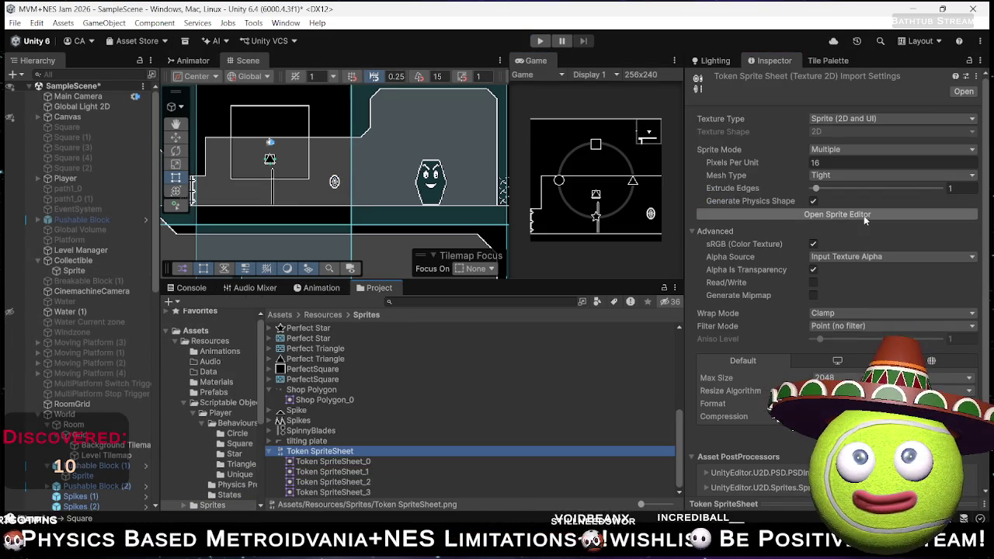
{"action": "left_click", "coordinate": [863, 215]}
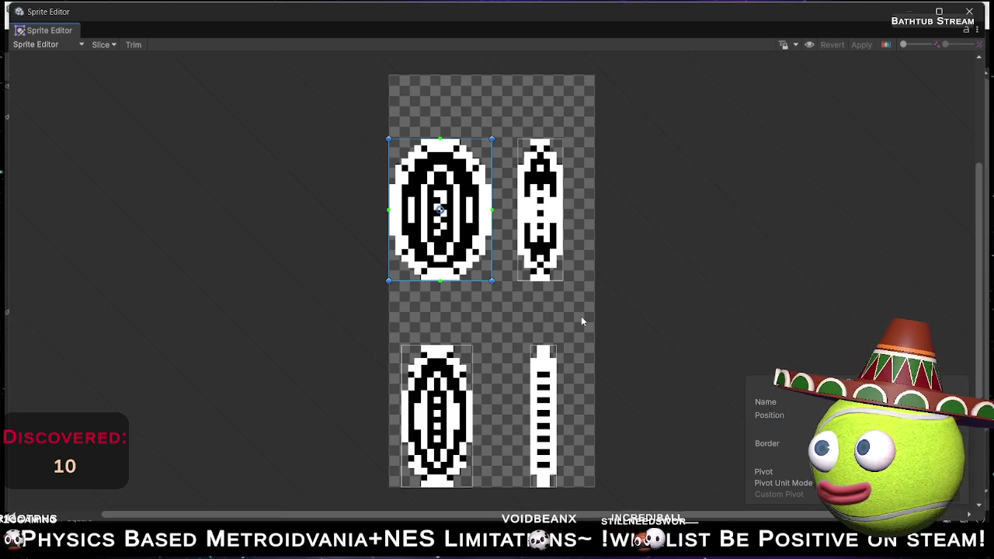
{"action": "left_click", "coordinate": [541, 317]}
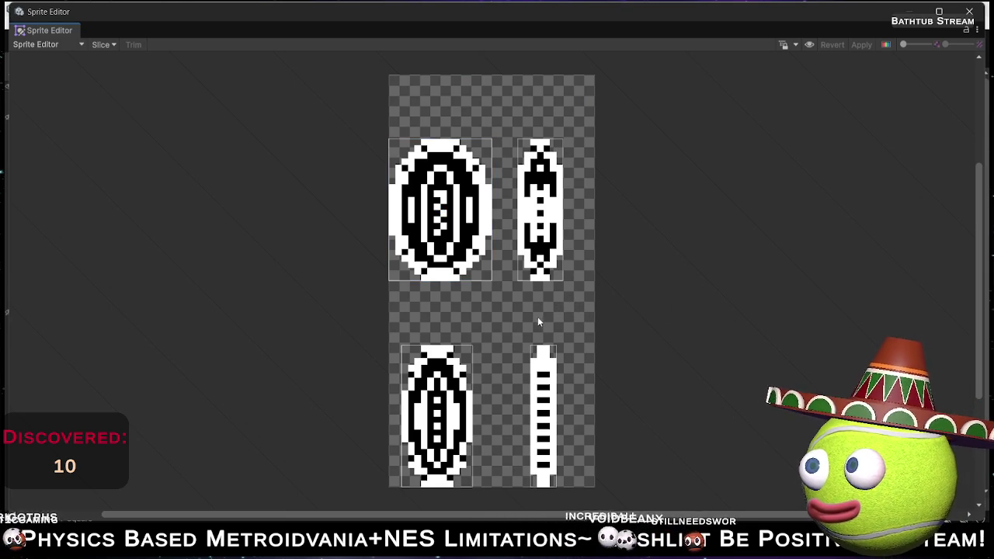
{"action": "left_click", "coordinate": [451, 399]}
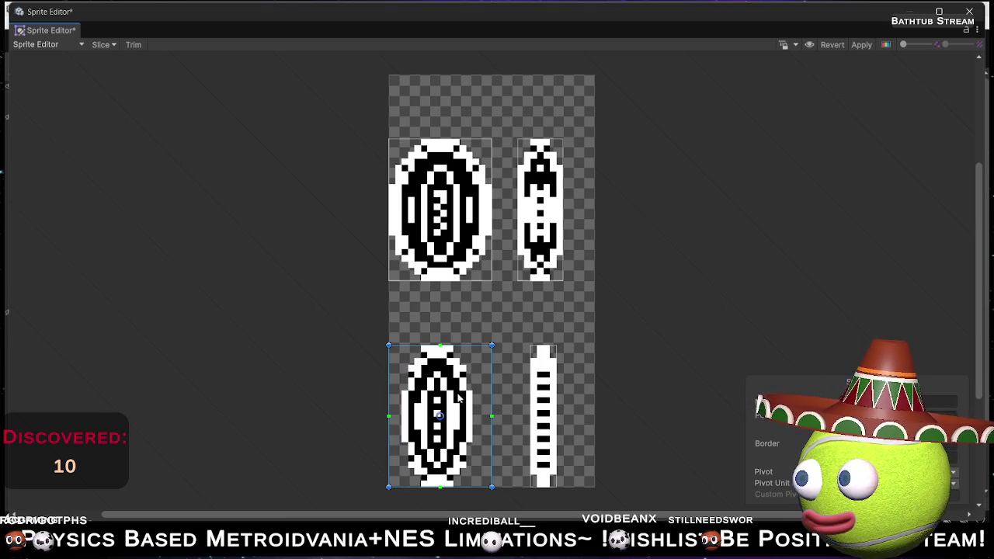
- Try widening the top-left slice, then return it to its original width
{"action": "left_click", "coordinate": [526, 223]}
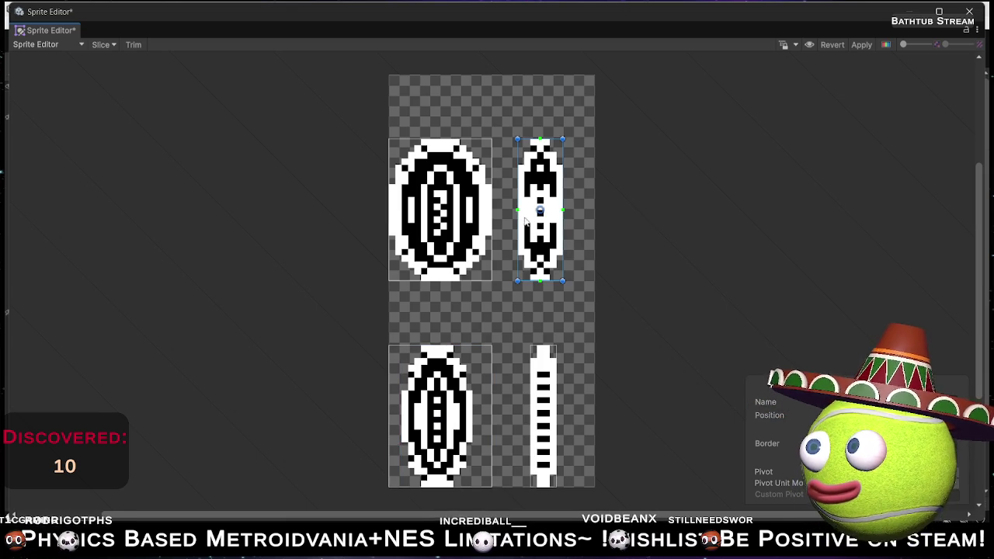
{"action": "left_click", "coordinate": [482, 241]}
{"action": "left_click_drag", "start_coordinate": [494, 233], "coordinate": [504, 233]}
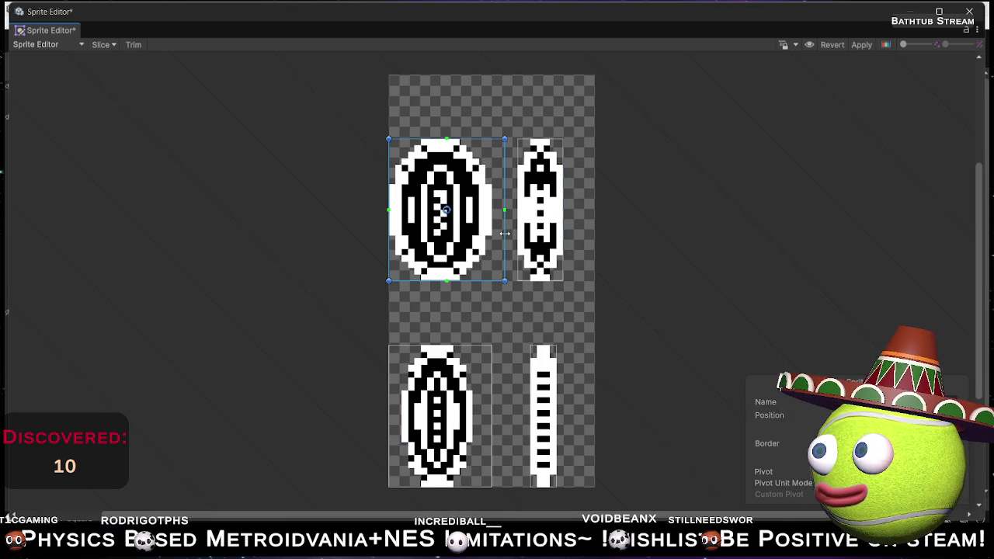
{"action": "left_click_drag", "start_coordinate": [504, 229], "coordinate": [492, 229]}
- Widen the top-right and bottom-right slices and close the Sprite Editor with the changes applied
{"action": "left_click", "coordinate": [518, 229]}
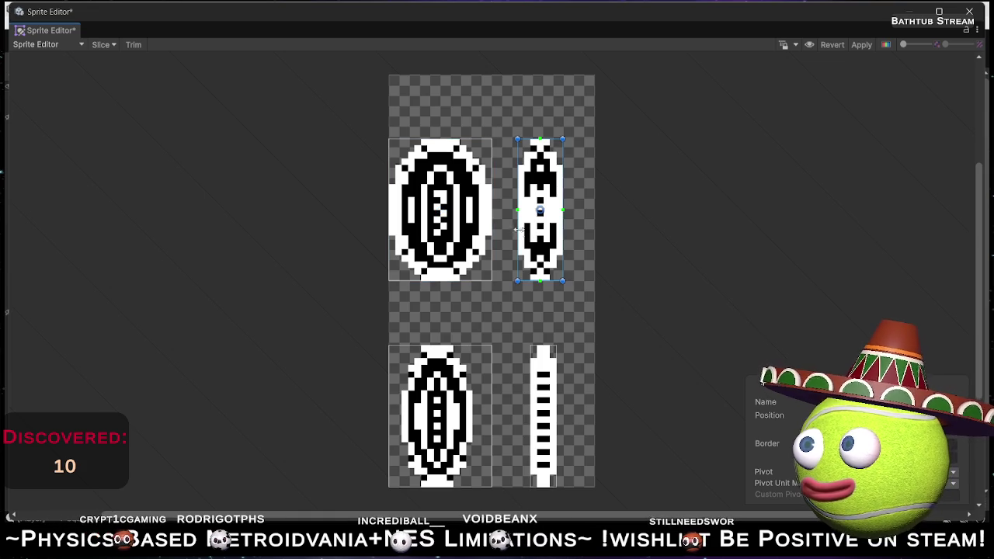
{"action": "mouse_move", "coordinate": [518, 229]}
{"action": "left_mouse_down"}
{"action": "mouse_move", "coordinate": [505, 227]}
{"action": "mouse_move", "coordinate": [575, 231]}
{"action": "left_mouse_up"}
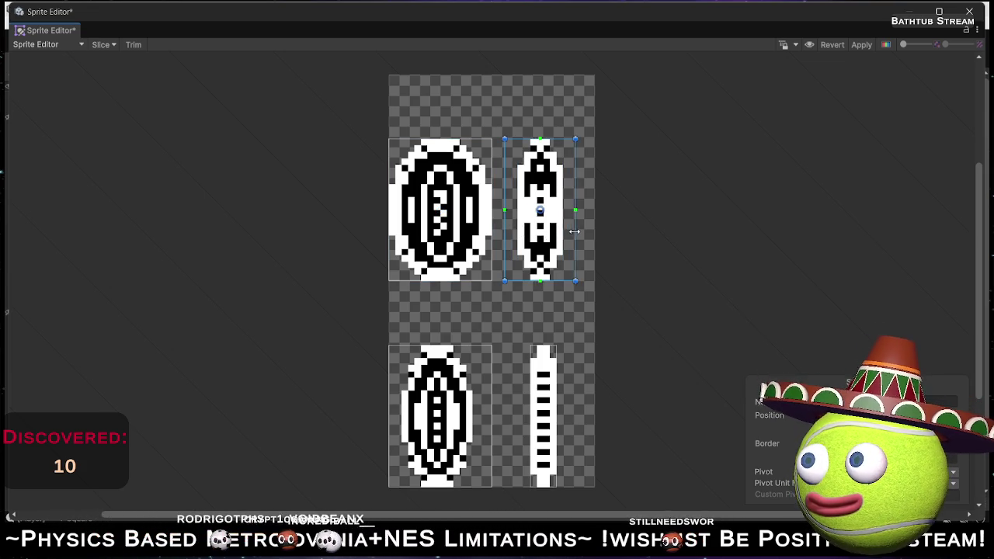
{"action": "left_click", "coordinate": [553, 420]}
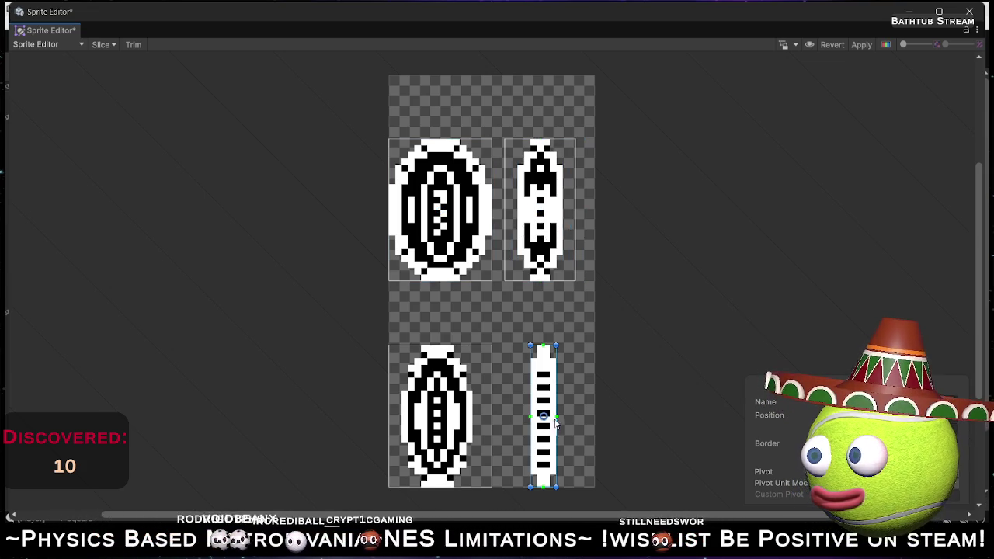
{"action": "left_click_drag", "start_coordinate": [556, 420], "coordinate": [576, 421]}
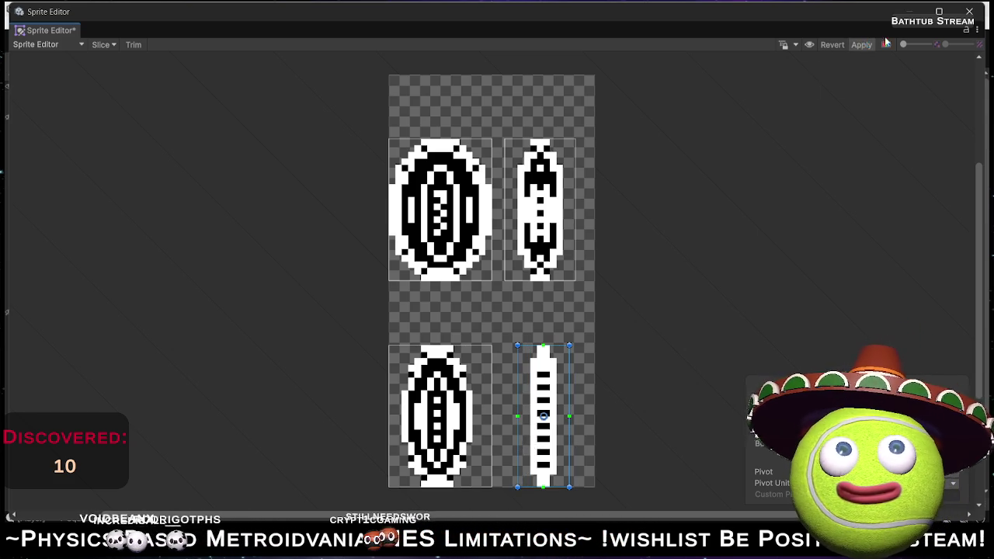
{"action": "left_click", "coordinate": [970, 11]}
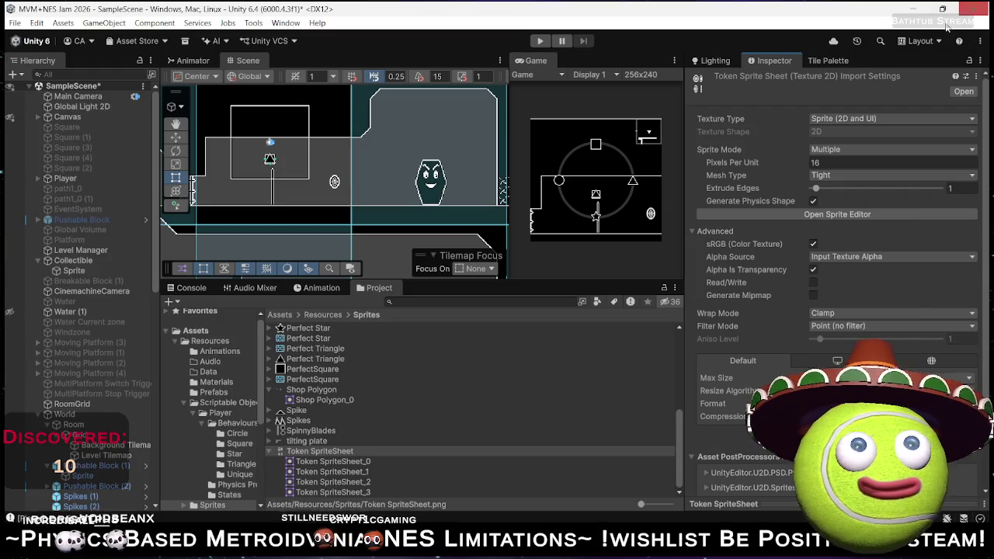
- Play-test the scene with the new token slices, then stop playing
{"action": "left_click", "coordinate": [540, 41]}
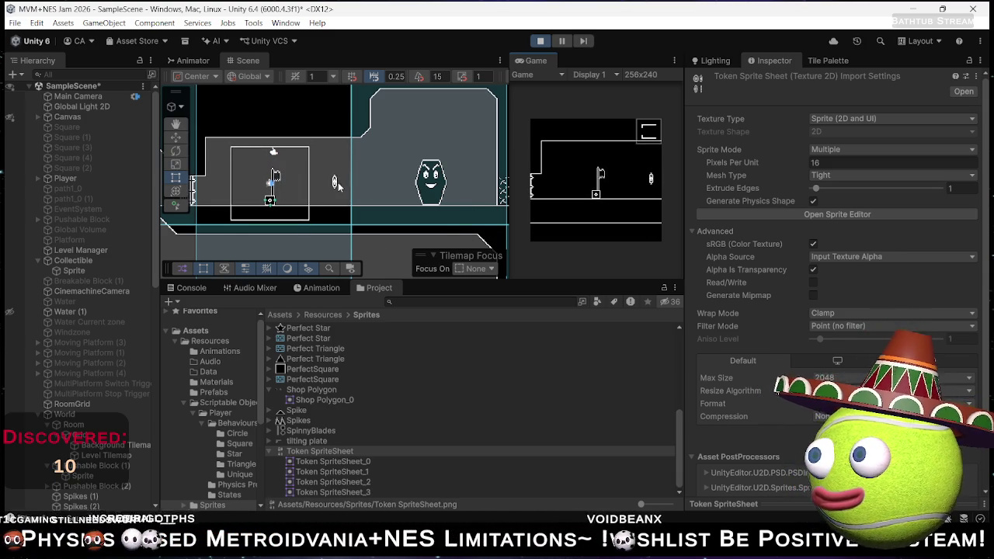
{"action": "scroll", "coordinate": [337, 182], "scroll_direction": "up", "scroll_amount": 2}
{"action": "scroll", "coordinate": [338, 181], "scroll_direction": "up", "scroll_amount": 3}
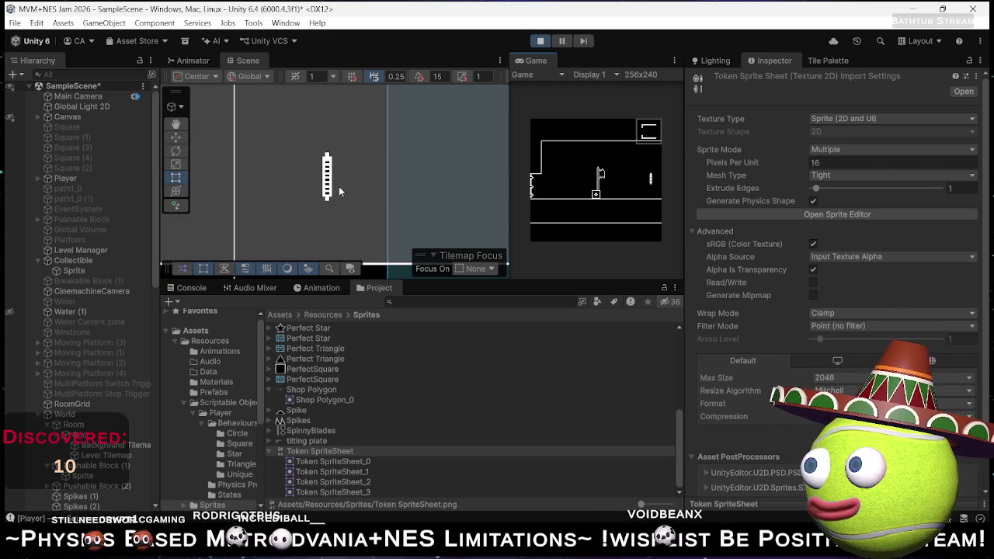
{"action": "left_click", "coordinate": [541, 41]}
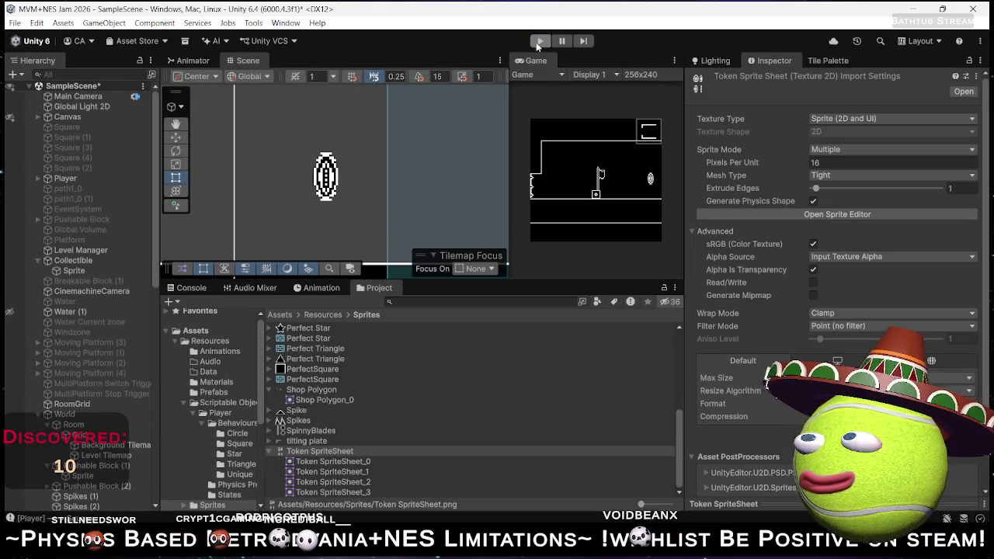
- Step through the Token SpriteSheet sprite frames to check them
{"action": "left_click", "coordinate": [355, 463]}
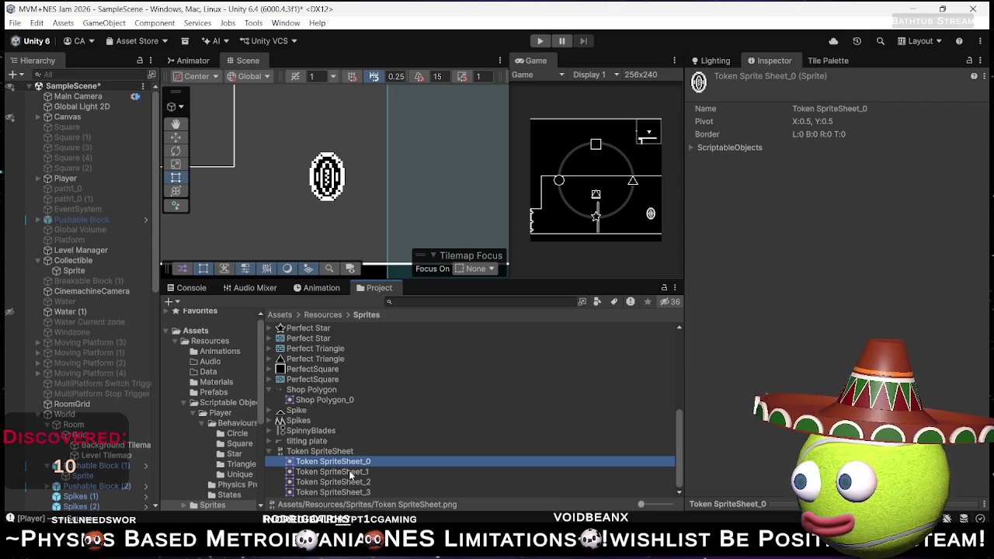
{"action": "left_click", "coordinate": [350, 473]}
{"action": "key", "text": "Down"}
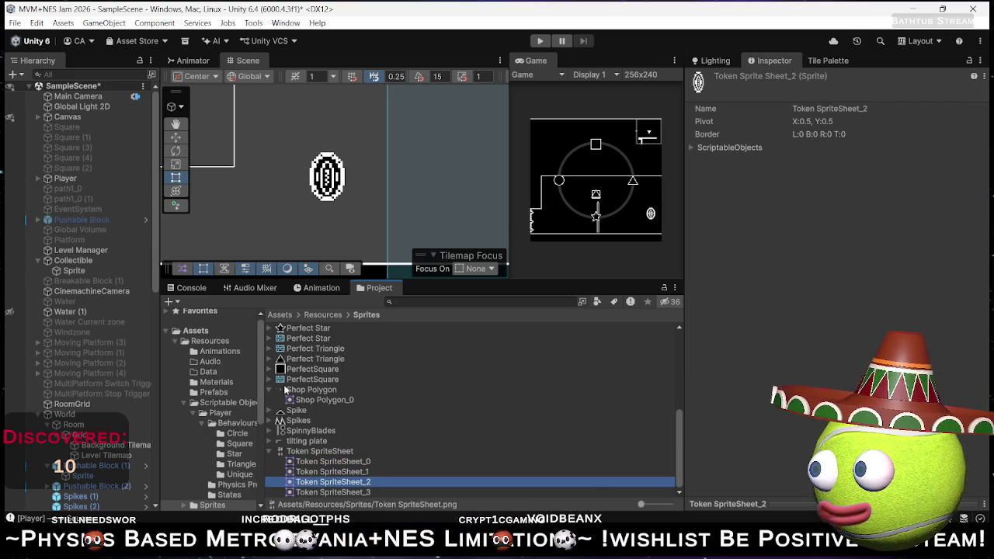
- Show Collectible's Token Spin clip in the Animation window and scrub to frame 2
{"action": "left_click", "coordinate": [320, 288]}
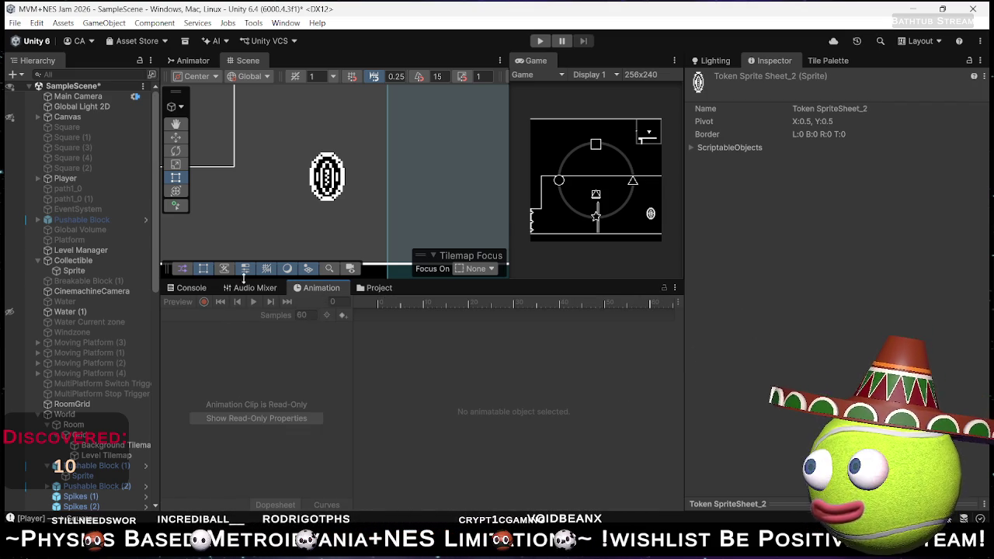
{"action": "left_click", "coordinate": [100, 260]}
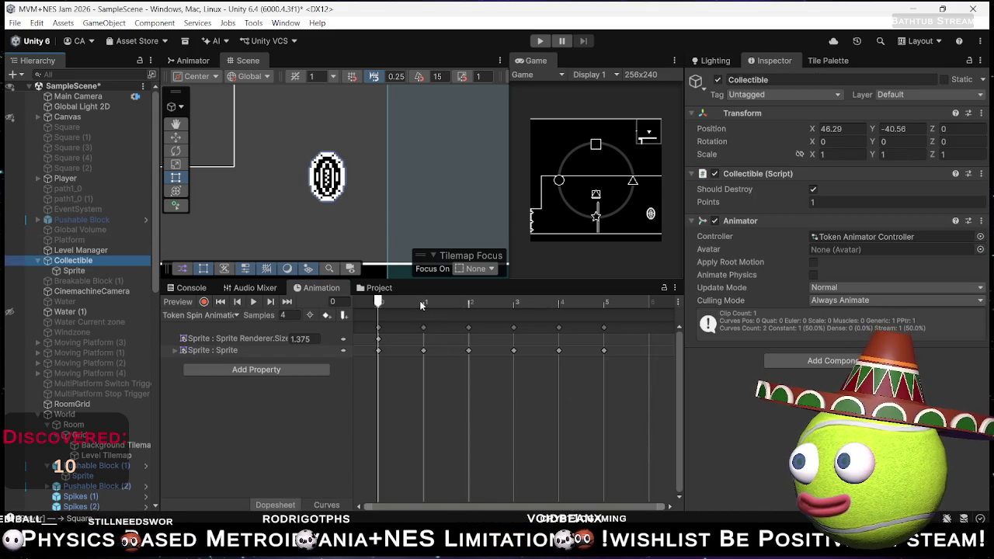
{"action": "left_click_drag", "start_coordinate": [419, 305], "coordinate": [453, 307]}
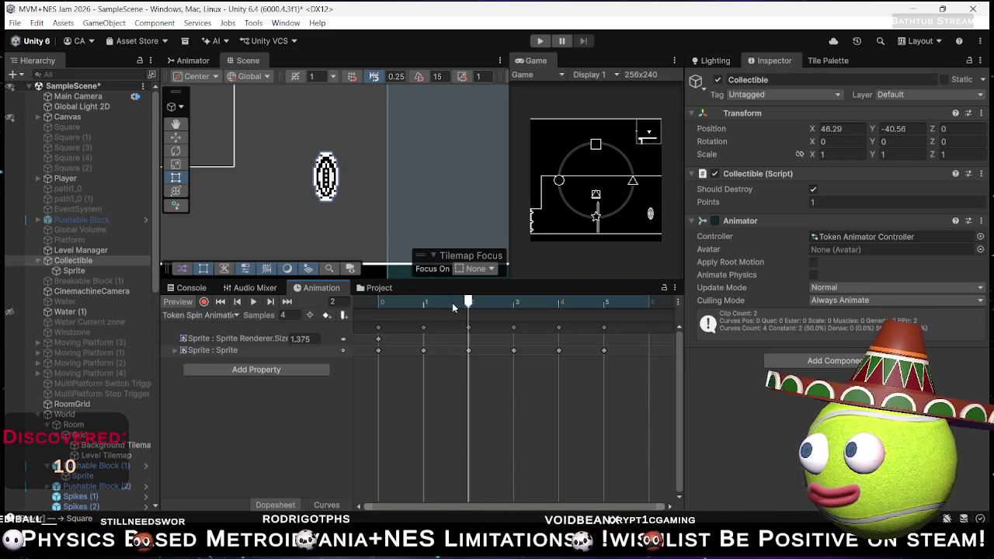
- Move Token Spin sprite keys from frame 1 to 2 and 4 to 5, then preview the spin
{"action": "left_click_drag", "start_coordinate": [423, 351], "coordinate": [469, 353]}
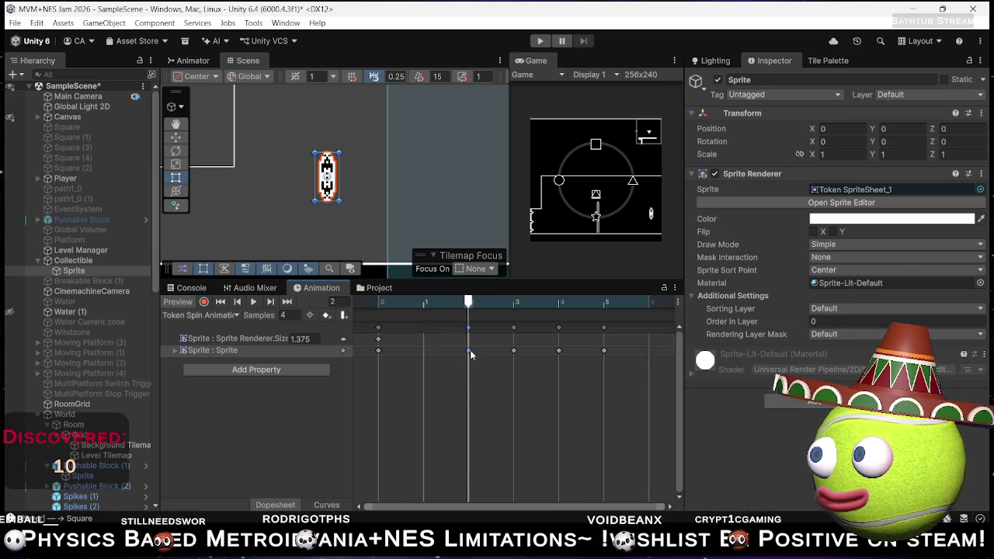
{"action": "left_click", "coordinate": [558, 350]}
{"action": "left_click", "coordinate": [515, 302]}
{"action": "left_click_drag", "start_coordinate": [517, 301], "coordinate": [559, 302]}
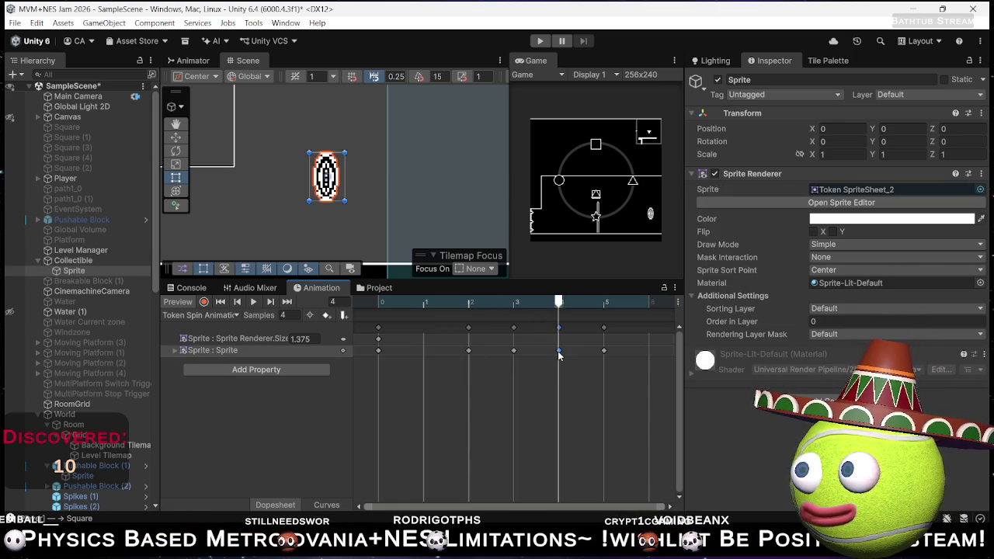
{"action": "mouse_move", "coordinate": [559, 354]}
{"action": "left_mouse_down"}
{"action": "mouse_move", "coordinate": [605, 353]}
{"action": "mouse_move", "coordinate": [608, 330]}
{"action": "left_mouse_up"}
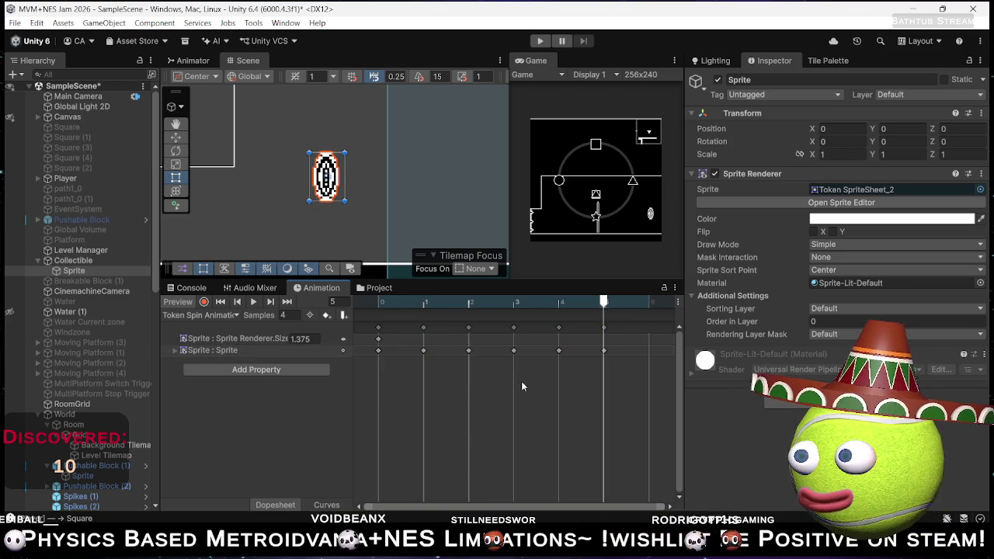
{"action": "left_click", "coordinate": [254, 303]}
{"action": "type", "text": "8"}
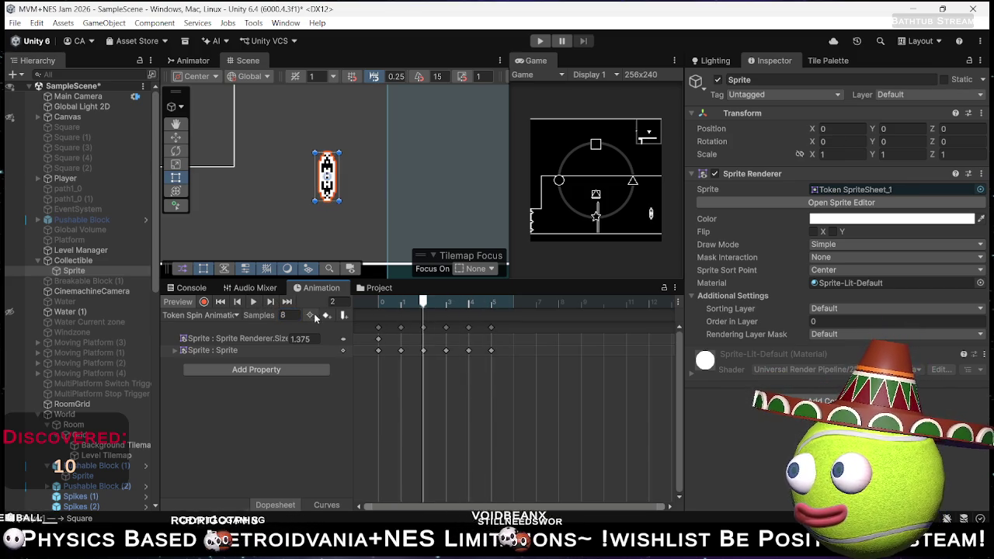
{"action": "left_click", "coordinate": [79, 261]}
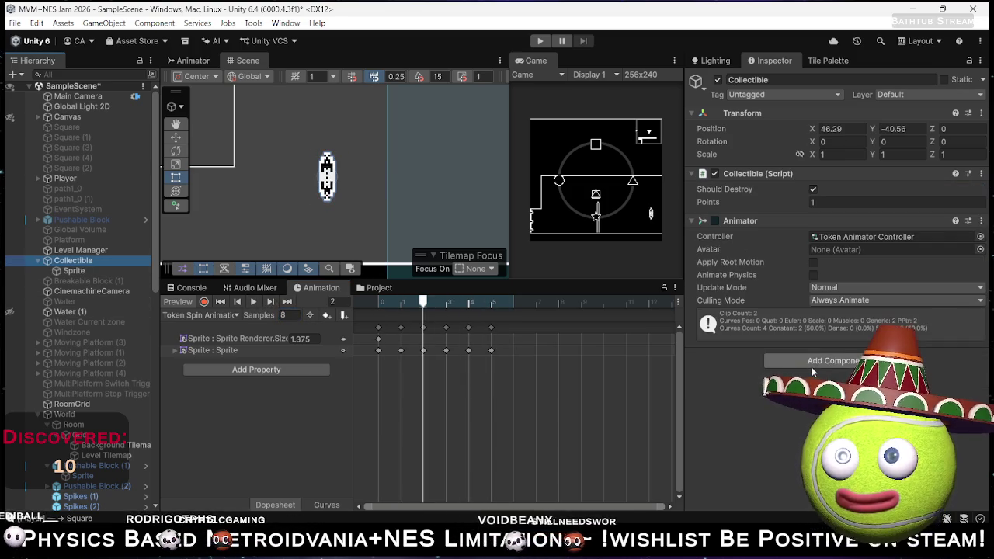
- Add a Capsule Collider 2D to Collectible and make it a trigger
{"action": "left_click", "coordinate": [817, 362]}
{"action": "type", "text": "Spr"}
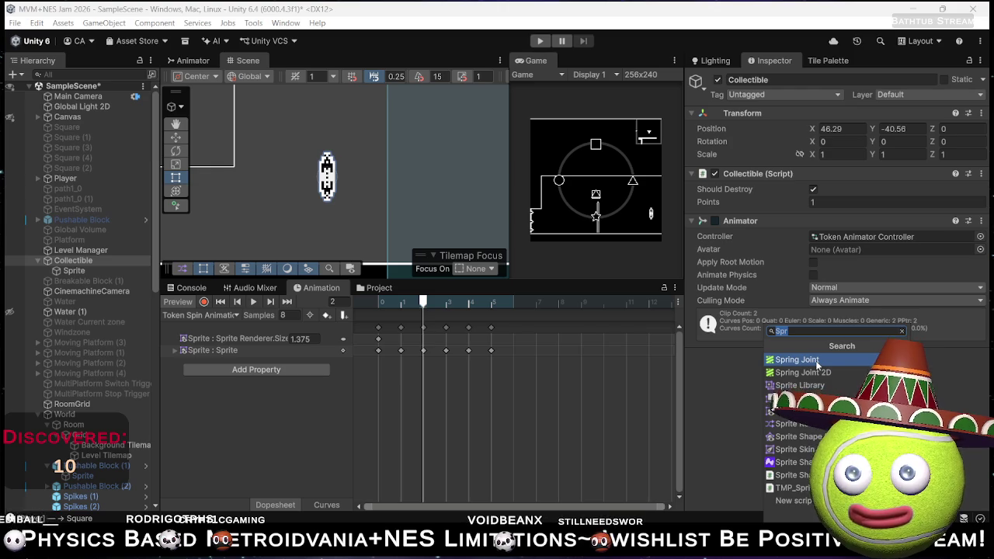
{"action": "type", "text": "C"}
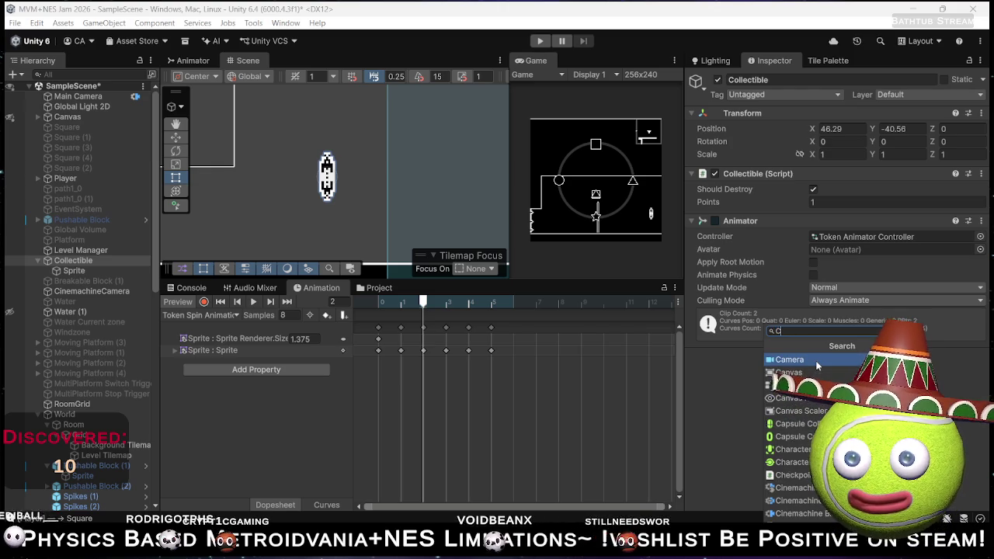
{"action": "type", "text": "oll"}
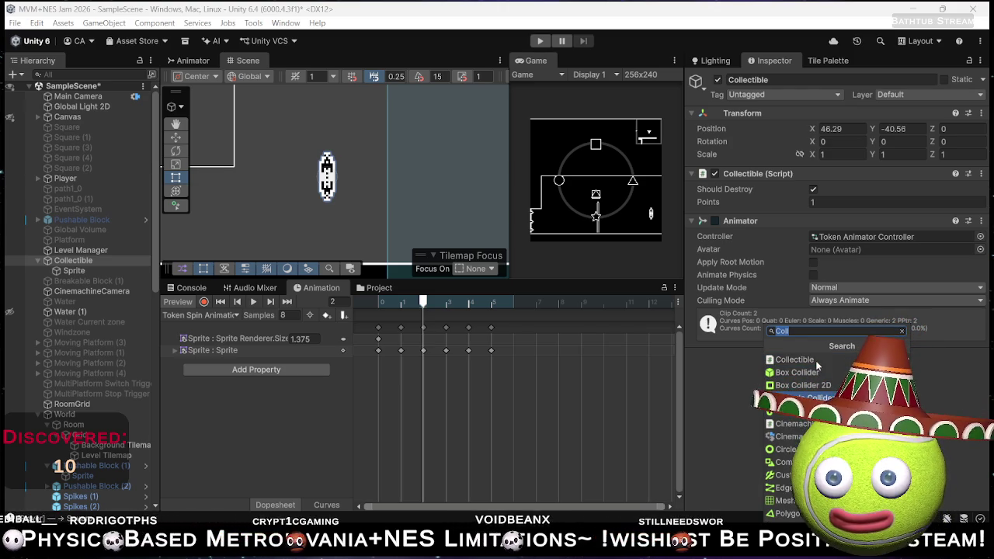
{"action": "key", "text": "Down"}
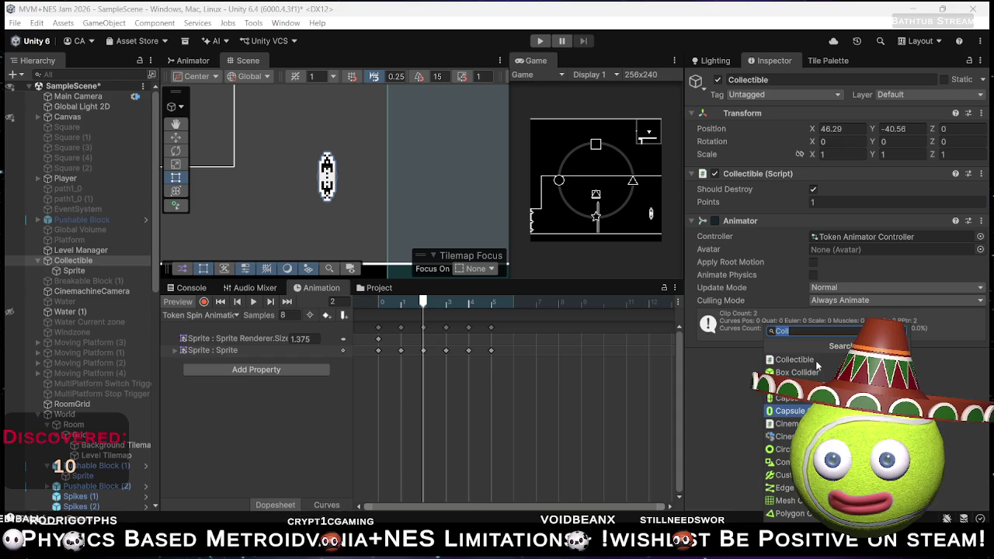
{"action": "key", "text": "Return"}
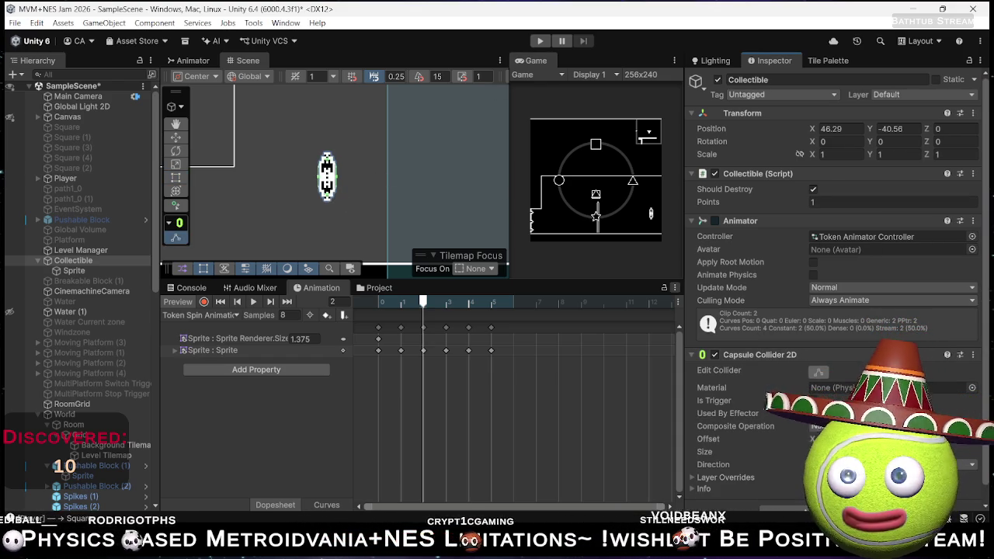
{"action": "left_click", "coordinate": [813, 400]}
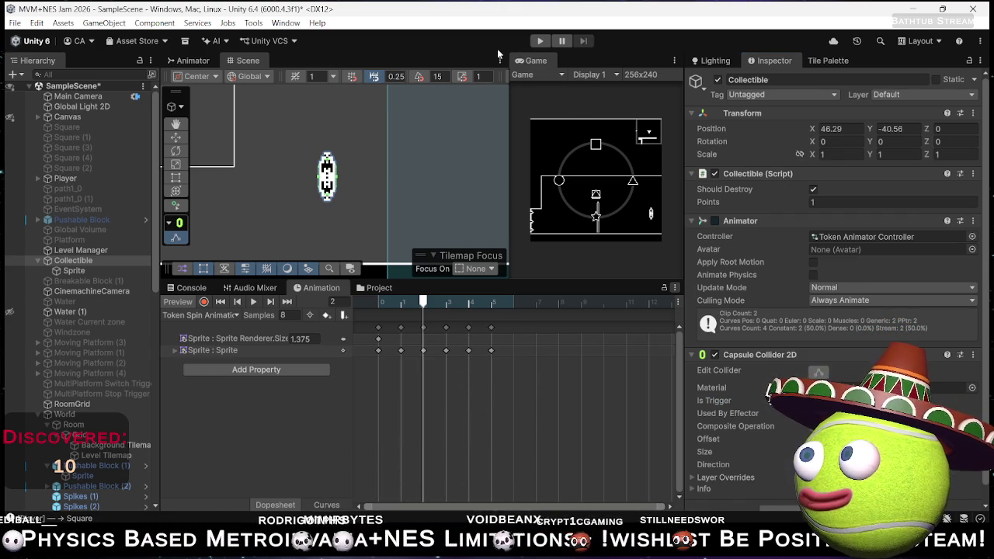
- Give the Game view more room, zoom out the Scene view, and start a play-test
{"action": "left_click_drag", "start_coordinate": [510, 122], "coordinate": [496, 123]}
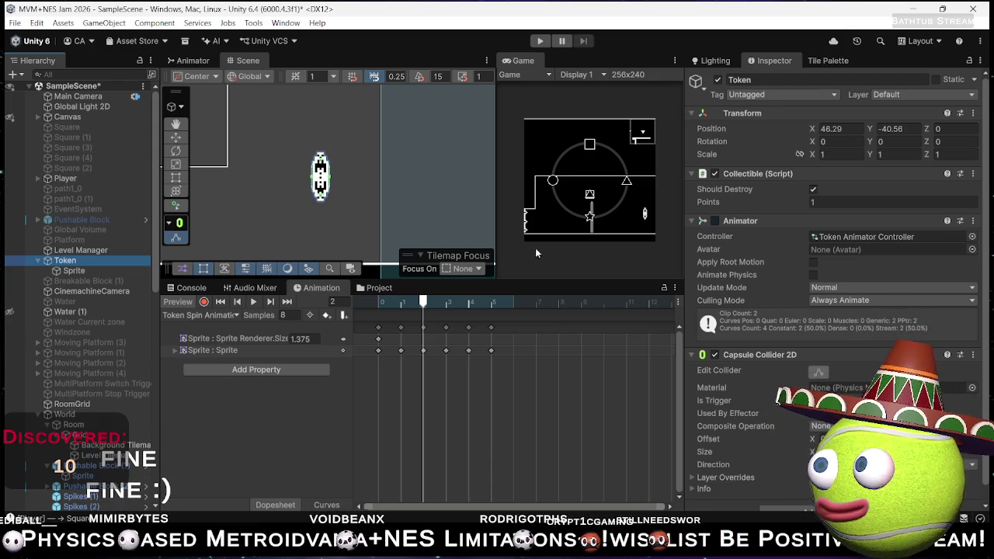
{"action": "scroll", "coordinate": [329, 165], "scroll_direction": "down", "scroll_amount": 3}
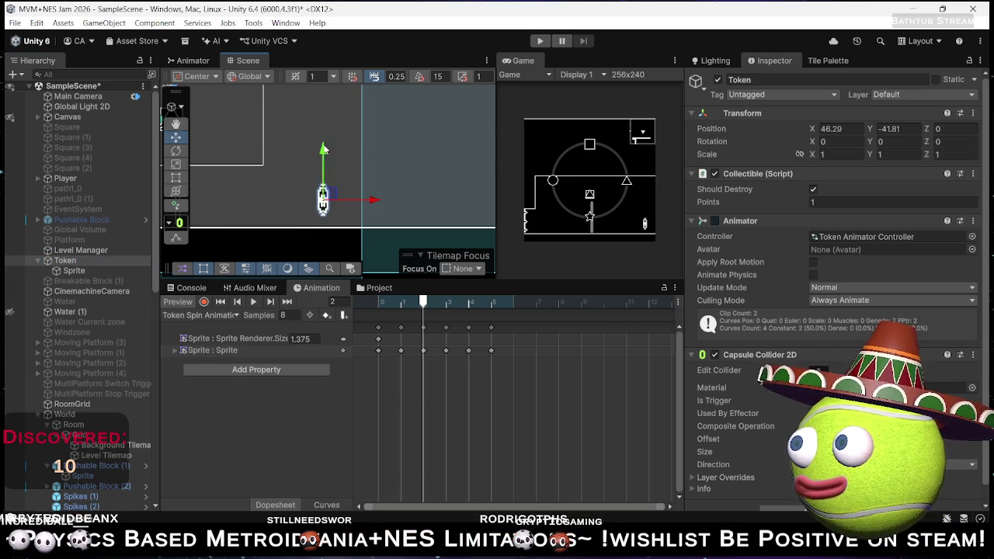
{"action": "left_click", "coordinate": [535, 41]}
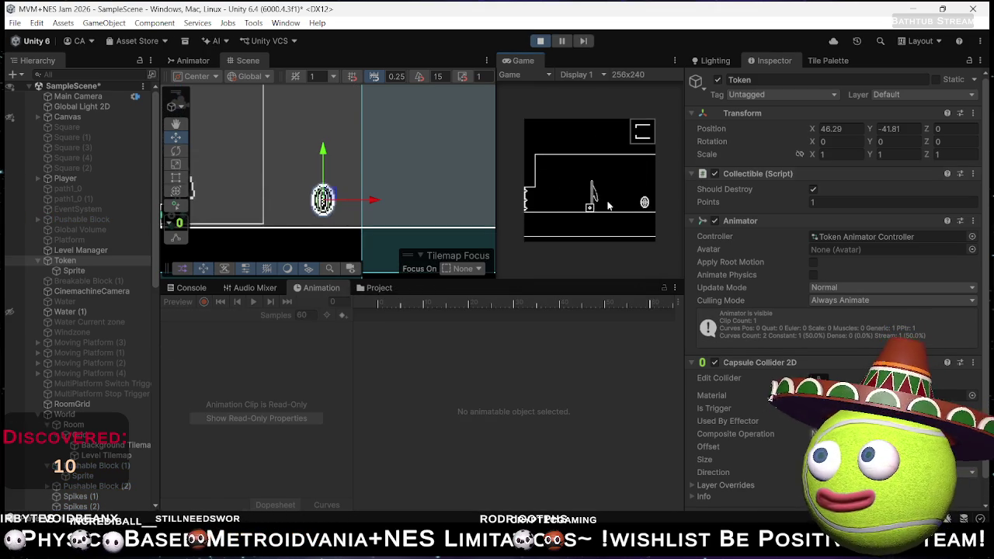
- Maximize the Game view and roll the player into the token to collect it
{"action": "double_click", "coordinate": [525, 62]}
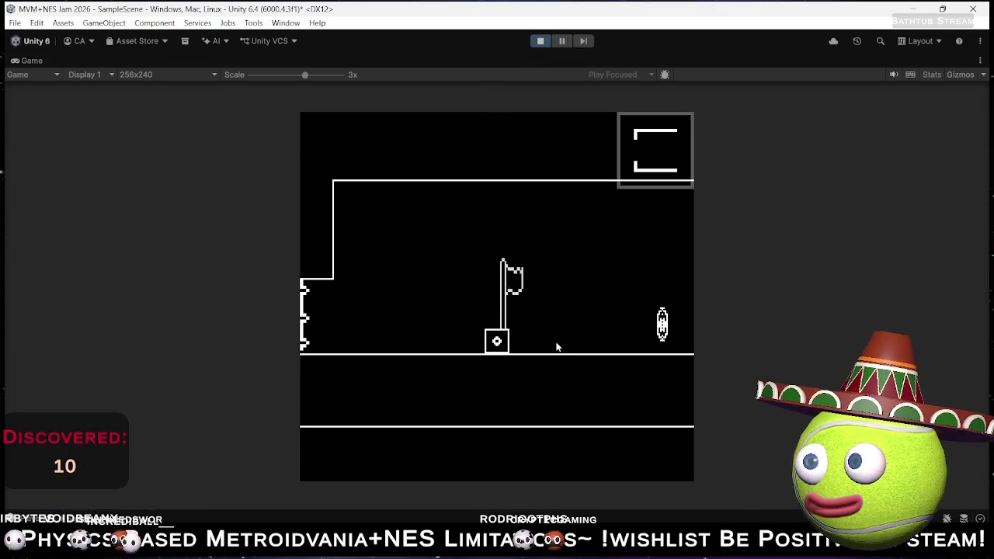
{"action": "key", "text": "Right"}
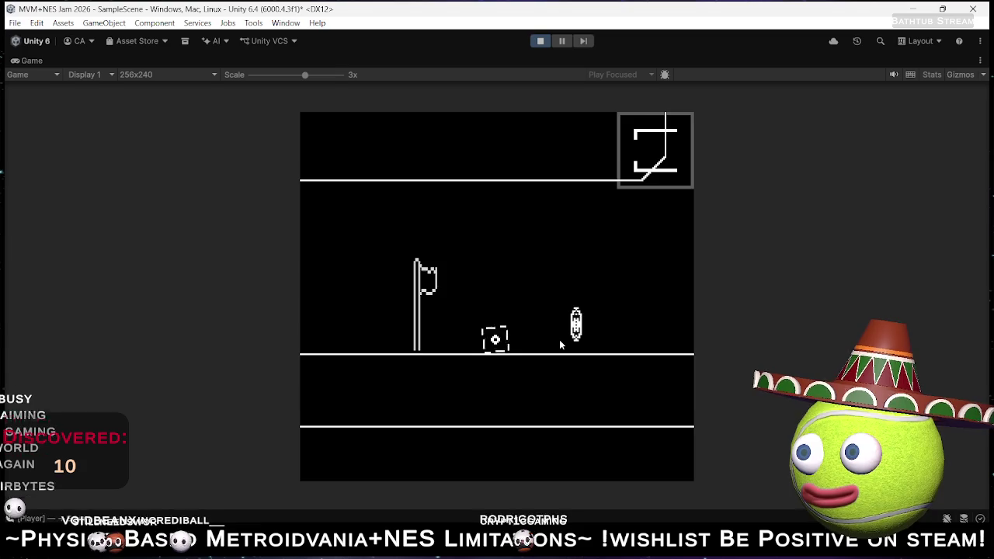
{"action": "key", "text": "Right"}
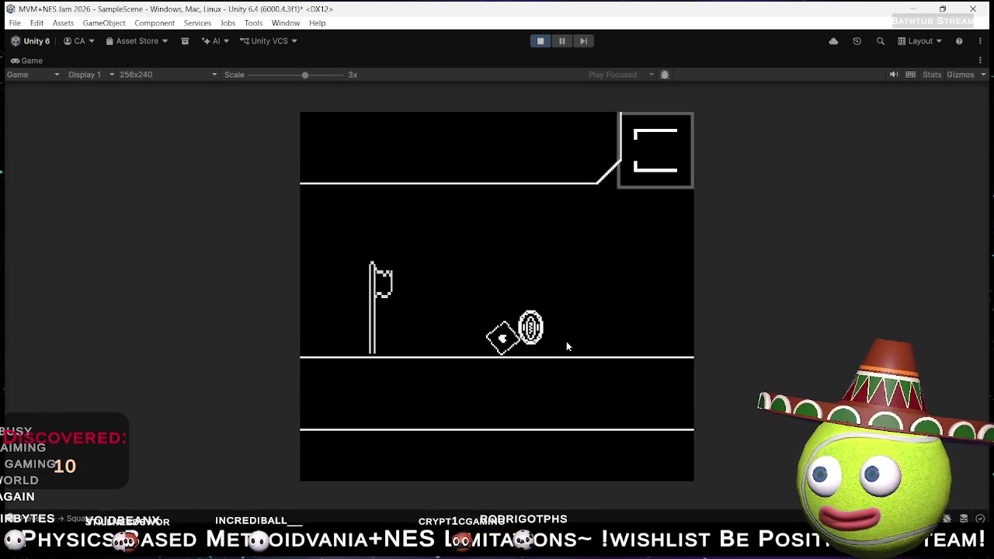
{"action": "key", "text": "Left"}
{"action": "key", "text": "Left"}
- Turn the player into a triangle and push it right toward the enemy and cracked wall
{"action": "key", "text": "Tab"}
{"action": "key", "text": "Right"}
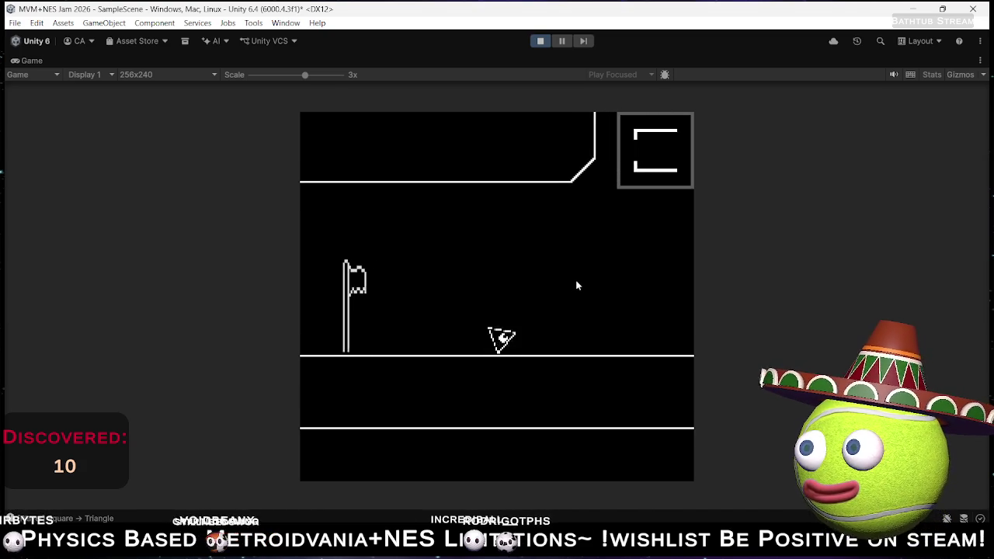
{"action": "key", "text": "space"}
{"action": "key", "text": "Right"}
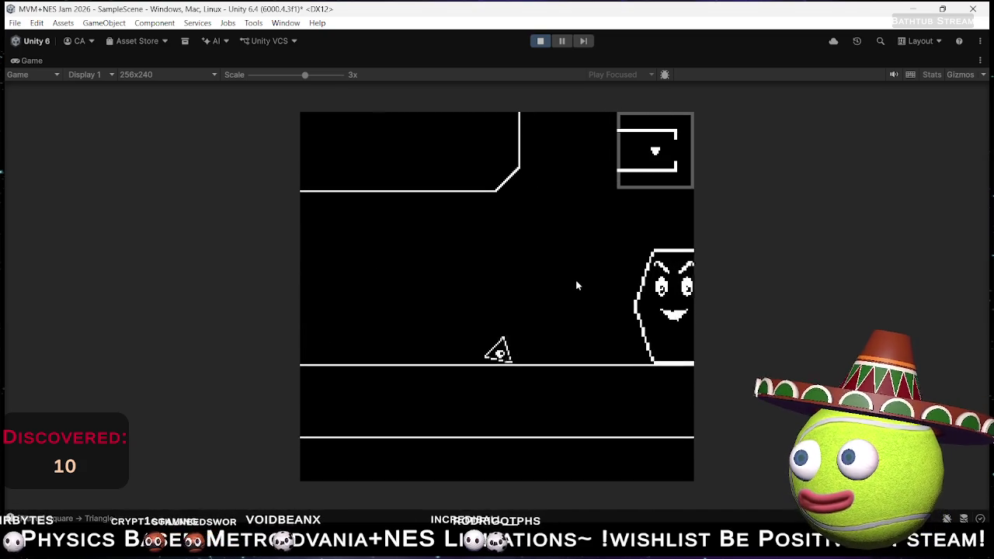
{"action": "key", "text": "Right"}
{"action": "key", "text": "Right"}
{"action": "key", "text": "Right"}
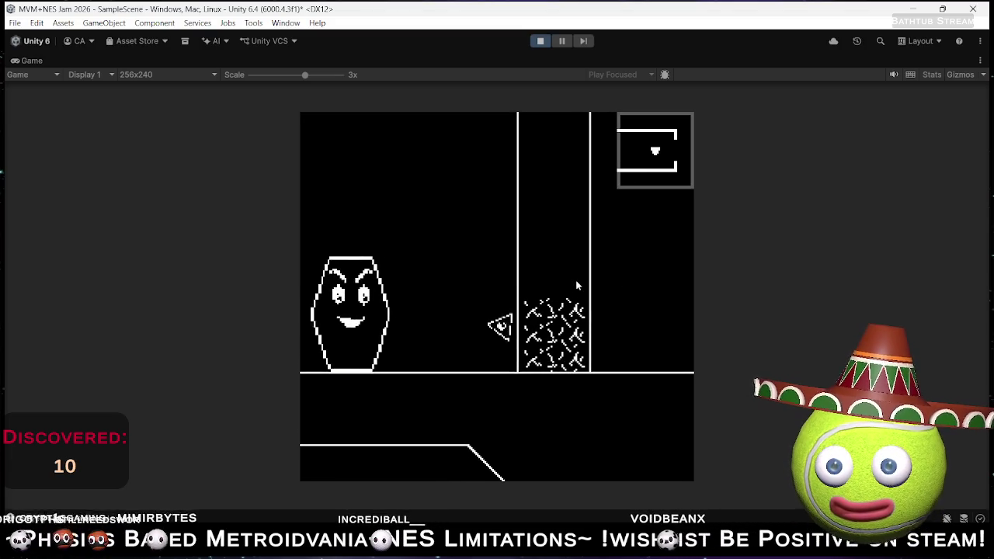
{"action": "key", "text": "Left"}
{"action": "key", "text": "Right"}
{"action": "key", "text": "Left"}
{"action": "key", "text": "Right"}
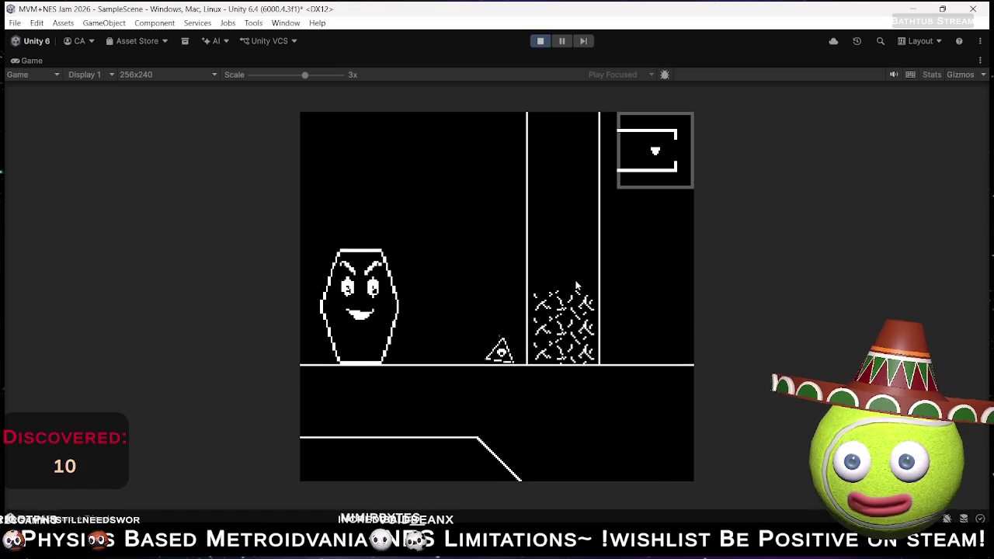
{"action": "key", "text": "Left"}
{"action": "key", "text": "Right"}
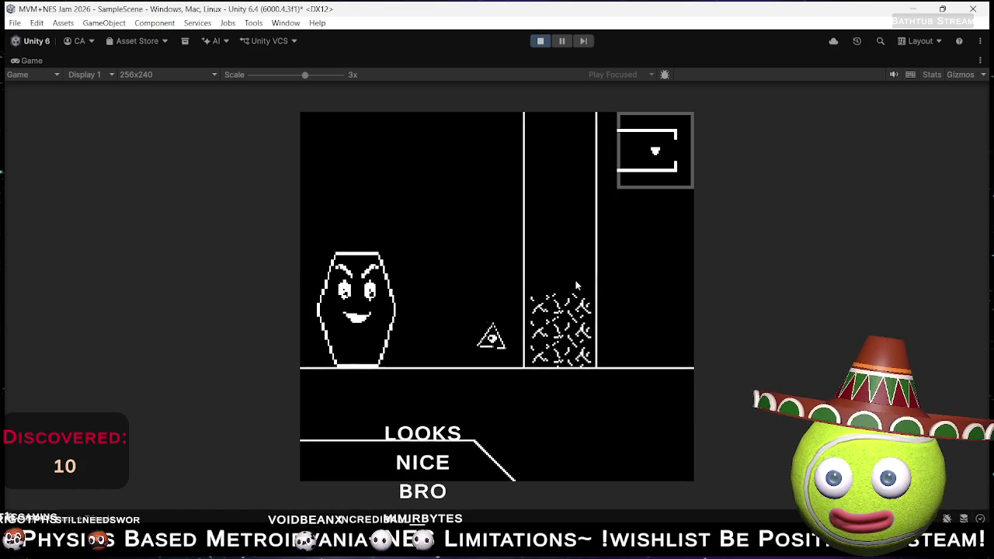
- Switch the player to a star, then a circle, roll it around, and stop the test
{"action": "key", "text": "Left"}
{"action": "key", "text": "Down"}
{"action": "key", "text": "Left"}
{"action": "key", "text": "Right"}
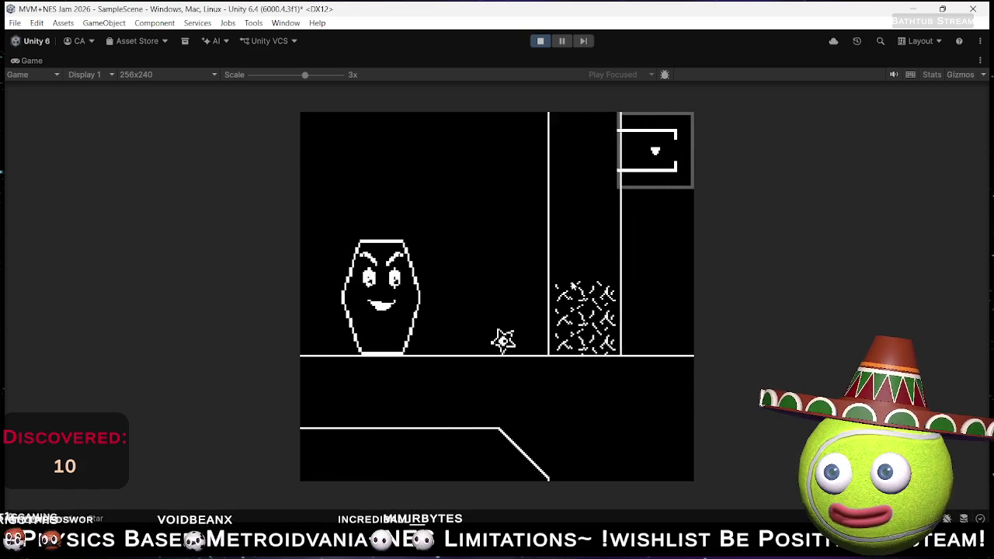
{"action": "key", "text": "Left"}
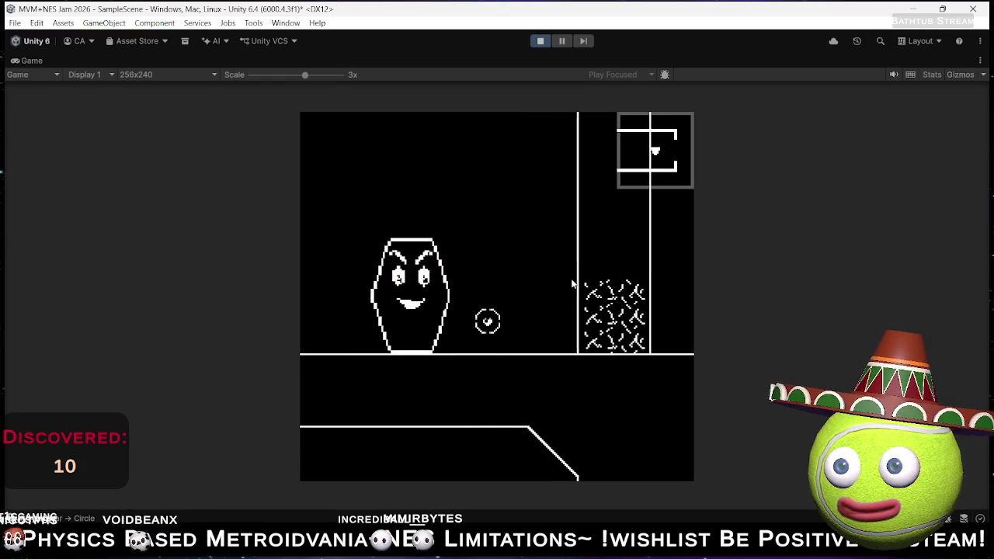
{"action": "key", "text": "Left"}
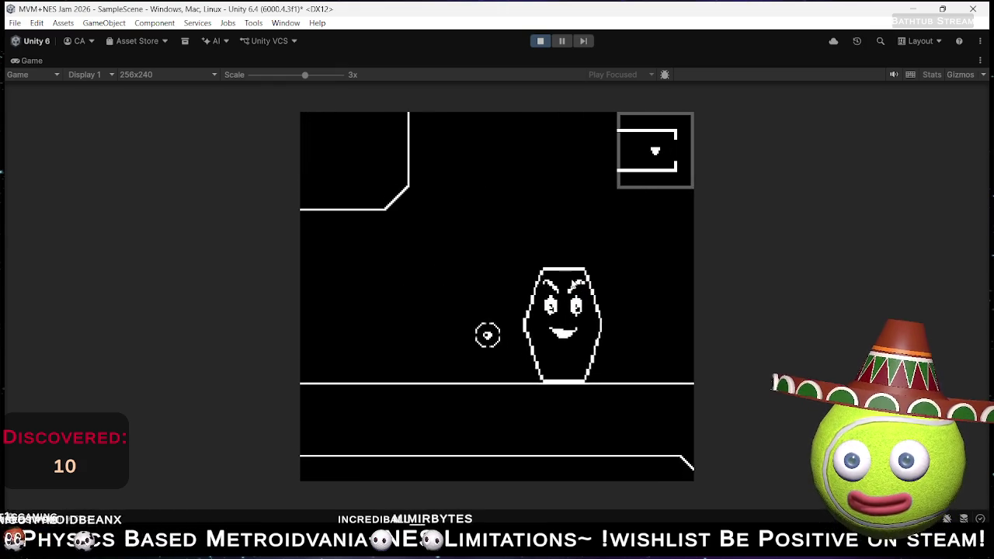
{"action": "key", "text": "Right"}
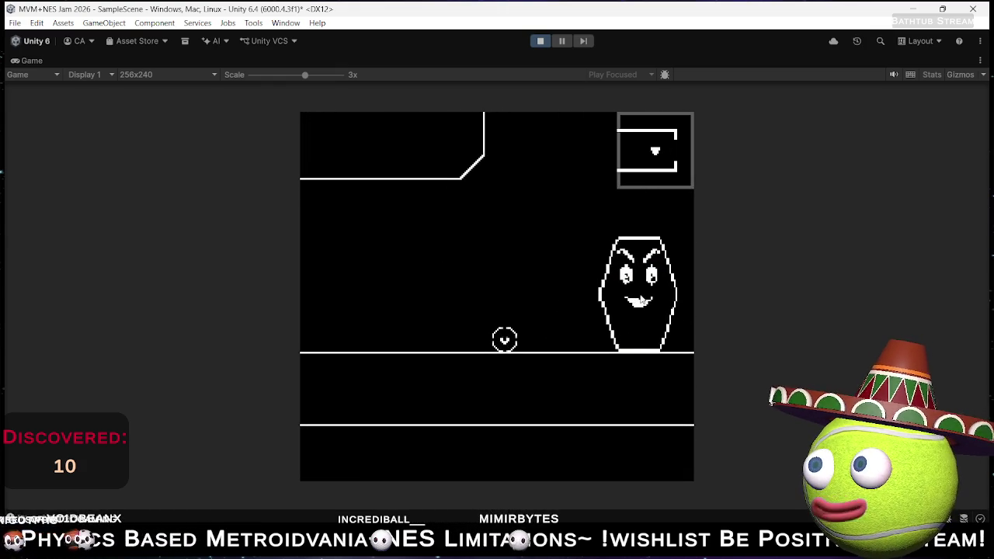
{"action": "left_click", "coordinate": [543, 42]}
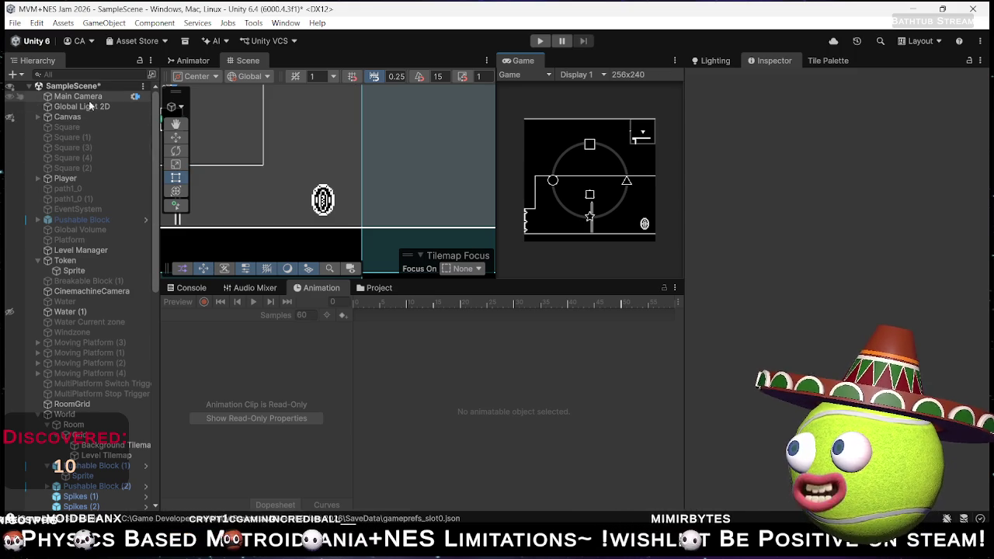
- Set the Main Camera's anti-aliasing to FXAA
{"action": "left_click", "coordinate": [88, 99]}
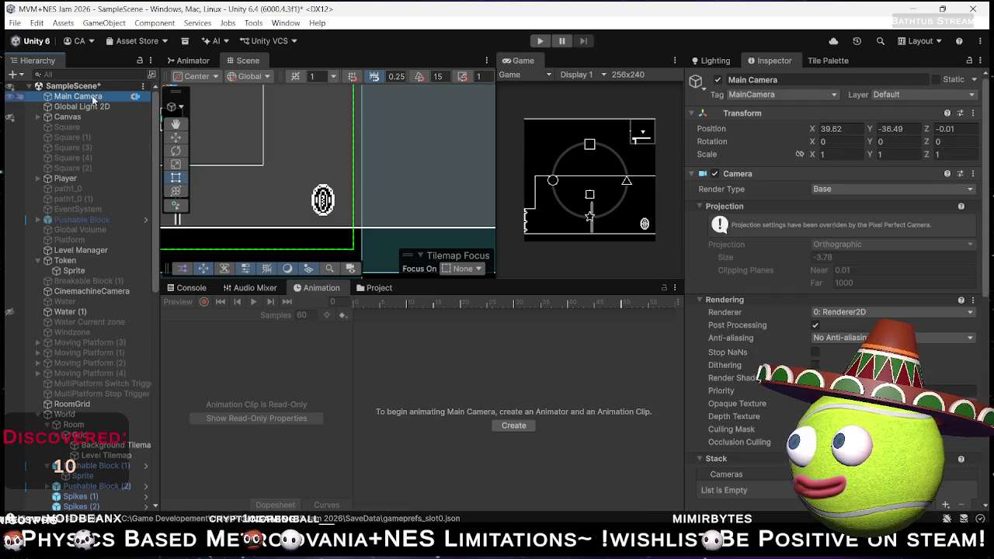
{"action": "left_click", "coordinate": [849, 340]}
{"action": "left_click", "coordinate": [830, 362]}
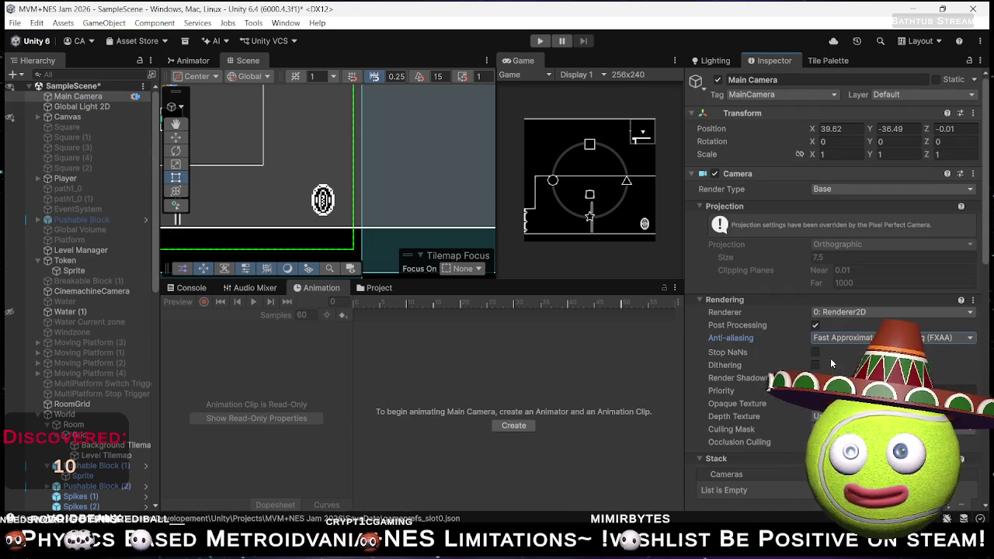
{"action": "left_click", "coordinate": [834, 339]}
{"action": "left_click", "coordinate": [832, 363]}
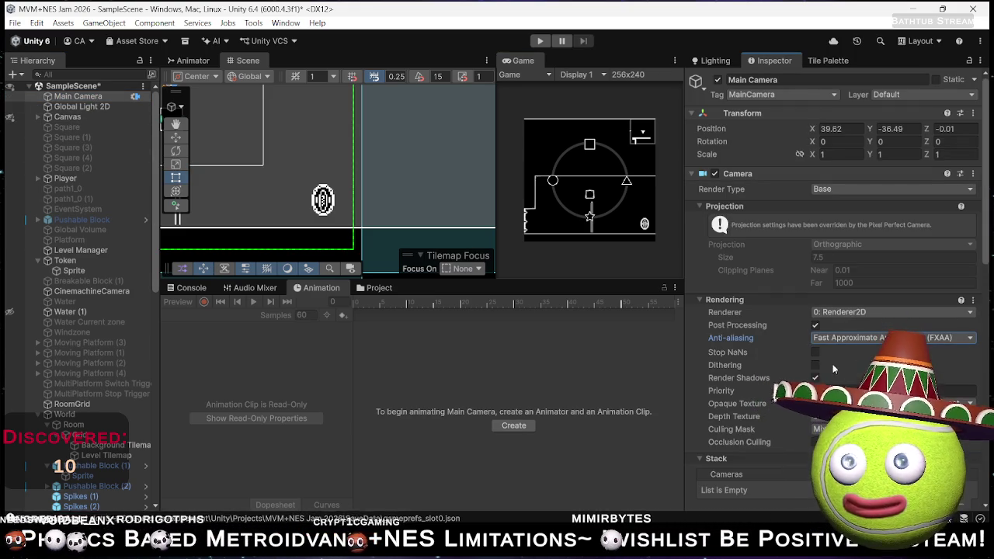
- Set the Pixel Perfect Camera crop frame to None and grid snapping to Upscale Render Texture
{"action": "scroll", "coordinate": [834, 373], "scroll_direction": "down", "scroll_amount": 5}
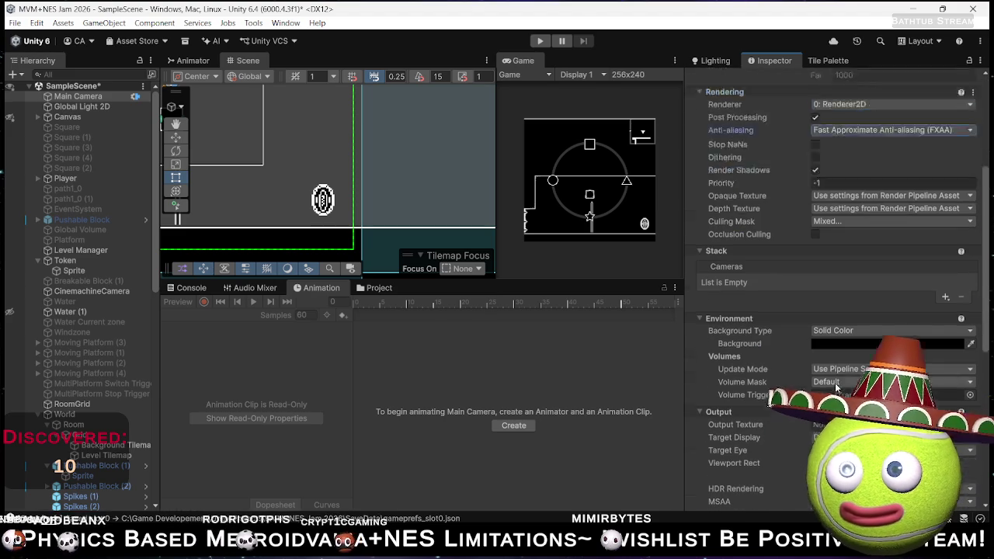
{"action": "scroll", "coordinate": [835, 381], "scroll_direction": "down", "scroll_amount": 1}
{"action": "scroll", "coordinate": [836, 366], "scroll_direction": "down", "scroll_amount": 6}
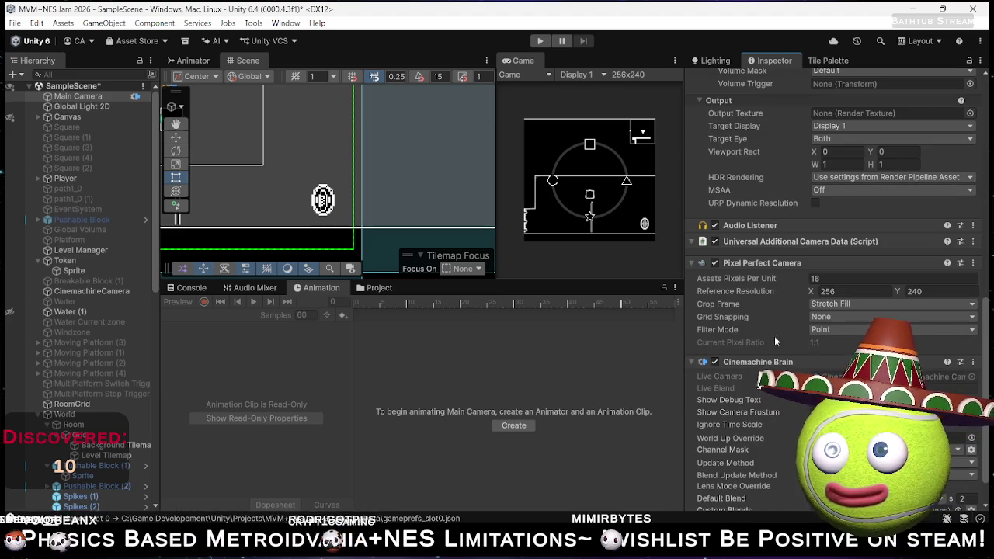
{"action": "left_click", "coordinate": [830, 304]}
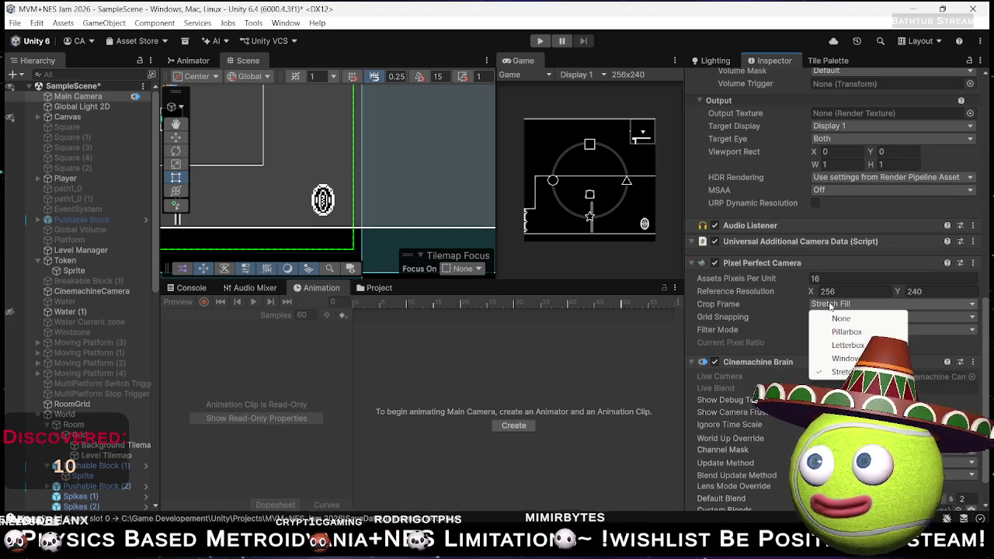
{"action": "left_click", "coordinate": [837, 318]}
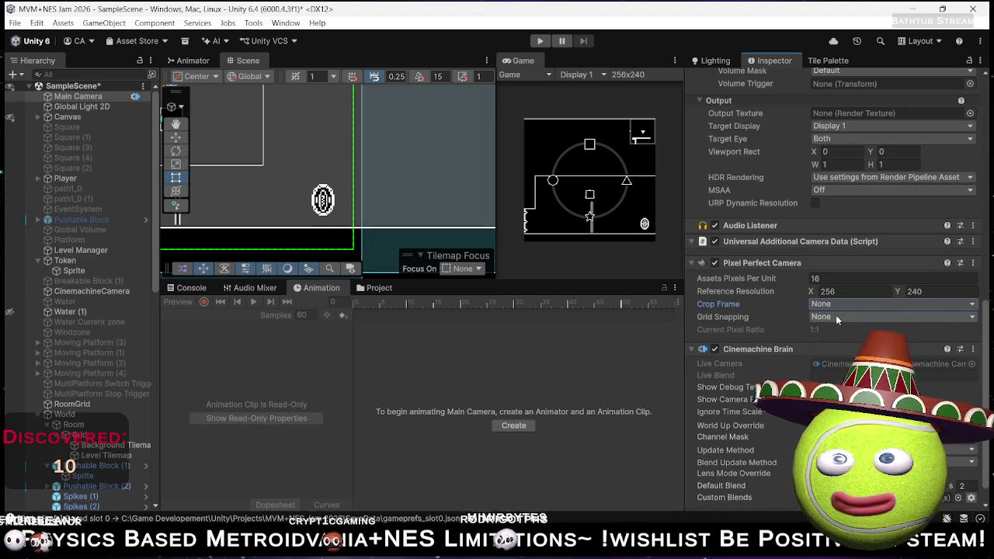
{"action": "left_click", "coordinate": [837, 318]}
{"action": "left_click", "coordinate": [853, 361]}
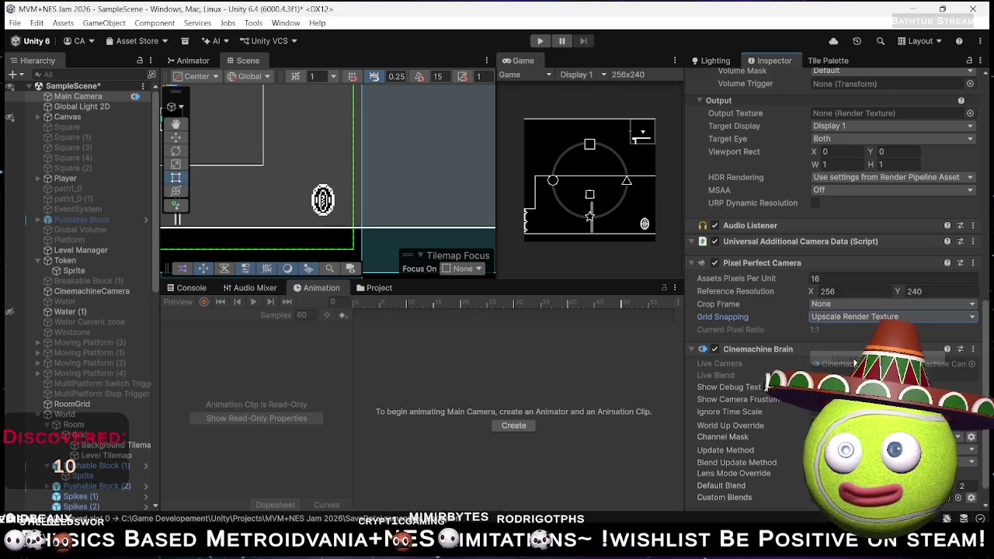
- Start a play-test in the maximized Game view and roll the player right to check the camera
{"action": "left_click", "coordinate": [540, 41]}
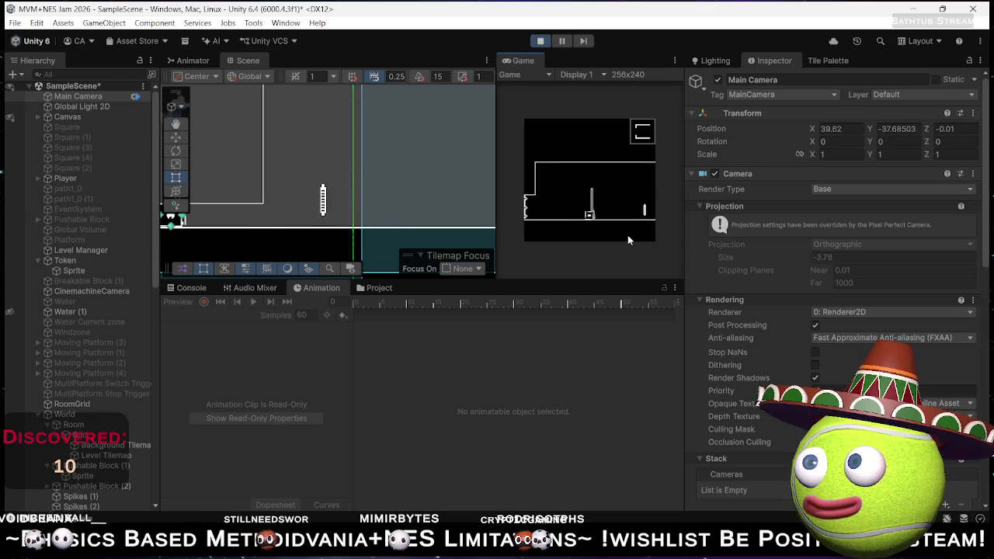
{"action": "double_click", "coordinate": [521, 60]}
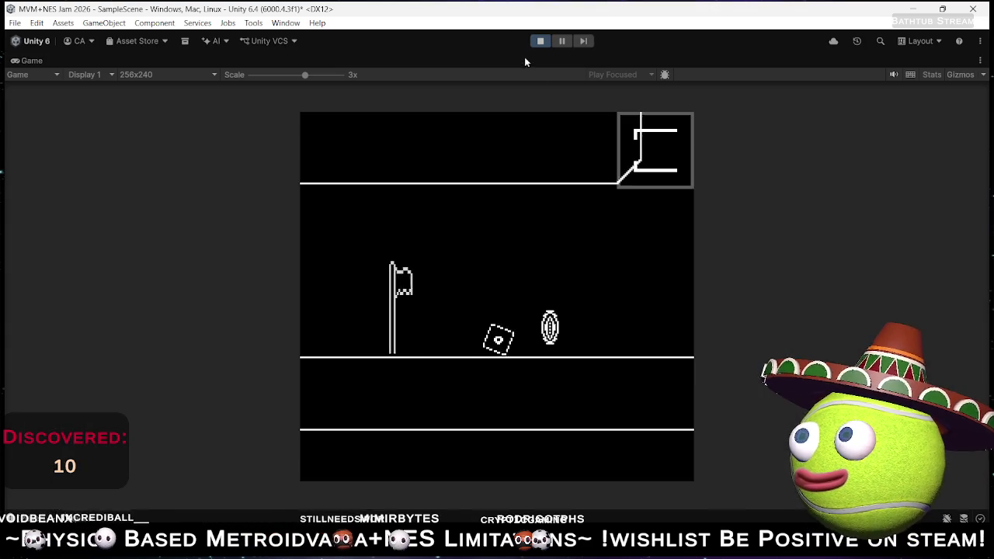
{"action": "key", "text": "Right"}
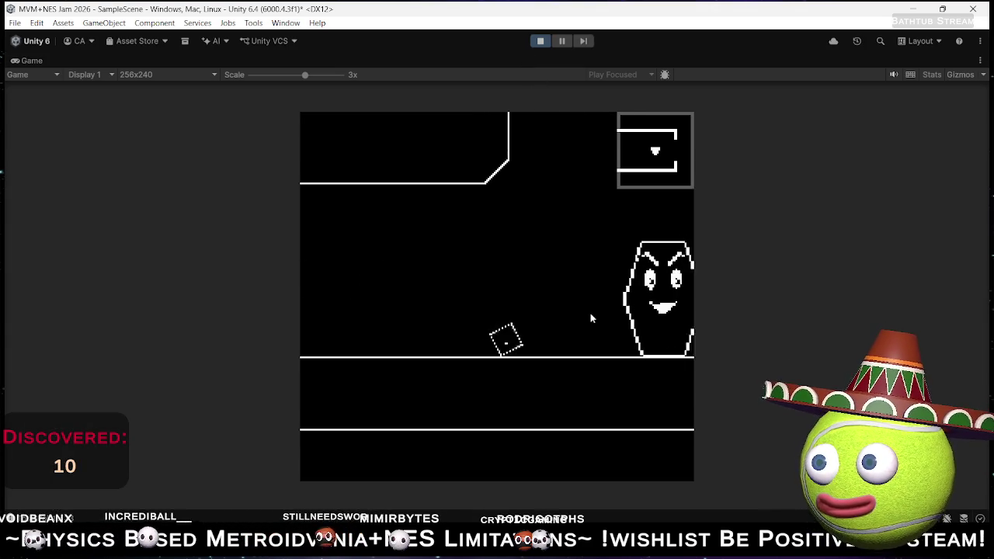
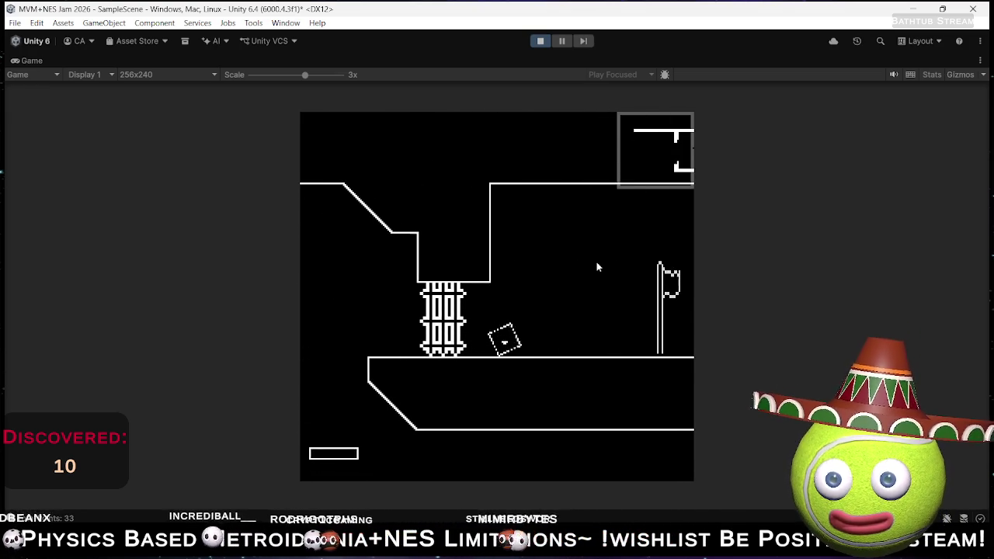
- Roll the player right past the enemy toward the slanted wall, then back left toward the flag
{"action": "key", "text": "Right"}
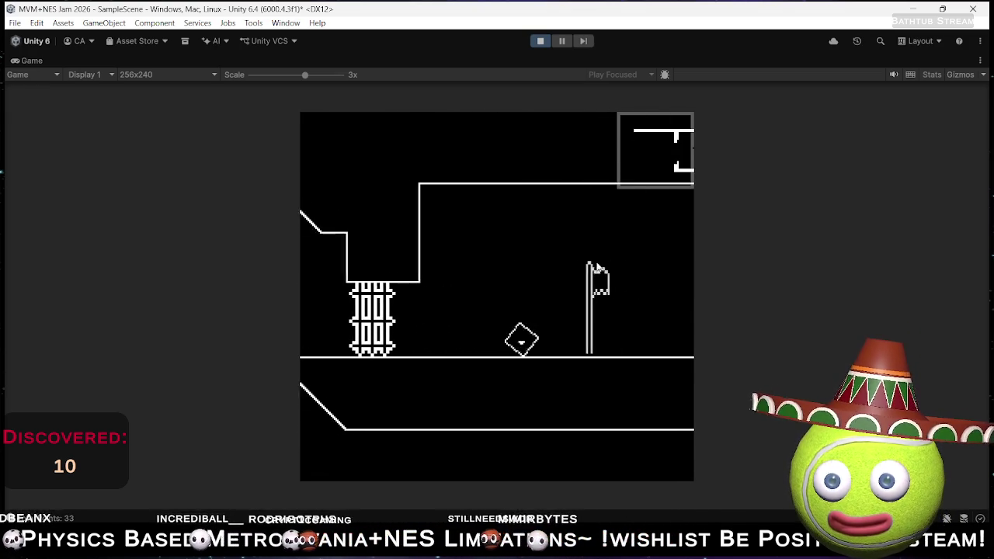
{"action": "key", "text": "Right"}
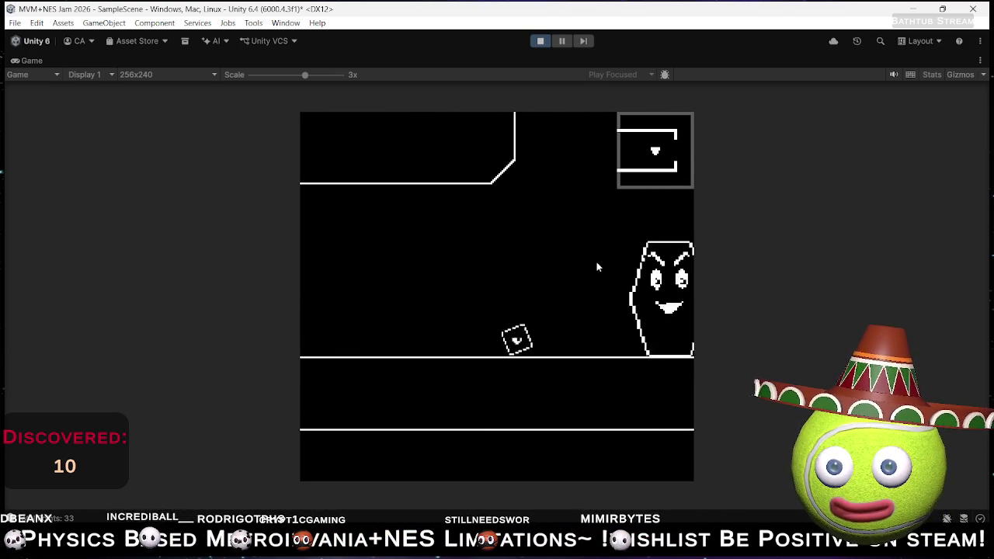
{"action": "key", "text": "Right"}
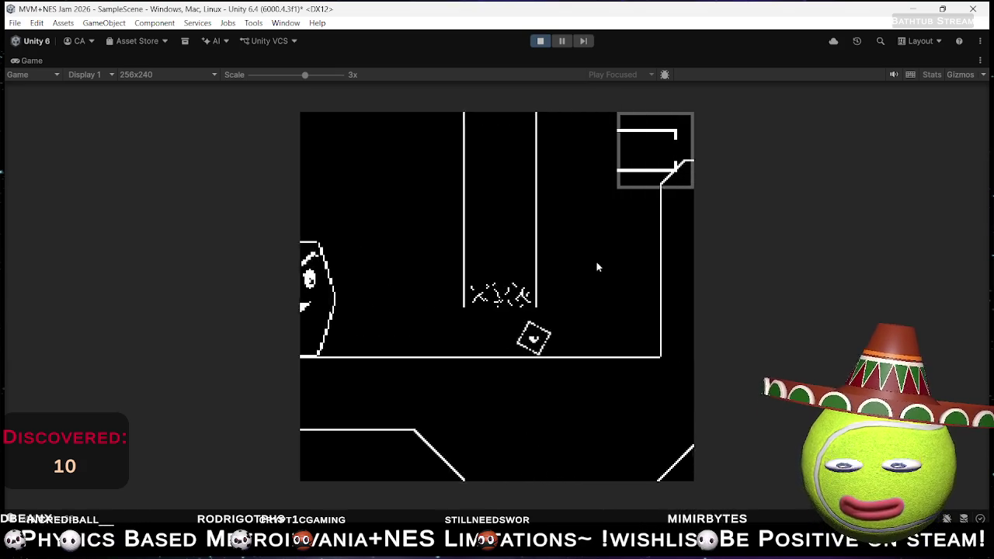
{"action": "key", "text": "Left"}
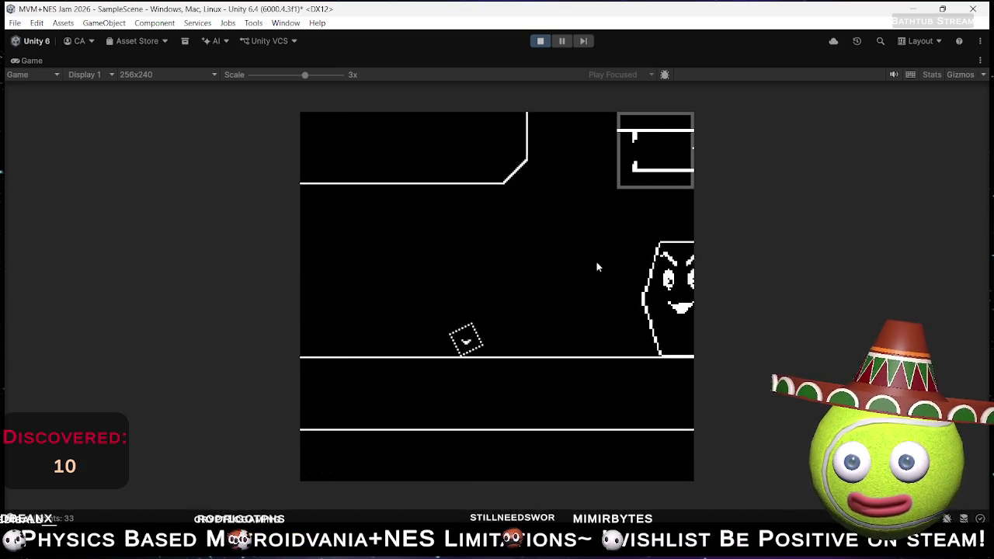
{"action": "key", "text": "Right"}
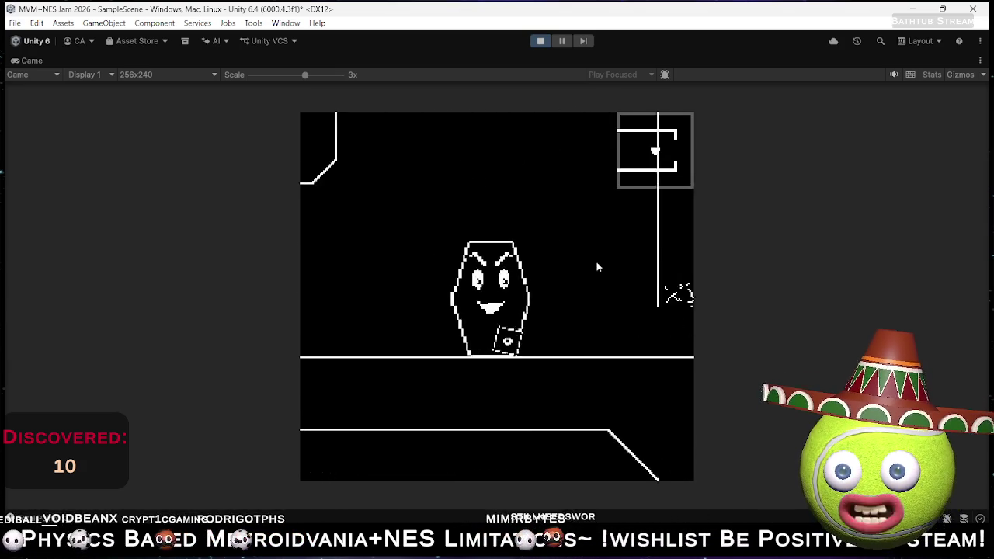
{"action": "key", "text": "Left"}
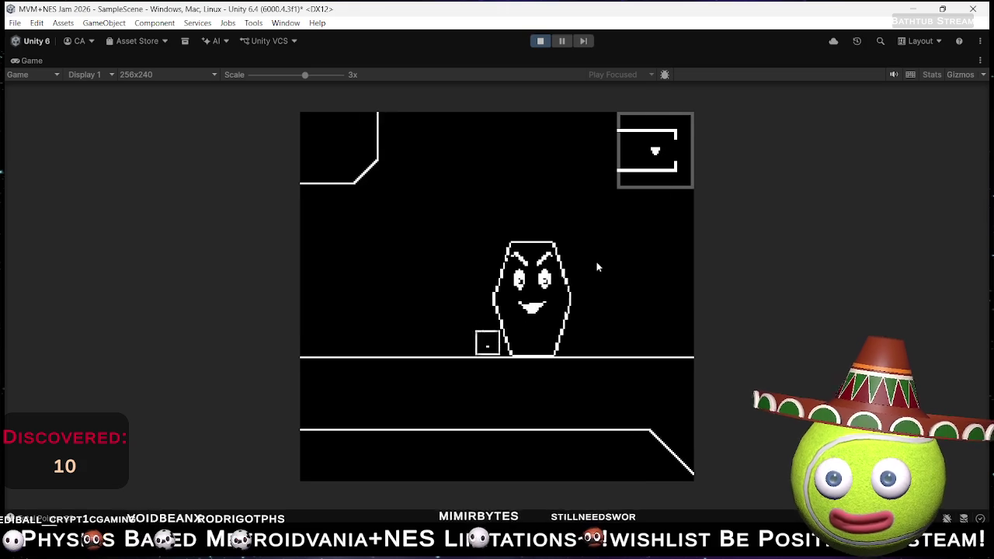
{"action": "key", "text": "Right"}
{"action": "key", "text": "Right"}
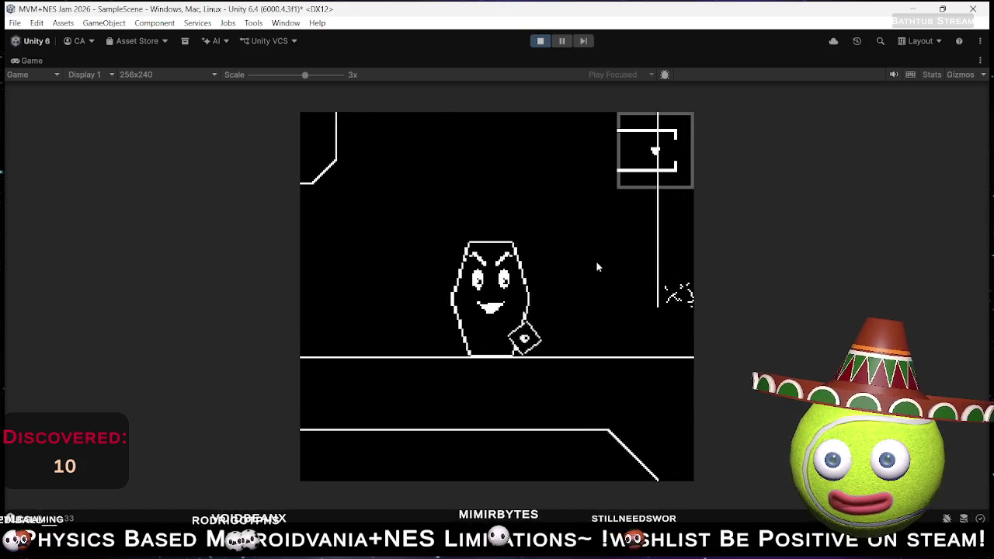
{"action": "key", "text": "Left"}
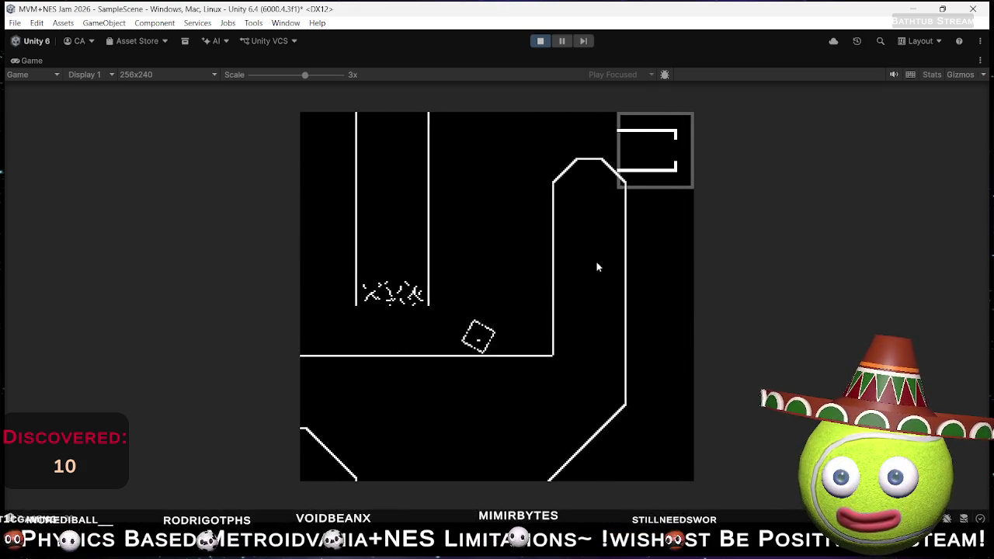
{"action": "key", "text": "Left"}
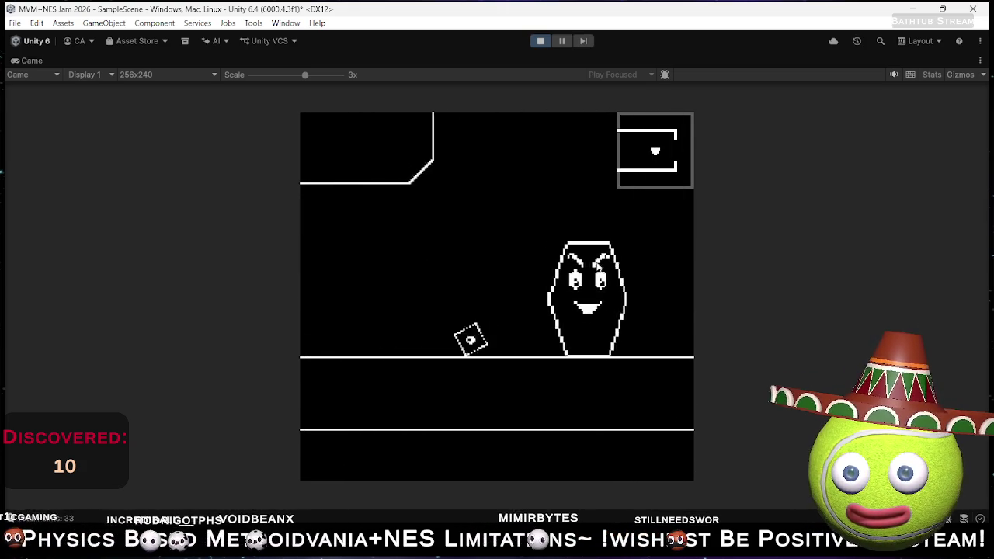
{"action": "key", "text": "Left"}
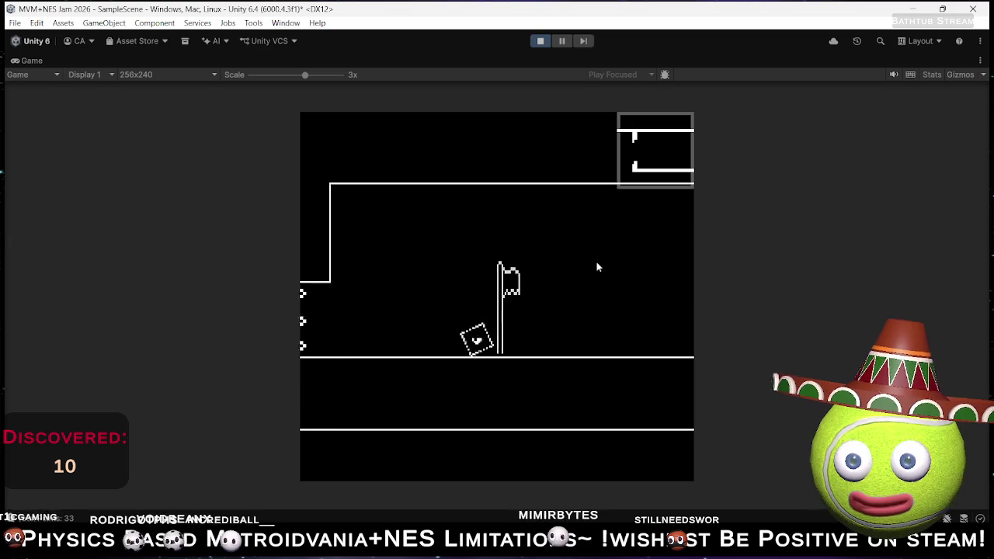
- Drive the player right toward the tall pillar and back and forth, ending beside the coffin enemy
{"action": "key", "text": "Right"}
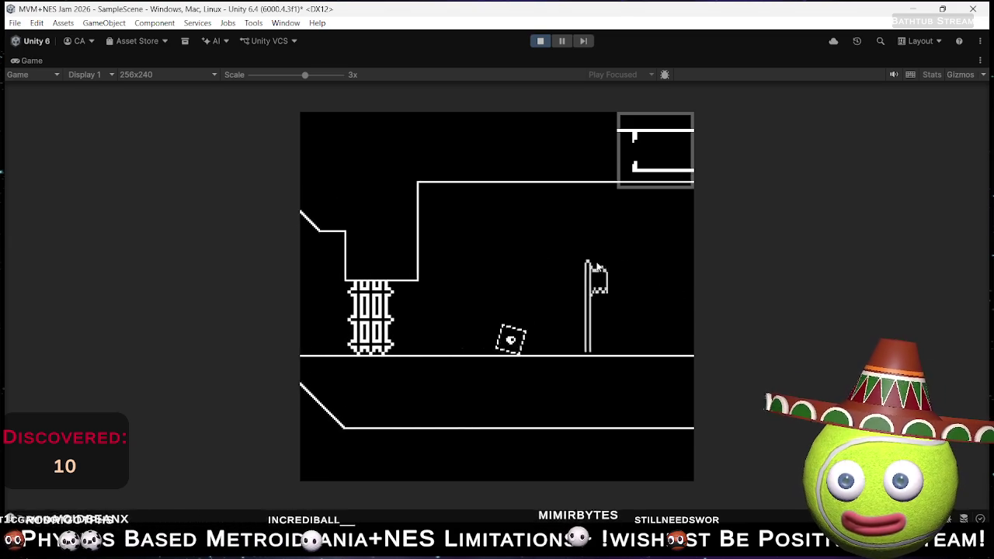
{"action": "key", "text": "Right"}
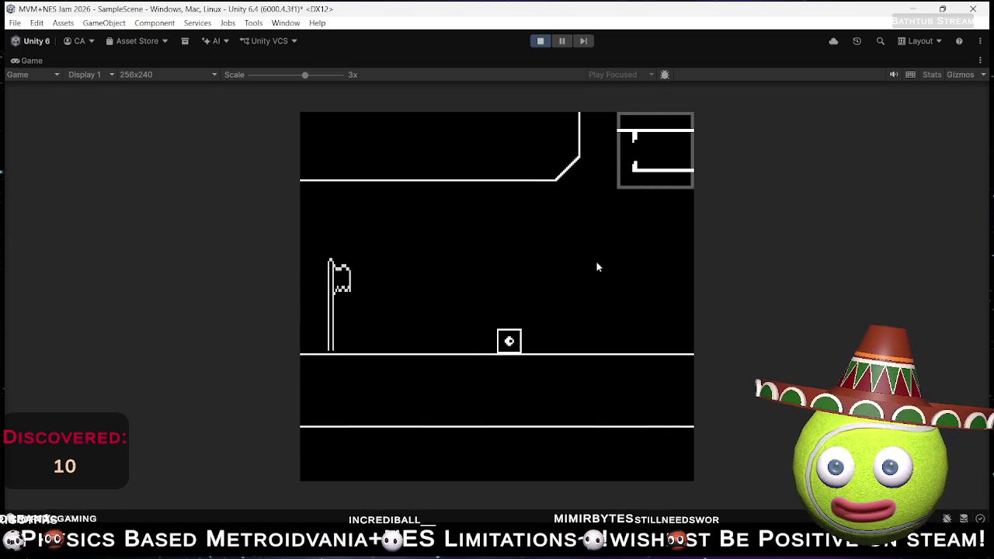
{"action": "key", "text": "Right"}
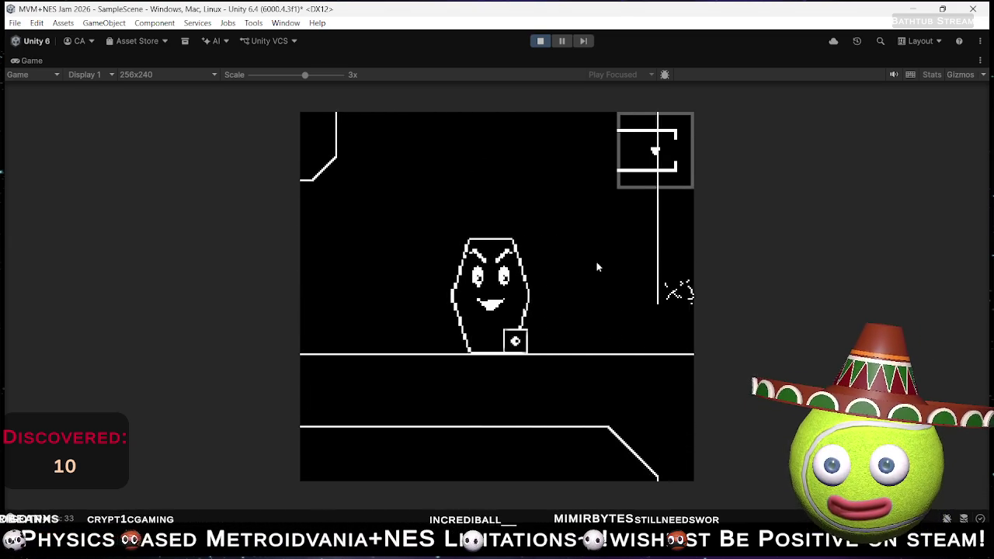
{"action": "key", "text": "Right"}
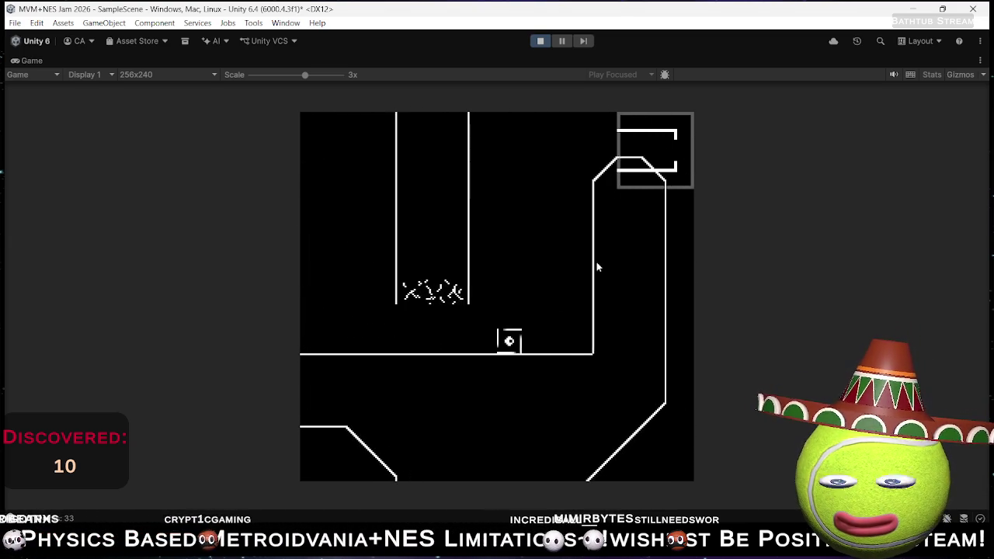
{"action": "key", "text": "Left"}
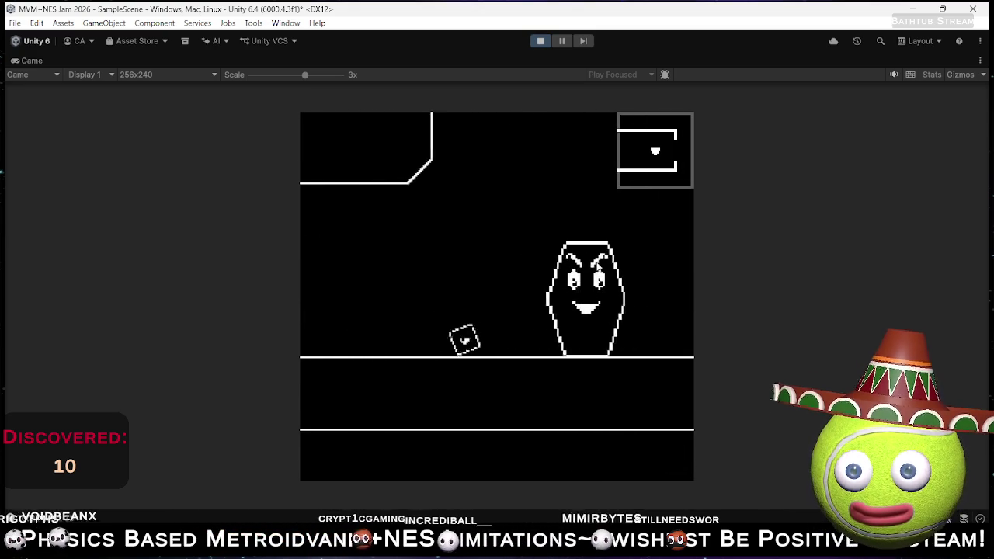
{"action": "key", "text": "Right"}
{"action": "key", "text": "Left"}
{"action": "key", "text": "Right"}
{"action": "key", "text": "Left"}
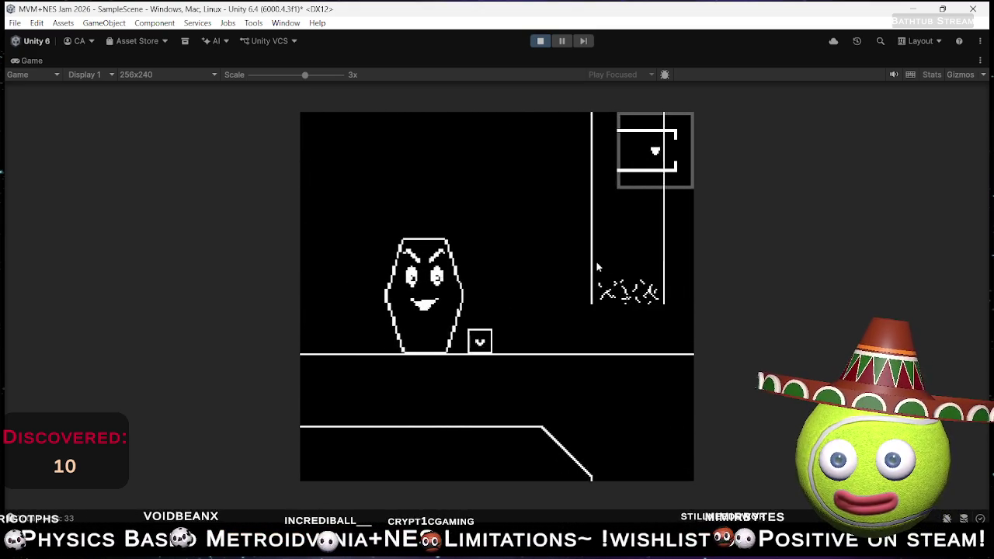
{"action": "key", "text": "Right"}
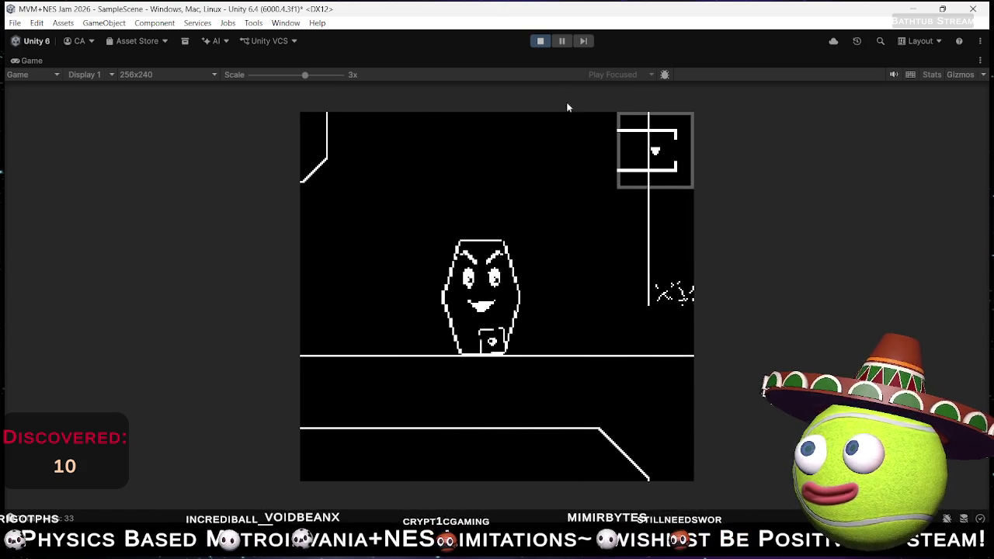
- Stop Play mode and pan around the level layout in the Scene view
{"action": "left_click", "coordinate": [539, 41]}
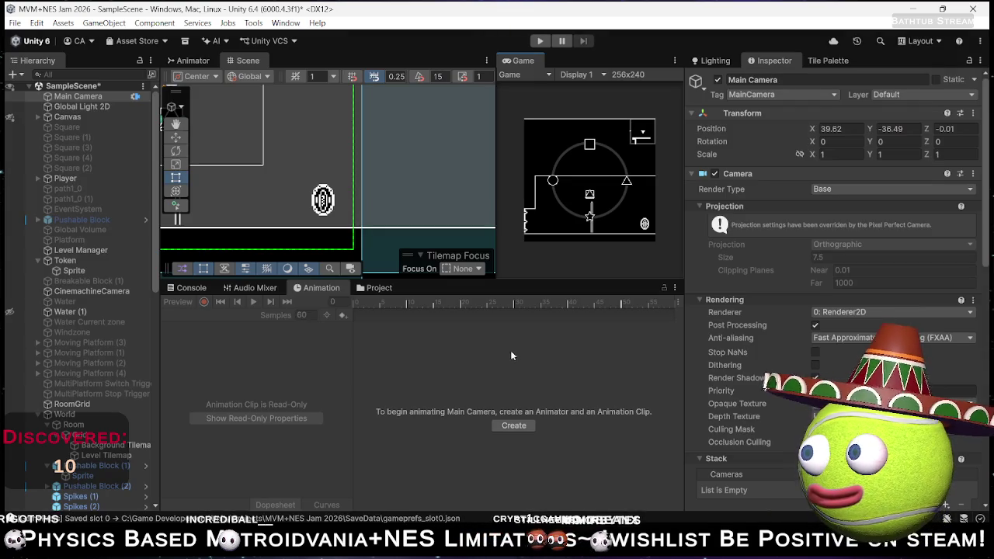
{"action": "scroll", "coordinate": [372, 201], "scroll_direction": "down", "scroll_amount": 5}
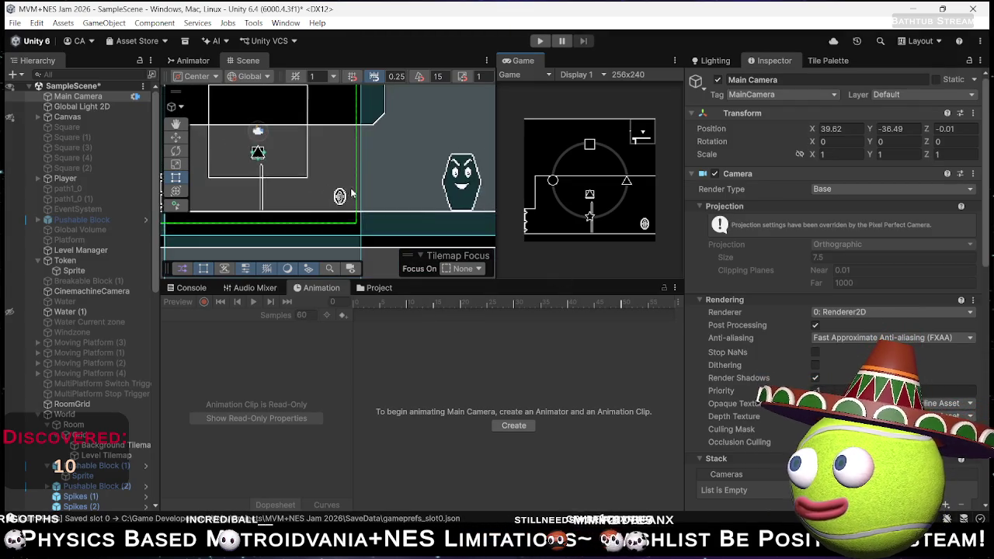
{"action": "left_click_drag", "start_coordinate": [386, 208], "coordinate": [339, 221]}
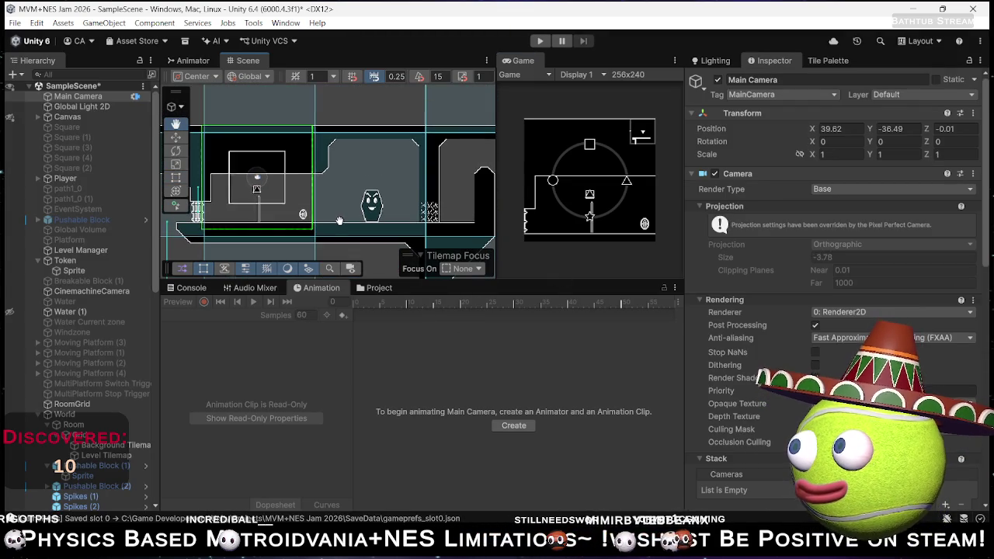
{"action": "mouse_move", "coordinate": [395, 204]}
{"action": "left_mouse_down"}
{"action": "mouse_move", "coordinate": [363, 170]}
{"action": "mouse_move", "coordinate": [285, 201]}
{"action": "left_mouse_up"}
{"action": "scroll", "coordinate": [285, 201], "scroll_direction": "up", "scroll_amount": 5}
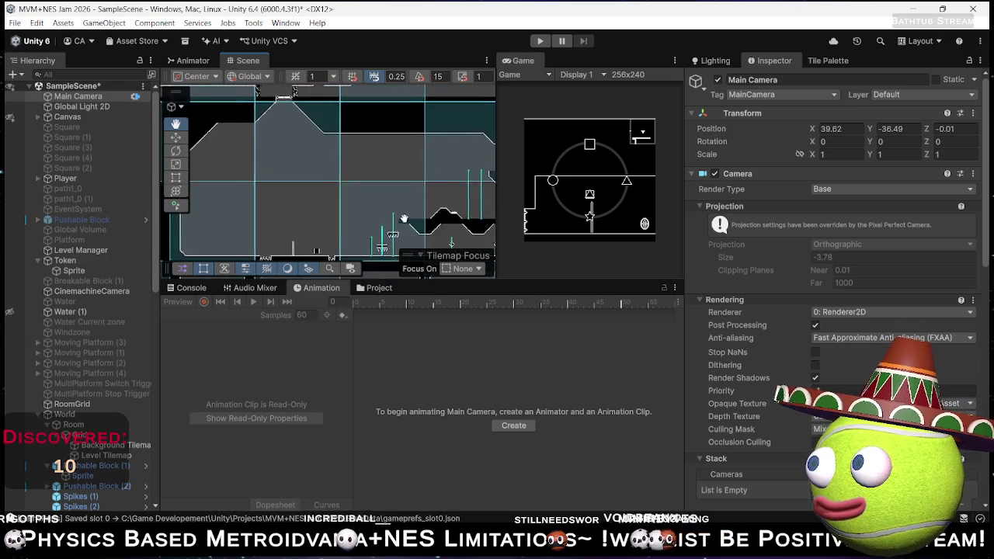
{"action": "scroll", "coordinate": [401, 246], "scroll_direction": "down", "scroll_amount": 3}
{"action": "mouse_move", "coordinate": [401, 247]}
{"action": "left_mouse_down"}
{"action": "mouse_move", "coordinate": [333, 253]}
{"action": "mouse_move", "coordinate": [330, 282]}
{"action": "left_mouse_up"}
{"action": "scroll", "coordinate": [333, 253], "scroll_direction": "up", "scroll_amount": 3}
{"action": "scroll", "coordinate": [360, 132], "scroll_direction": "down", "scroll_amount": 3}
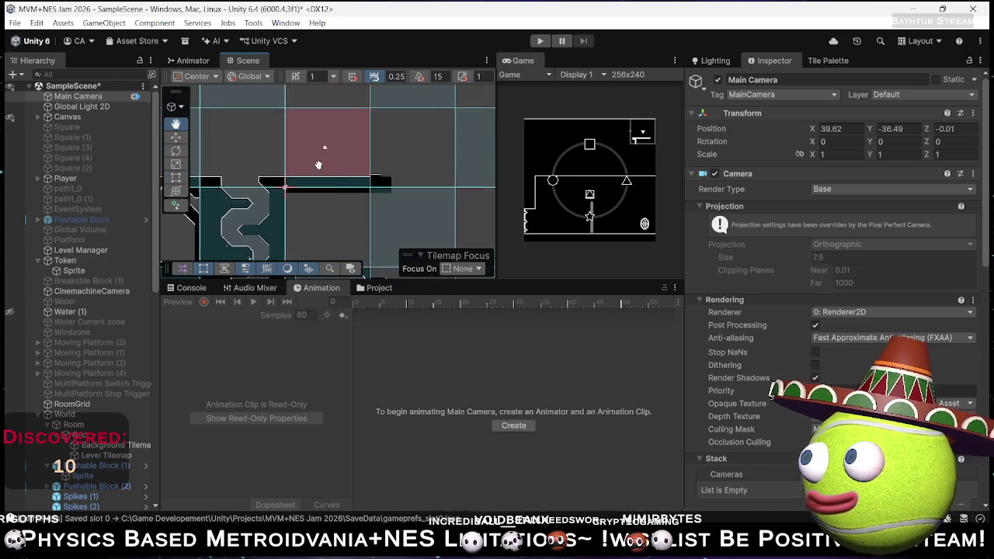
{"action": "scroll", "coordinate": [360, 102], "scroll_direction": "up", "scroll_amount": 3}
{"action": "scroll", "coordinate": [359, 102], "scroll_direction": "down", "scroll_amount": 2}
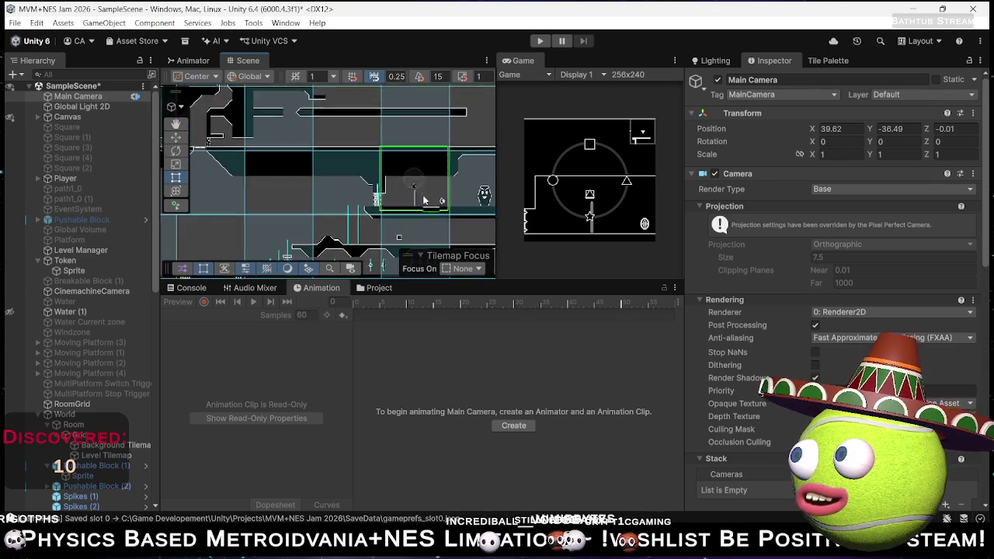
{"action": "left_click_drag", "start_coordinate": [359, 102], "coordinate": [394, 183]}
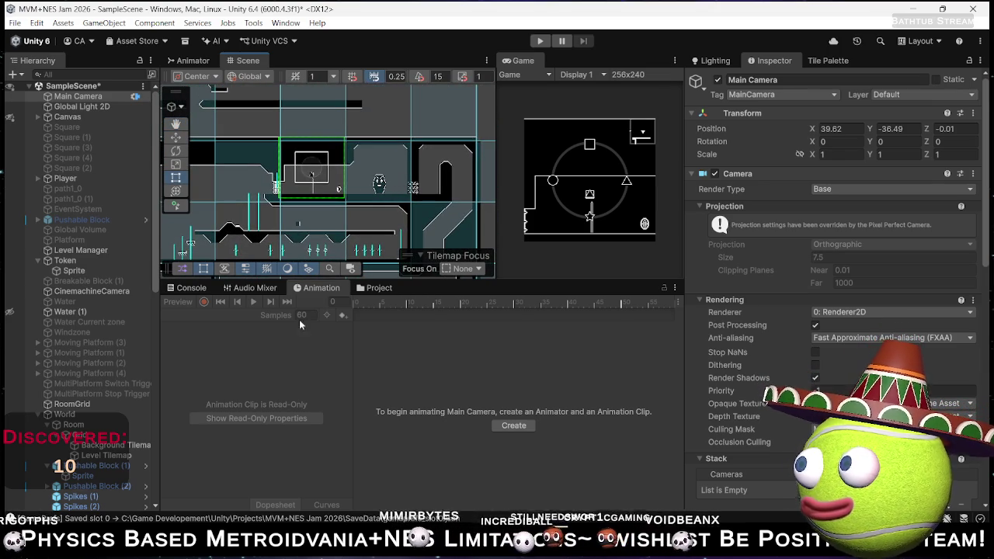
{"action": "scroll", "coordinate": [122, 466], "scroll_direction": "down", "scroll_amount": 15}
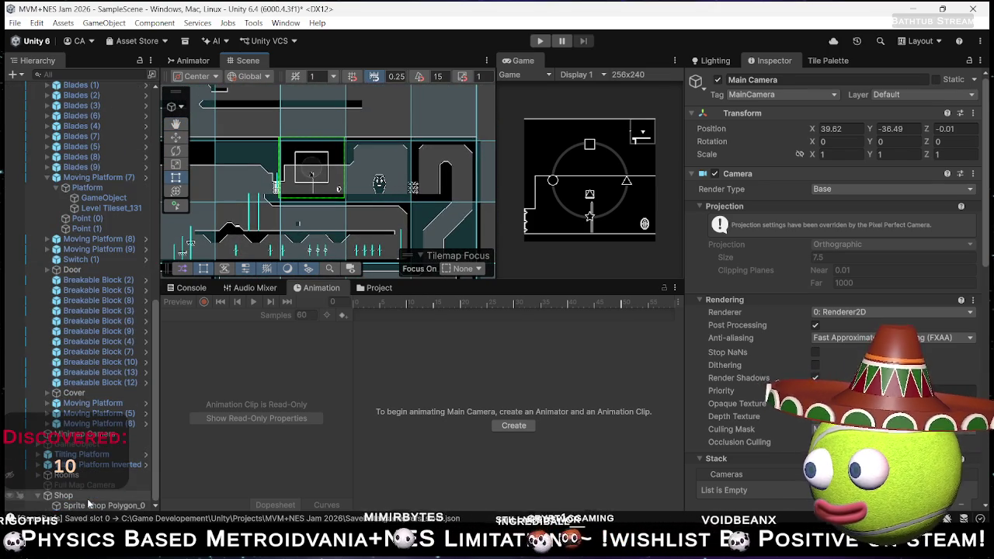
- Select the Shop object to show its trigger collider, and clear the Console
{"action": "left_click", "coordinate": [63, 495]}
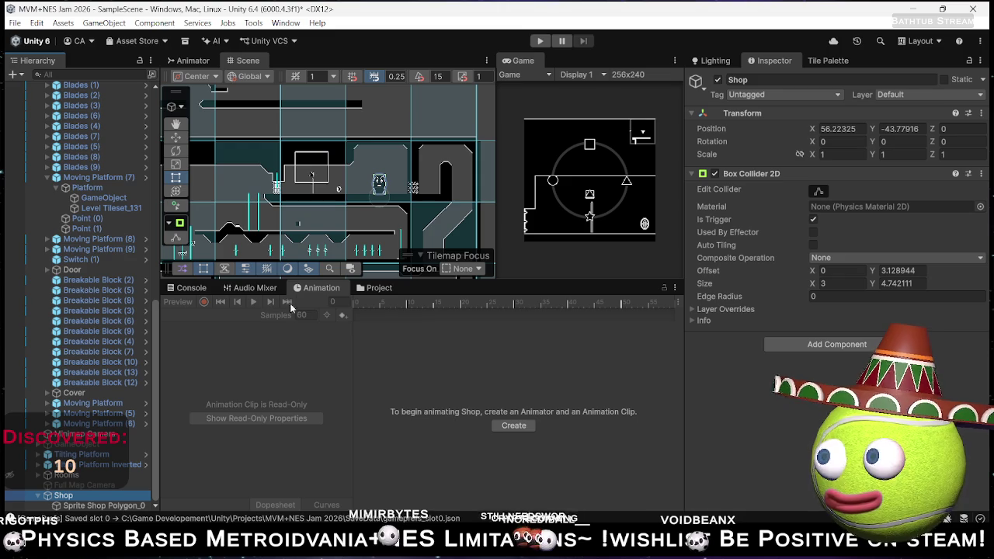
{"action": "left_click", "coordinate": [186, 287]}
{"action": "left_click", "coordinate": [169, 301]}
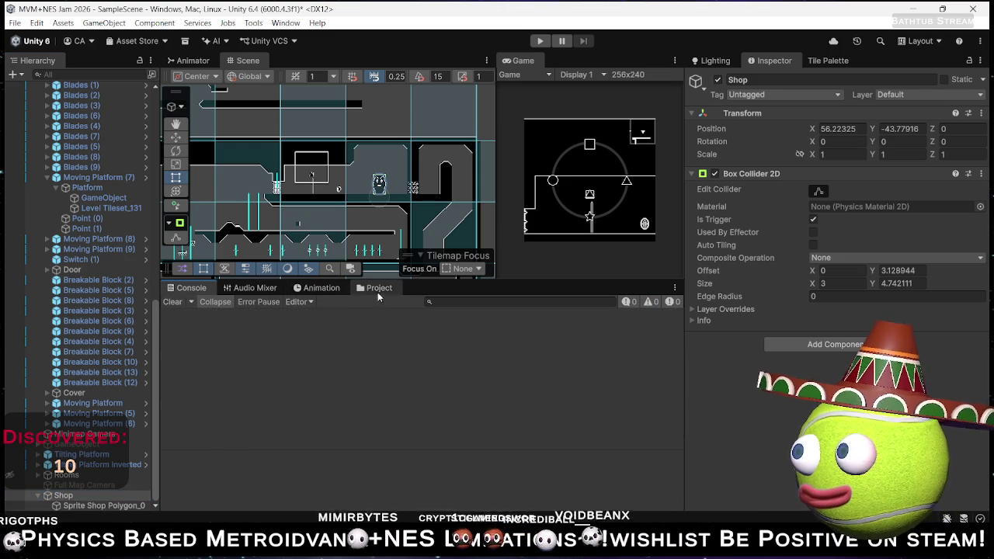
{"action": "mouse_move", "coordinate": [413, 182]}
{"action": "left_mouse_down"}
{"action": "mouse_move", "coordinate": [417, 255]}
{"action": "mouse_move", "coordinate": [370, 186]}
{"action": "left_mouse_up"}
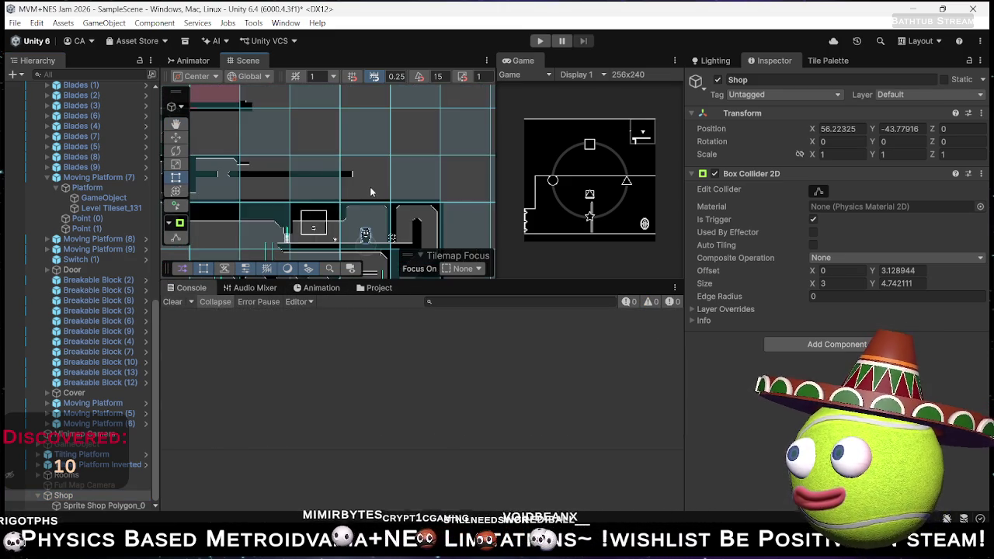
{"action": "scroll", "coordinate": [370, 186], "scroll_direction": "down", "scroll_amount": 2}
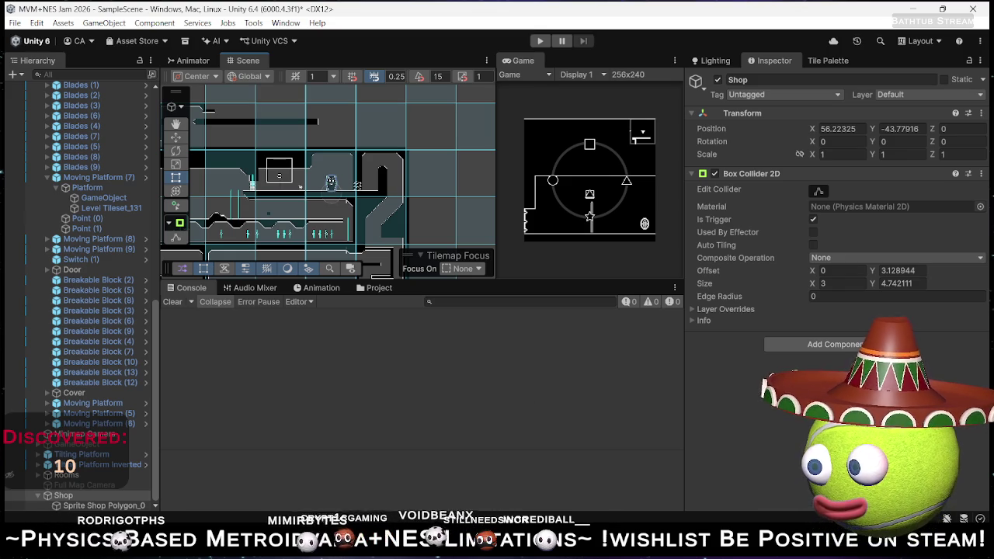
- Bring the Player Abilities notes forward in Notepad and add a blank Untitled tab
{"action": "left_click", "coordinate": [606, 548]}
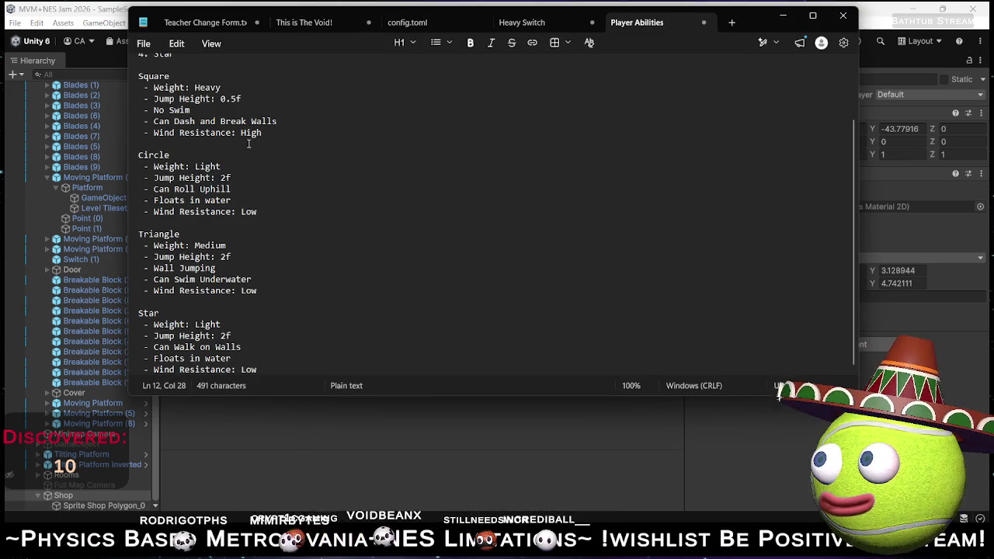
{"action": "scroll", "coordinate": [434, 157], "scroll_direction": "up", "scroll_amount": 2}
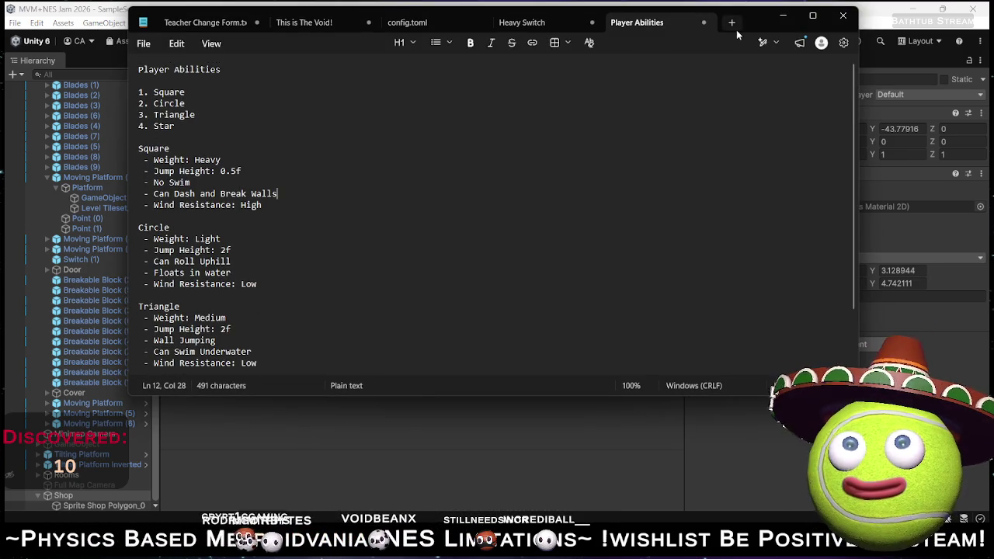
{"action": "left_click", "coordinate": [143, 43]}
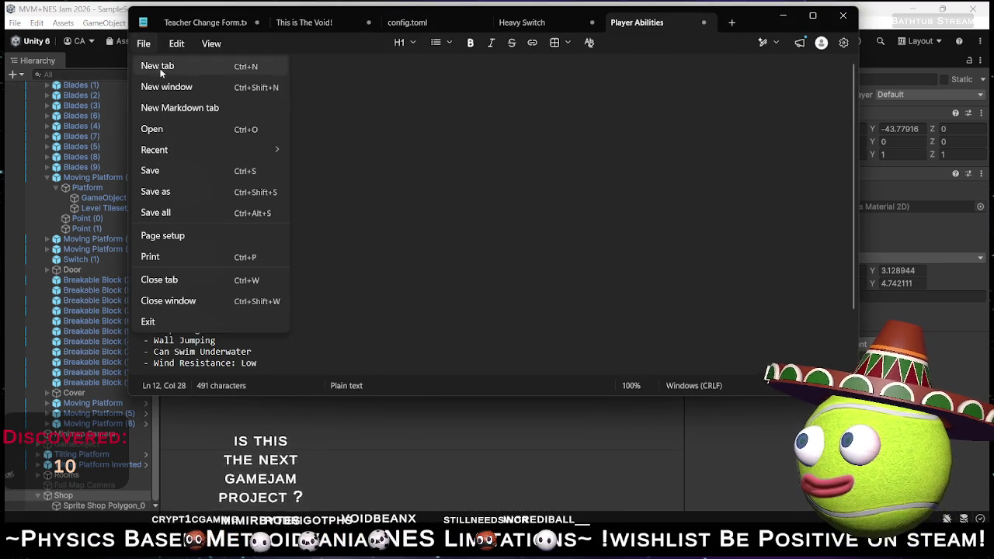
{"action": "left_click", "coordinate": [160, 67]}
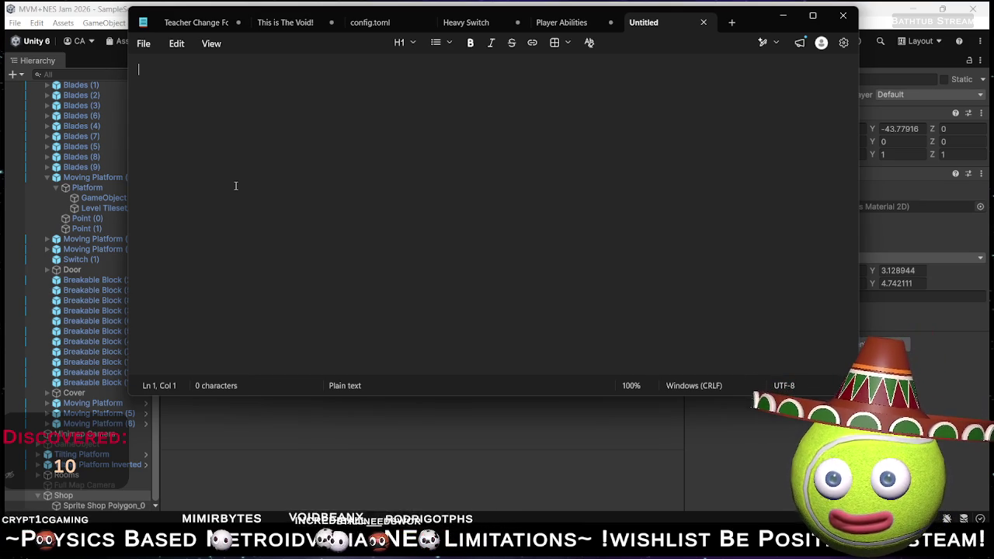
- Write a numbered list starting with Square, adding New Ability and New Shape entries
{"action": "type", "text": "S"}
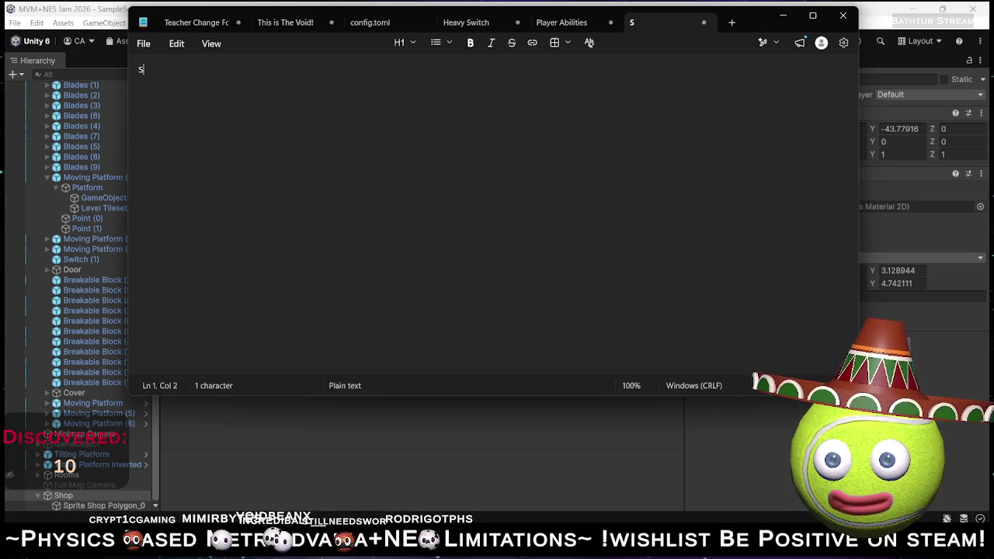
{"action": "type", "text": "quare"}
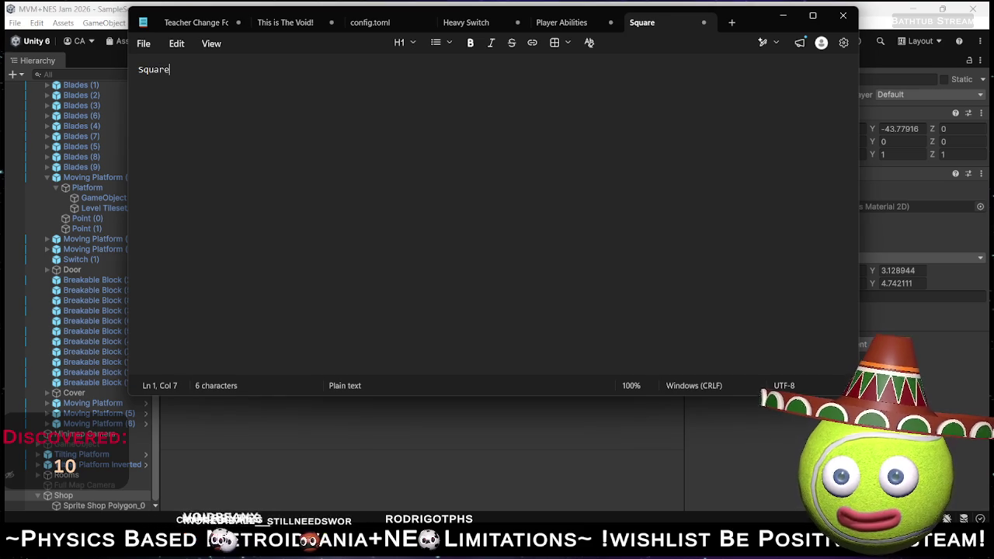
{"action": "key", "text": "Return"}
{"action": "key", "text": "Left"}
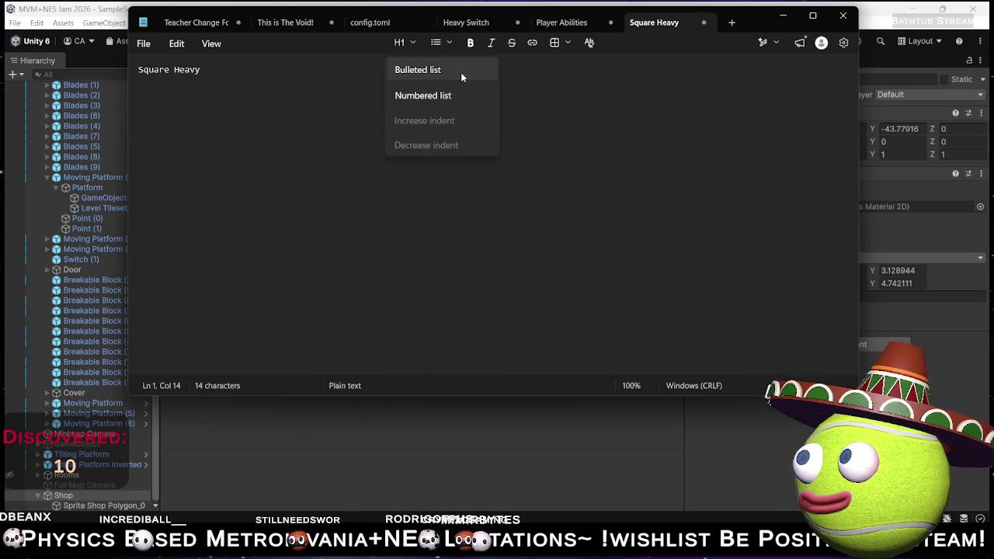
{"action": "left_click", "coordinate": [451, 96]}
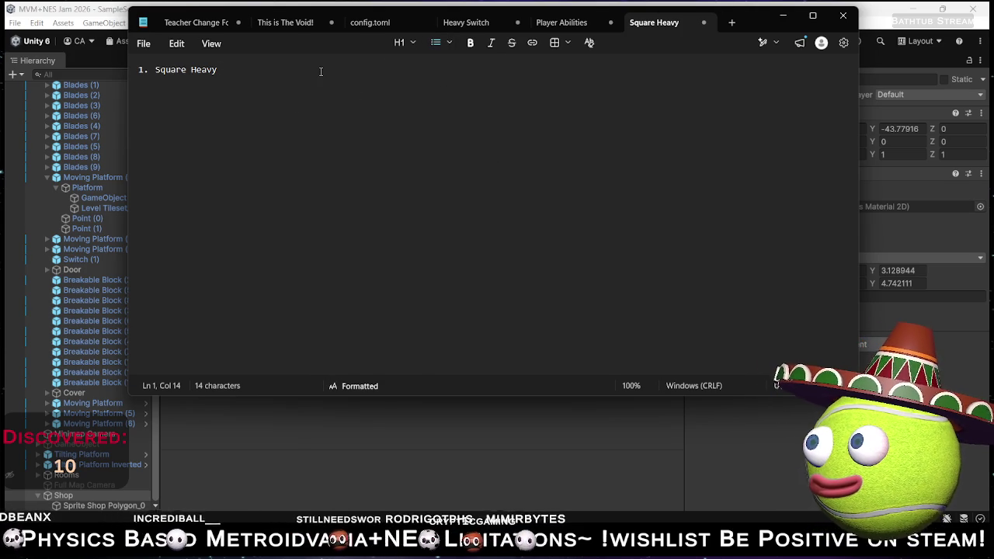
{"action": "key", "text": "Return"}
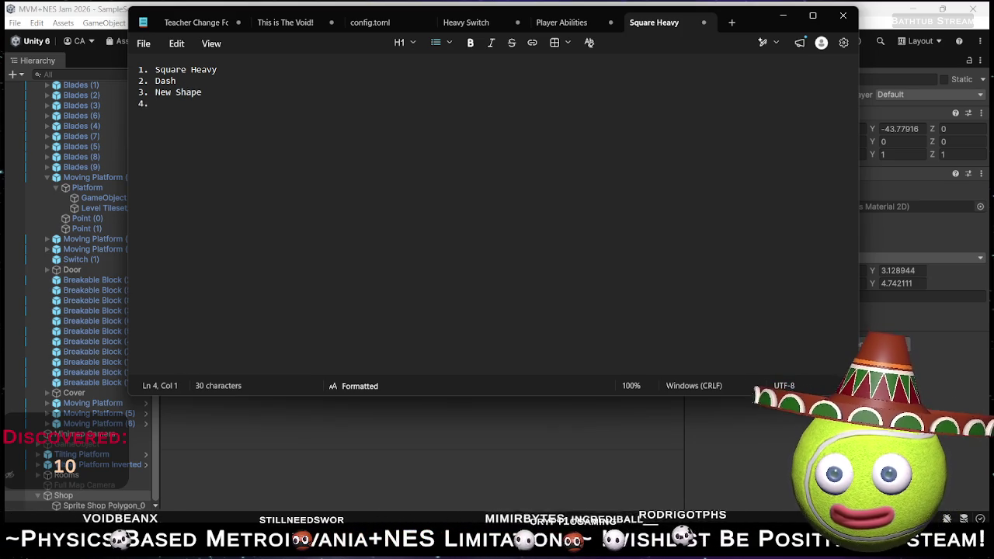
{"action": "type", "text": "New A"}
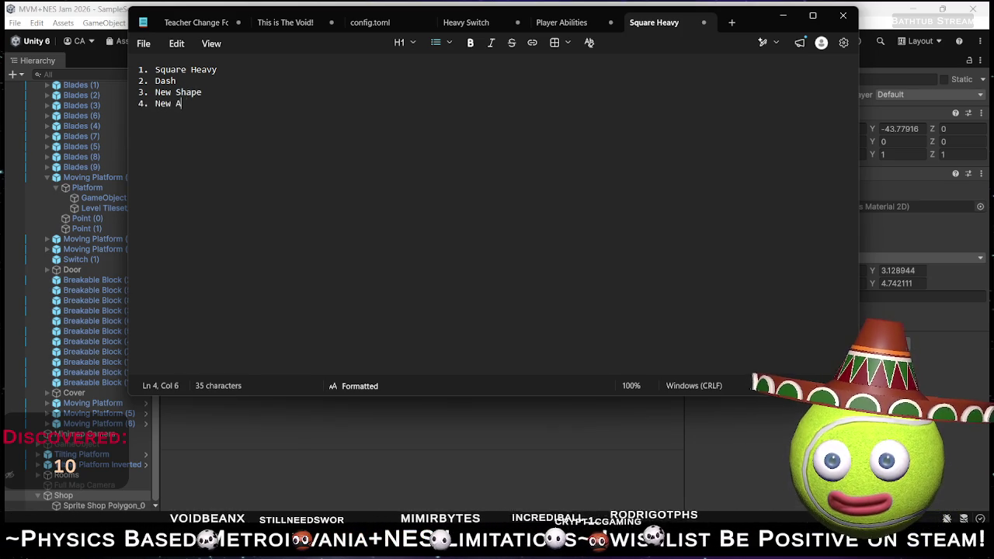
{"action": "type", "text": "bility"}
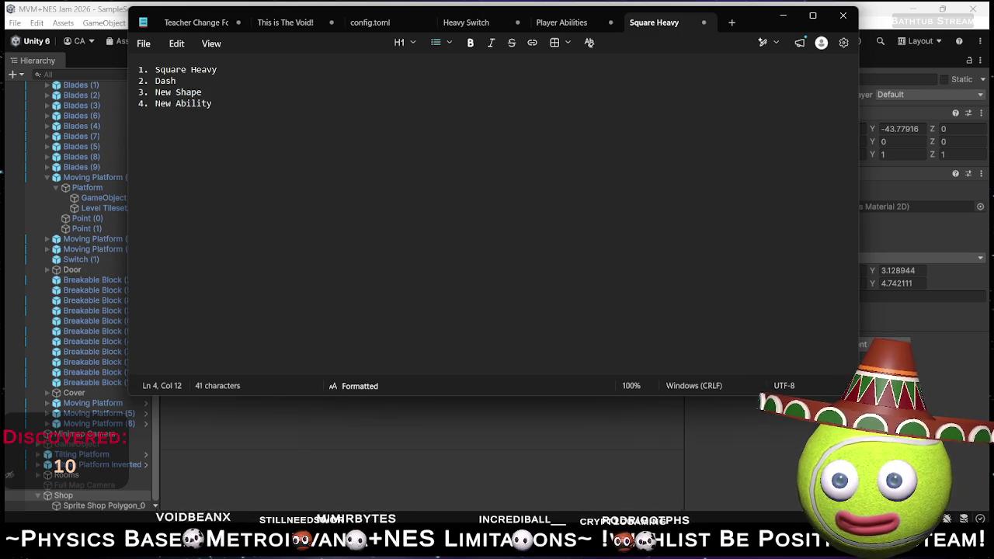
{"action": "key", "text": "Return"}
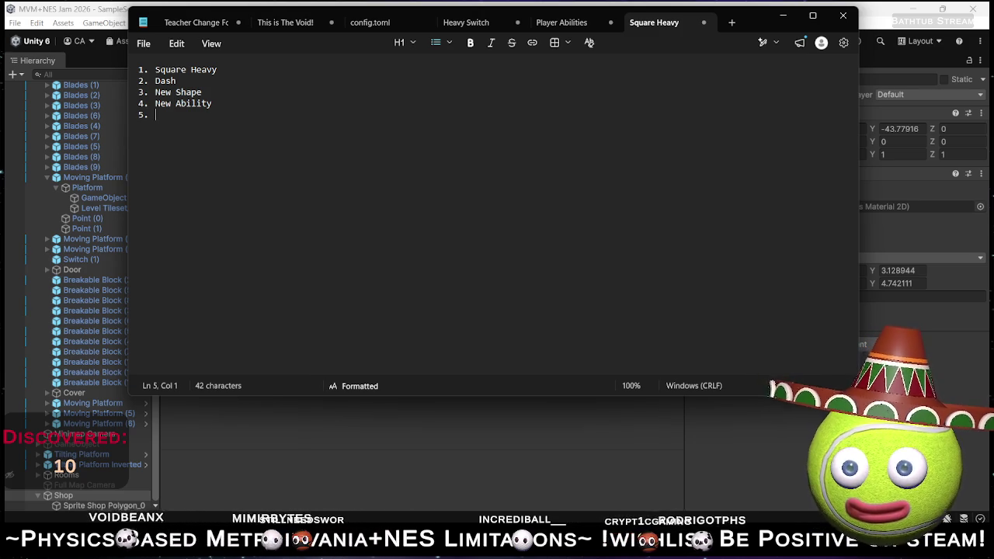
{"action": "type", "text": "New Shape"}
{"action": "key", "text": "Return"}
{"action": "type", "text": "Ball"}
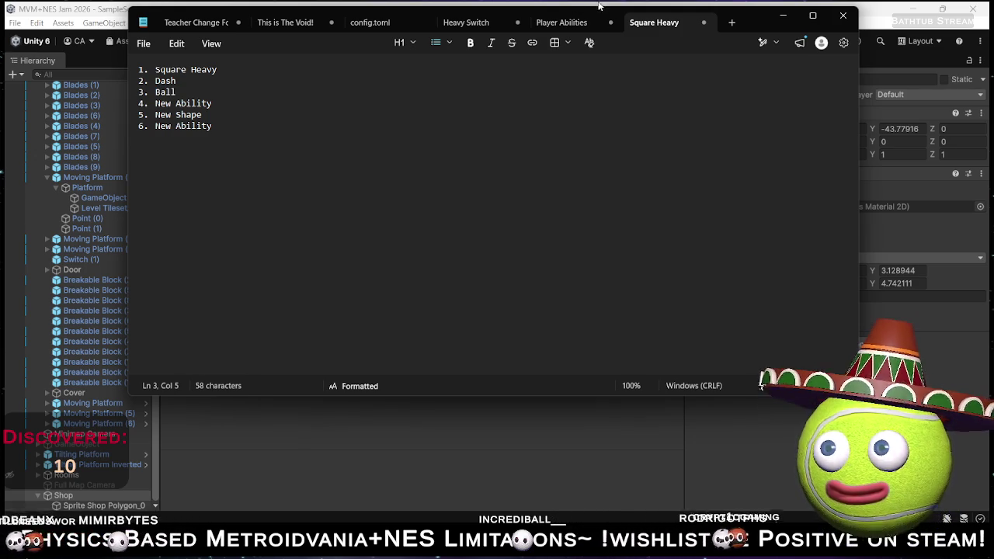
{"action": "left_click", "coordinate": [604, 26]}
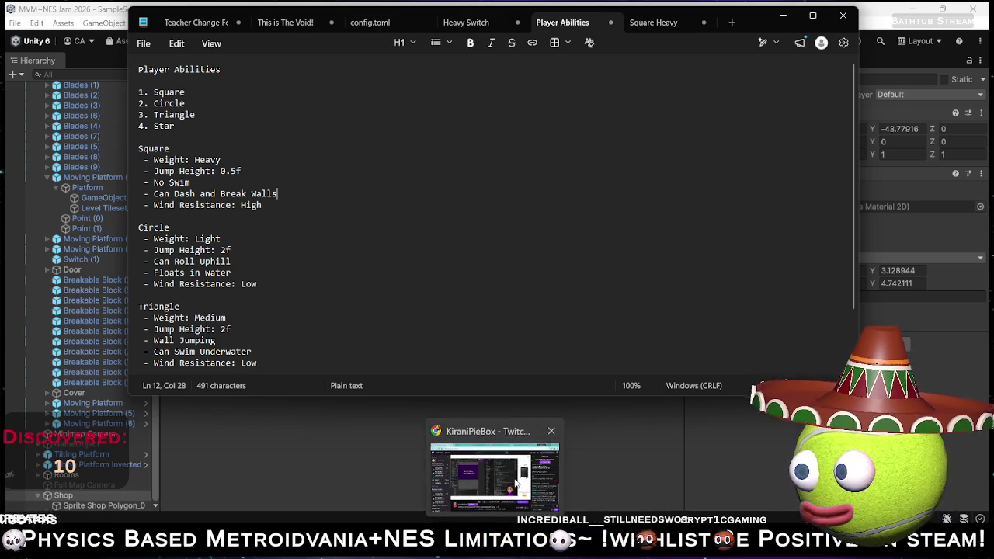
- Bring the Twitch stream in the Chrome window to the front
{"action": "left_click", "coordinate": [495, 477]}
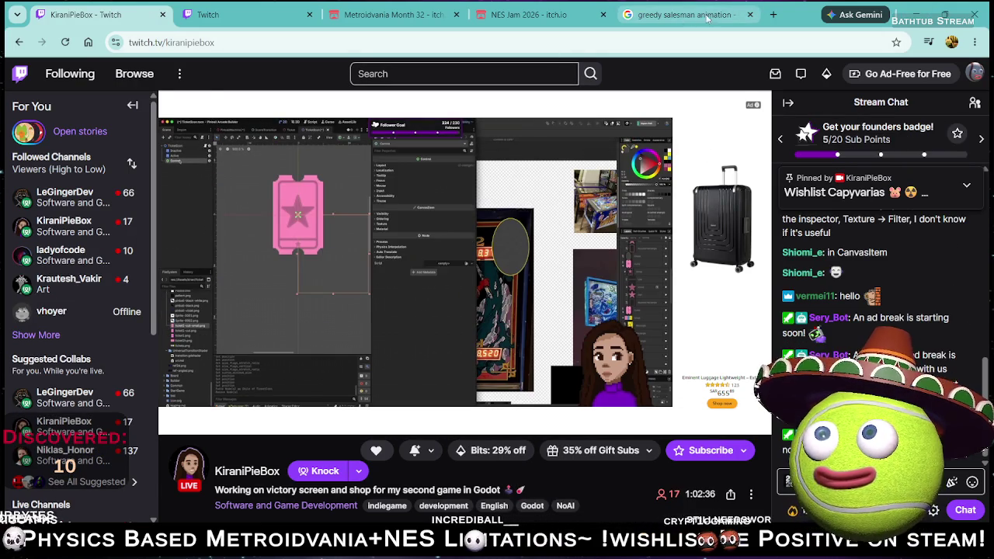
- Open the GameDev.tv Game Jam 2026 page on itch.io via the address bar suggestion
{"action": "left_click", "coordinate": [676, 14]}
{"action": "left_click", "coordinate": [603, 42]}
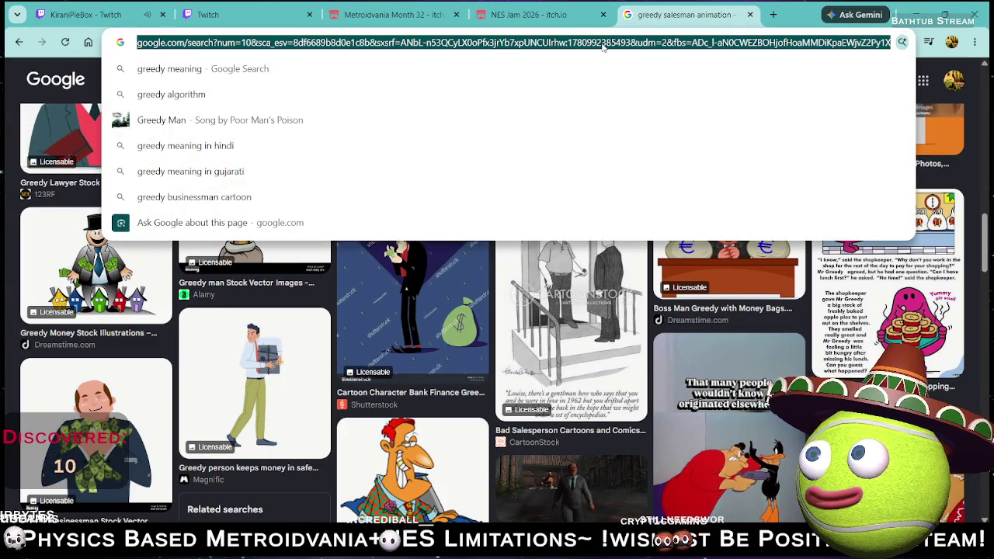
{"action": "type", "text": "Game Dev"}
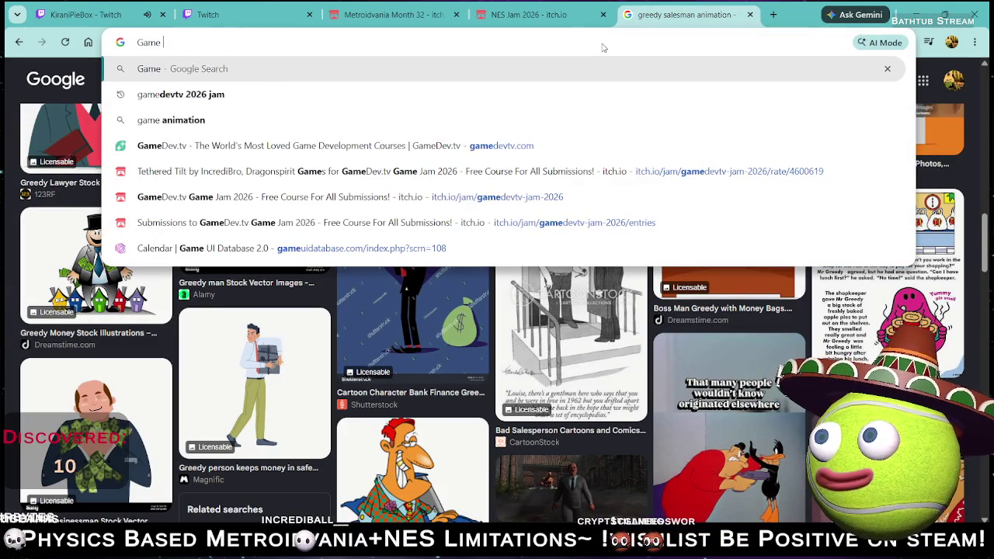
{"action": "key", "text": "Up"}
{"action": "key", "text": "Up"}
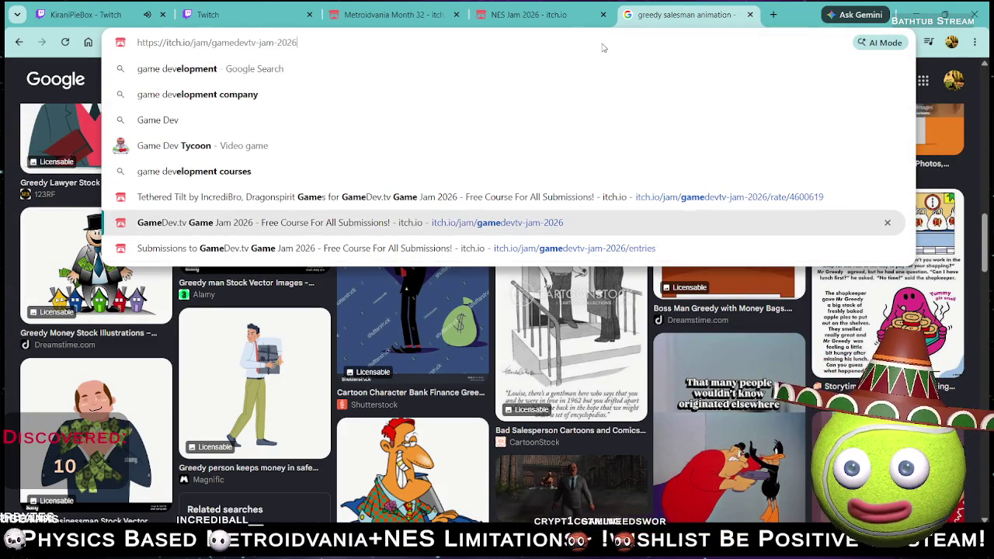
{"action": "key", "text": "Return"}
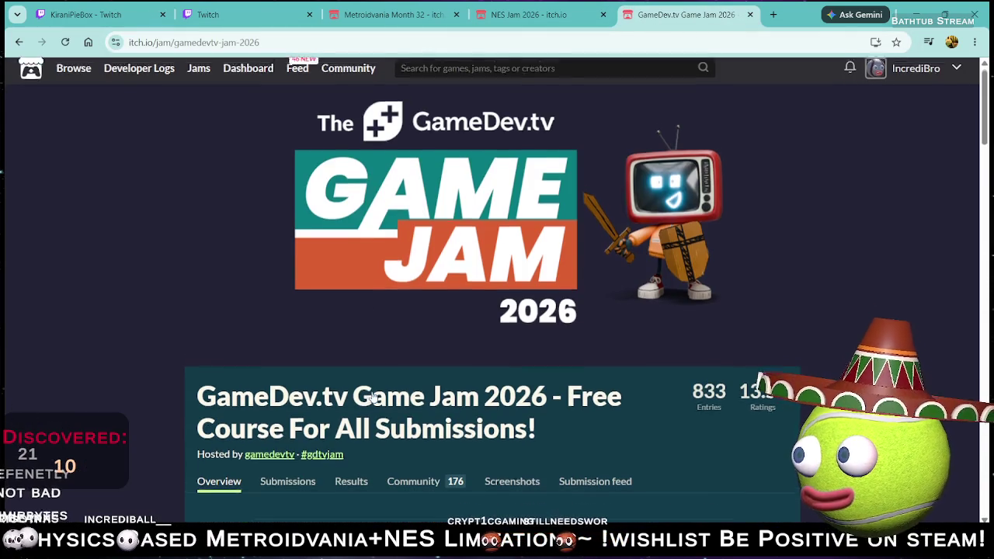
- Find Tethered Tilt on results page 2 and highlight its 21st rank and 4.098 score
{"action": "scroll", "coordinate": [373, 398], "scroll_direction": "down", "scroll_amount": 3}
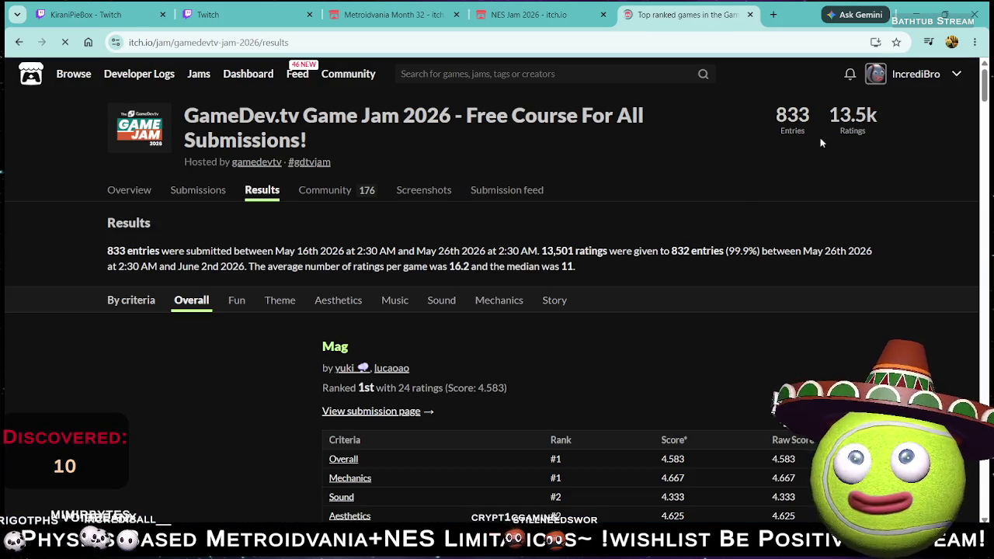
{"action": "scroll", "coordinate": [594, 251], "scroll_direction": "down", "scroll_amount": 2}
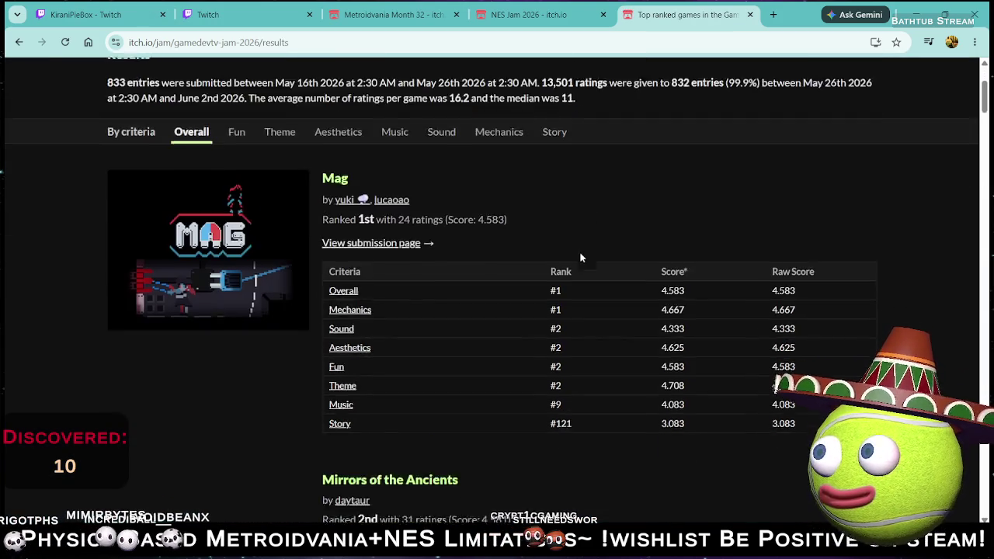
{"action": "scroll", "coordinate": [543, 249], "scroll_direction": "up", "scroll_amount": 1}
{"action": "scroll", "coordinate": [513, 252], "scroll_direction": "down", "scroll_amount": 20}
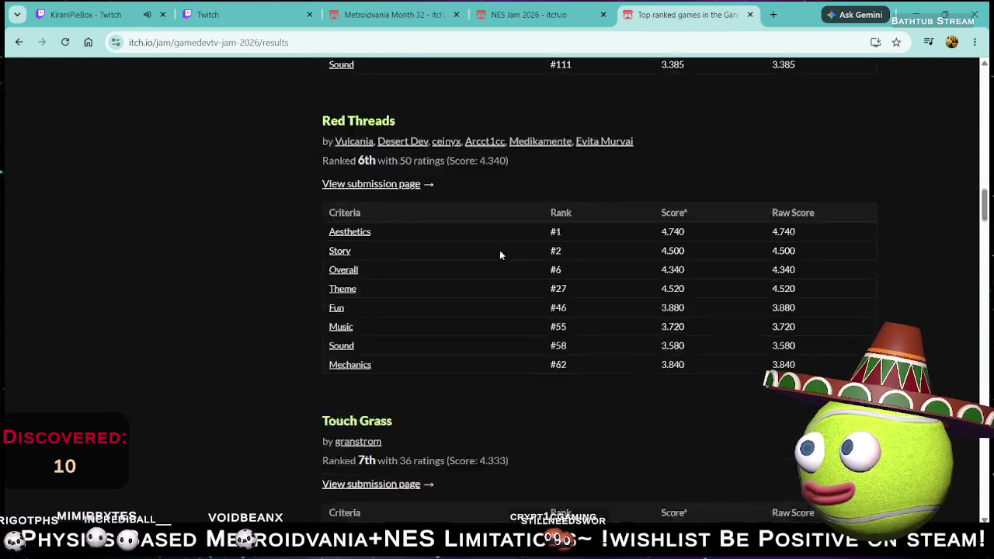
{"action": "scroll", "coordinate": [503, 262], "scroll_direction": "down", "scroll_amount": 20}
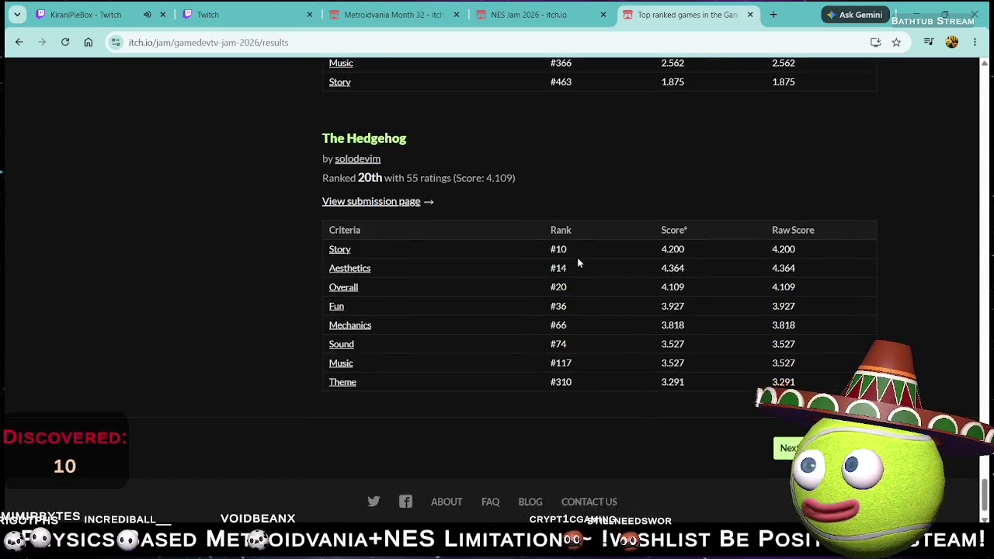
{"action": "left_click", "coordinate": [791, 412]}
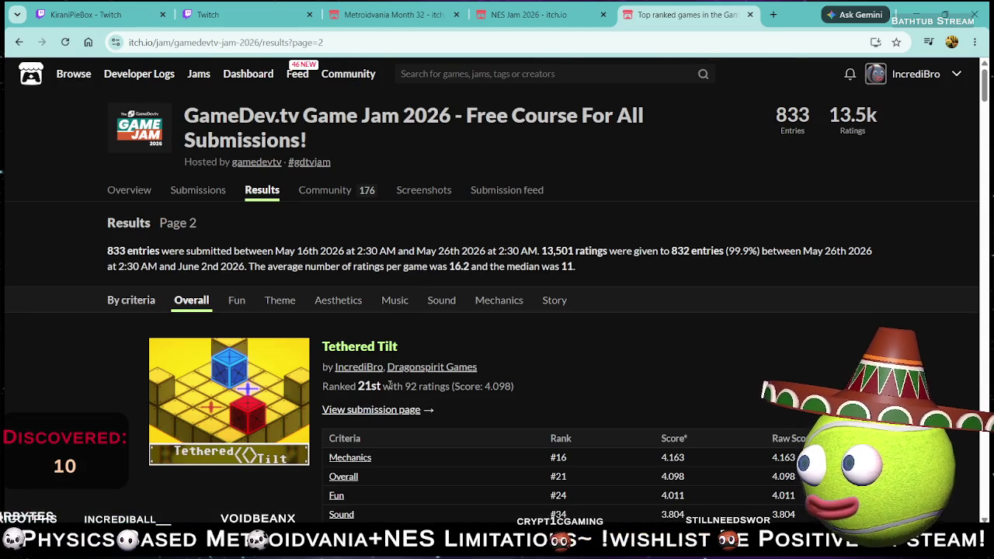
{"action": "scroll", "coordinate": [340, 385], "scroll_direction": "down", "scroll_amount": 3}
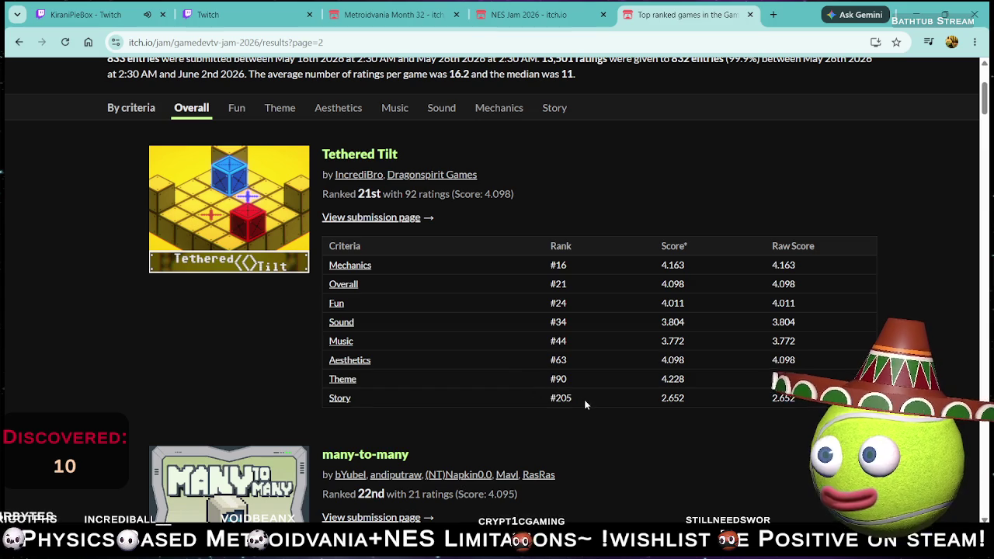
{"action": "left_click_drag", "start_coordinate": [551, 265], "coordinate": [582, 382]}
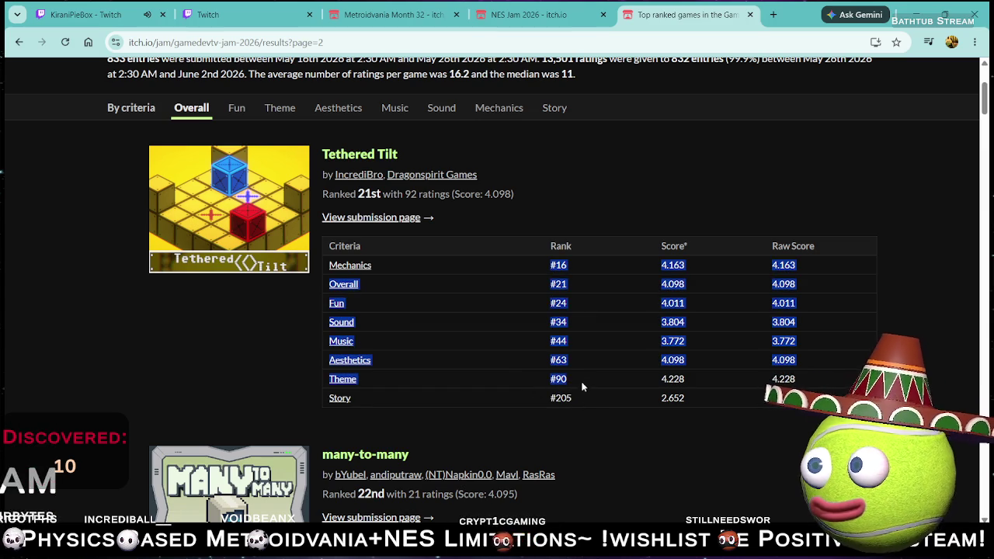
{"action": "left_click", "coordinate": [583, 393]}
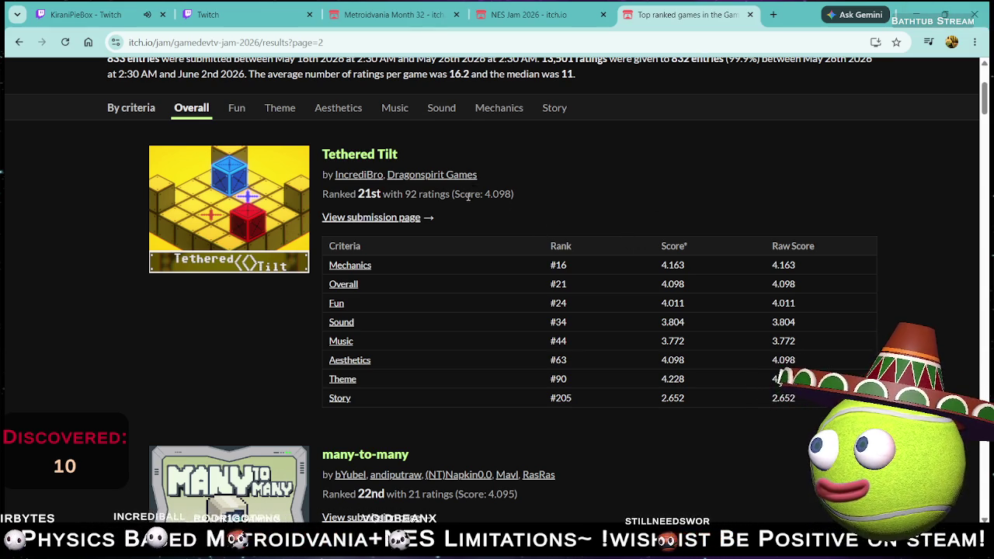
{"action": "left_click_drag", "start_coordinate": [468, 196], "coordinate": [545, 196]}
{"action": "left_click", "coordinate": [944, 14]}
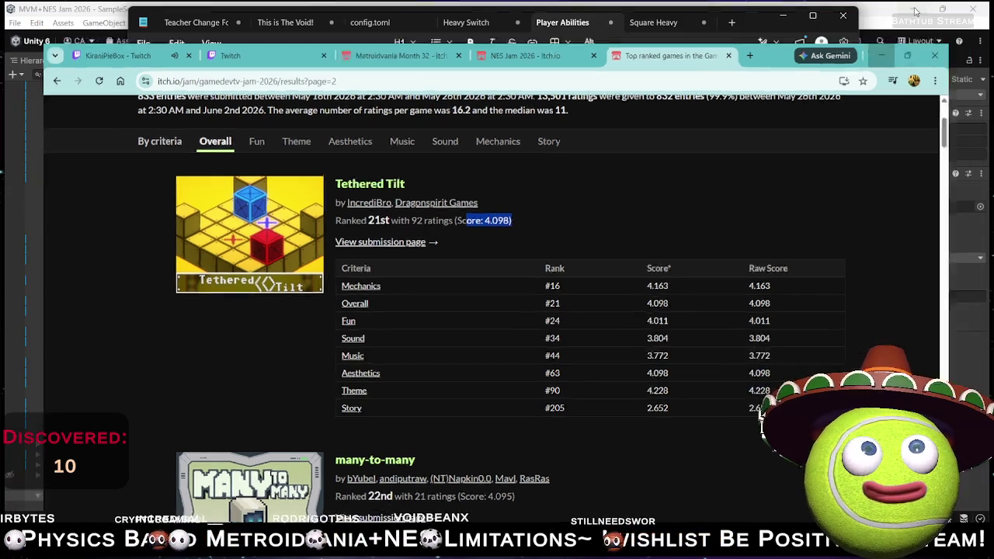
- Minimize the browser and return to Notepad's Square Heavy list
{"action": "left_click", "coordinate": [395, 228]}
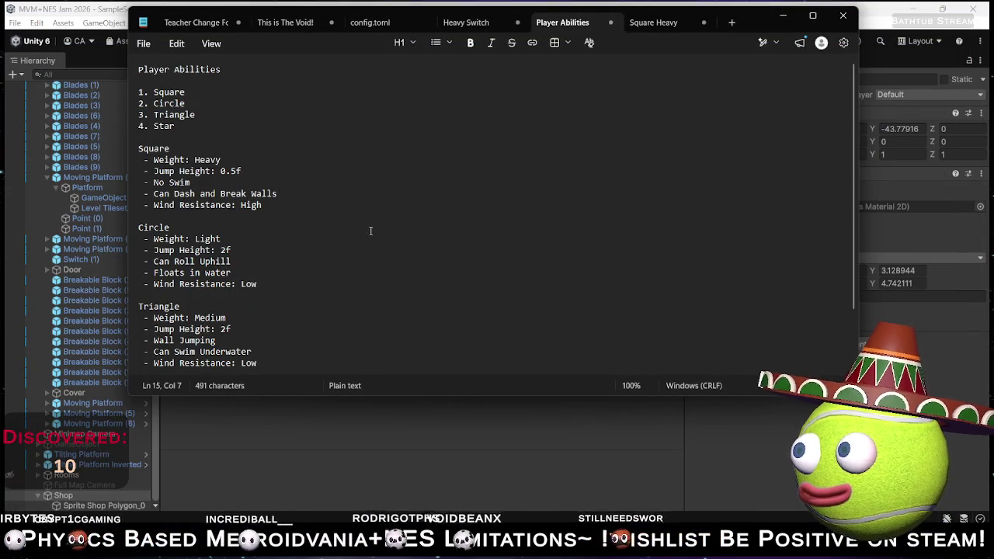
{"action": "scroll", "coordinate": [172, 251], "scroll_direction": "down", "scroll_amount": 1}
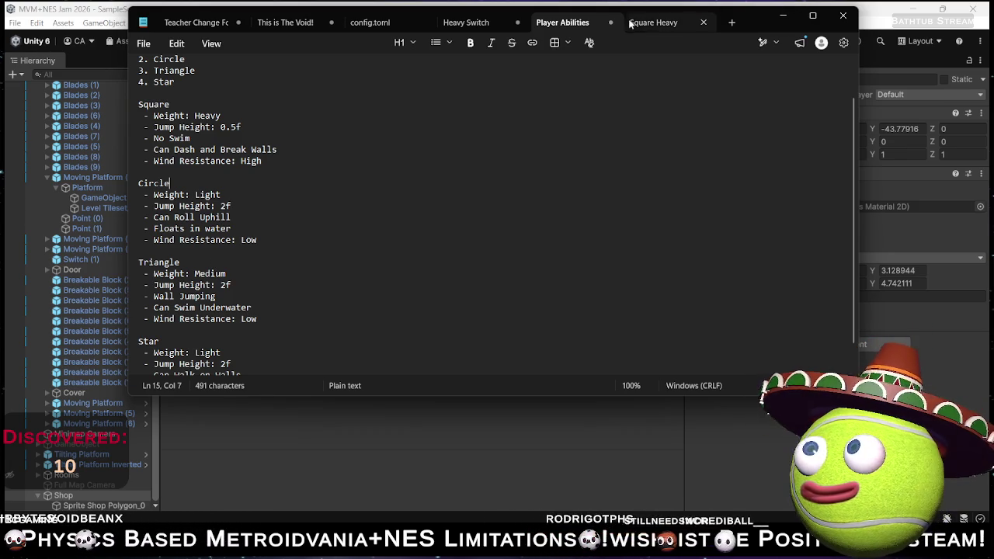
{"action": "left_click", "coordinate": [658, 22]}
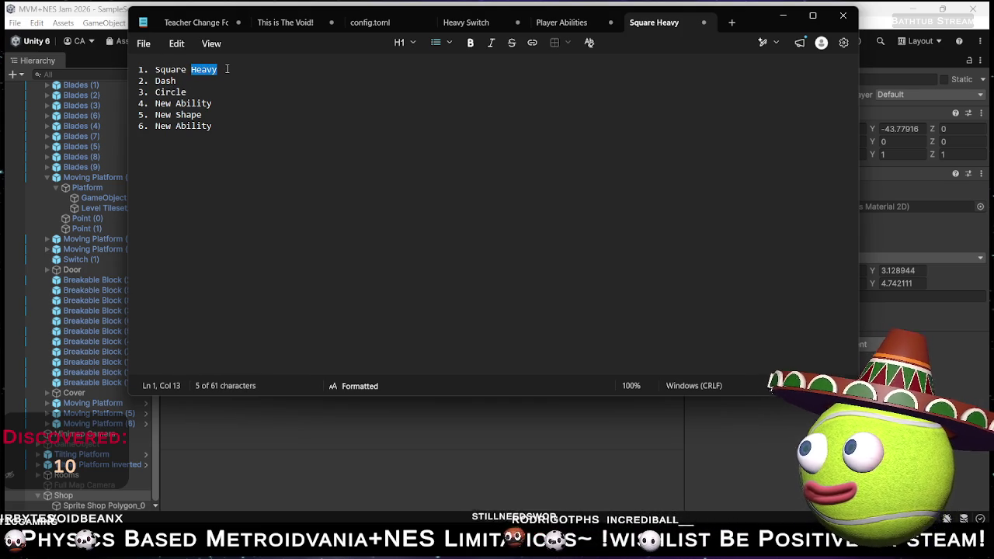
- Label Square as '(Starts Unlocked)' and append '( - Tokens Needed)' to every other entry
{"action": "type", "text": "(St"}
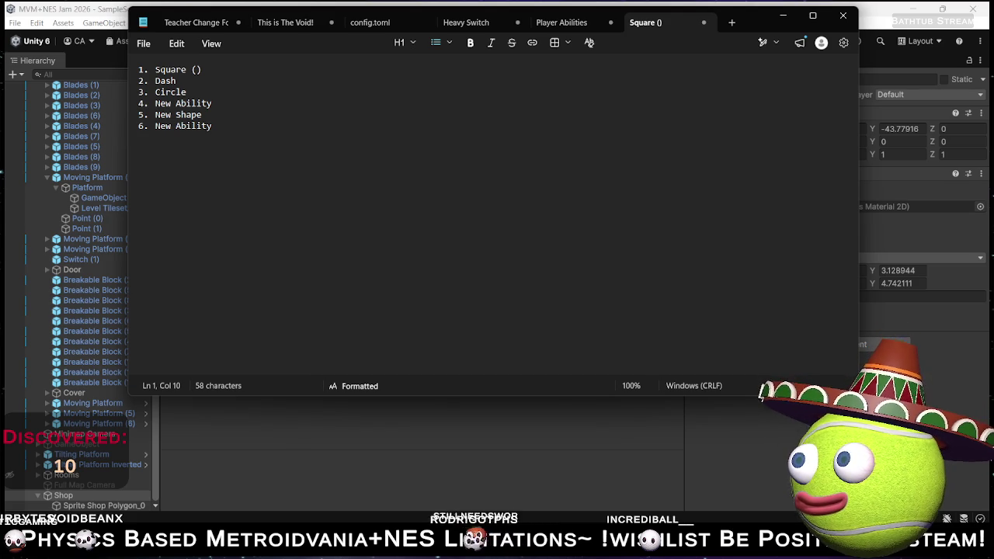
{"action": "type", "text": "arts Un"}
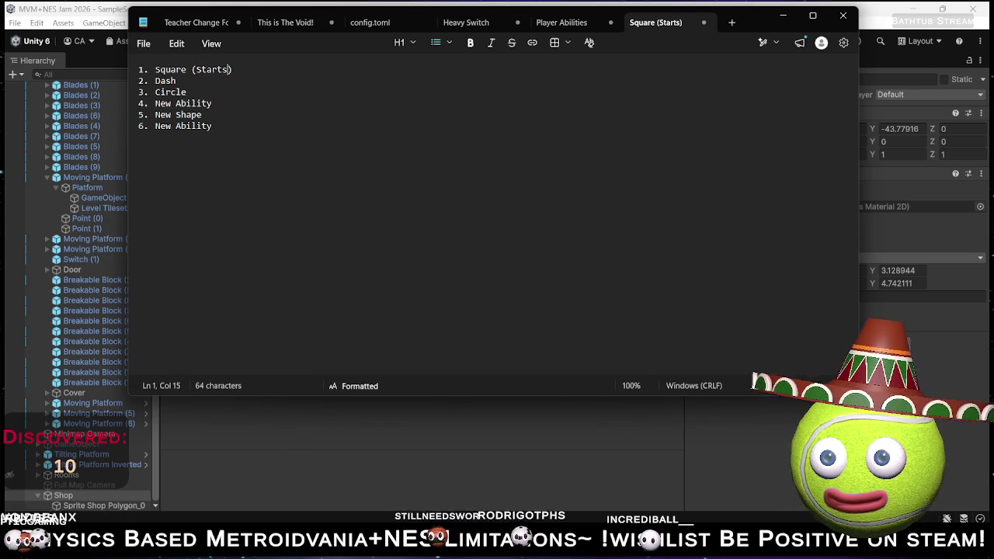
{"action": "type", "text": "locked) 2."}
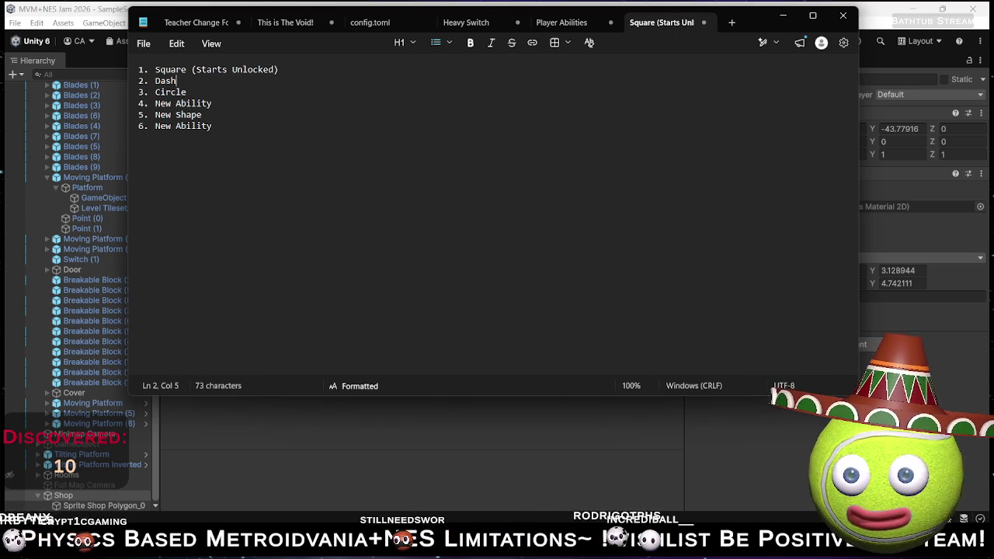
{"action": "type", "text": " Dash ("}
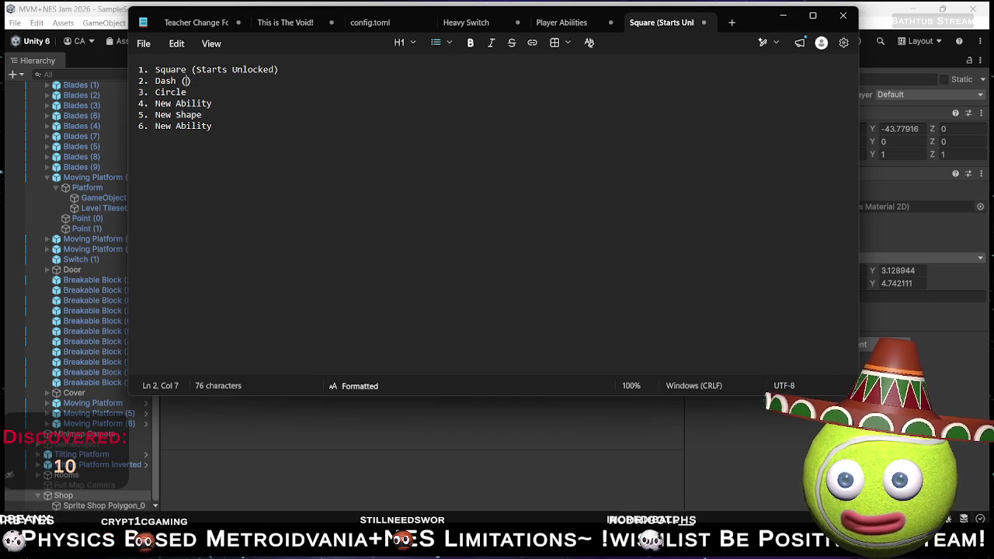
{"action": "type", "text": " - "}
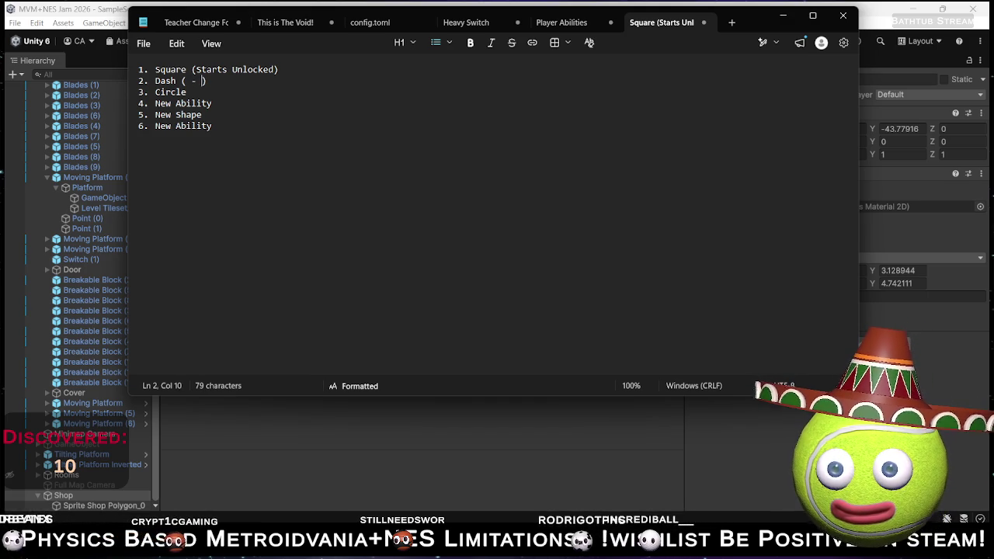
{"action": "type", "text": "Tokens Needed"}
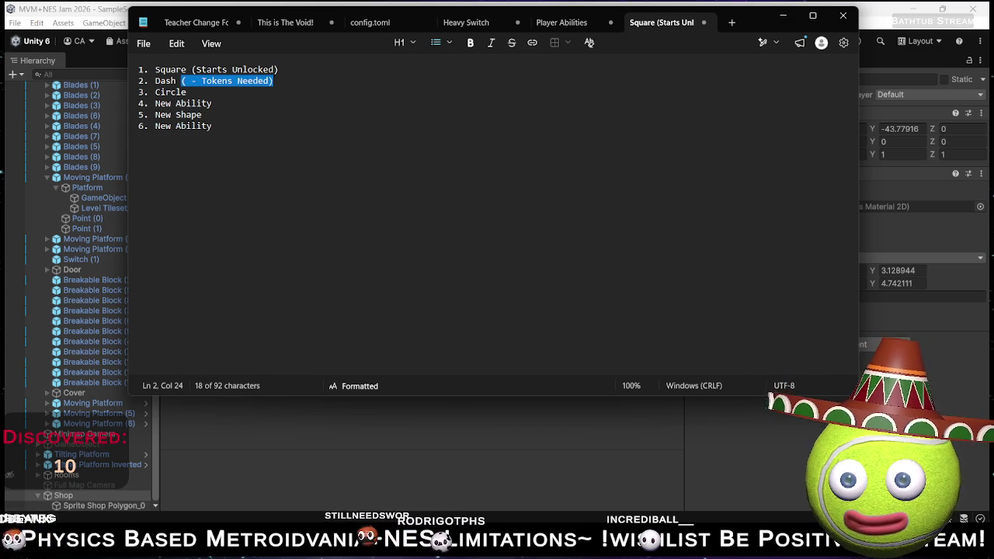
{"action": "left_click", "coordinate": [182, 92]}
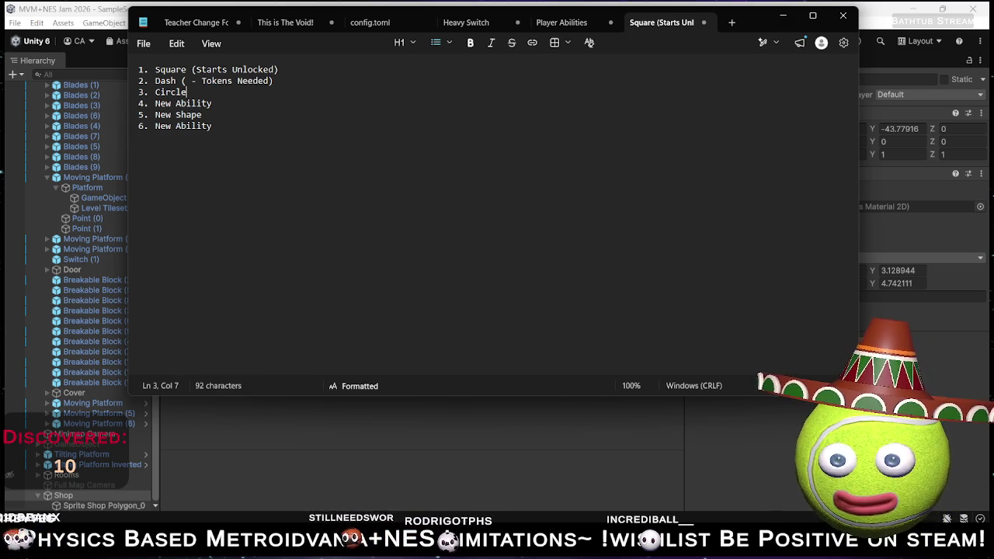
{"action": "key", "text": "Down"}
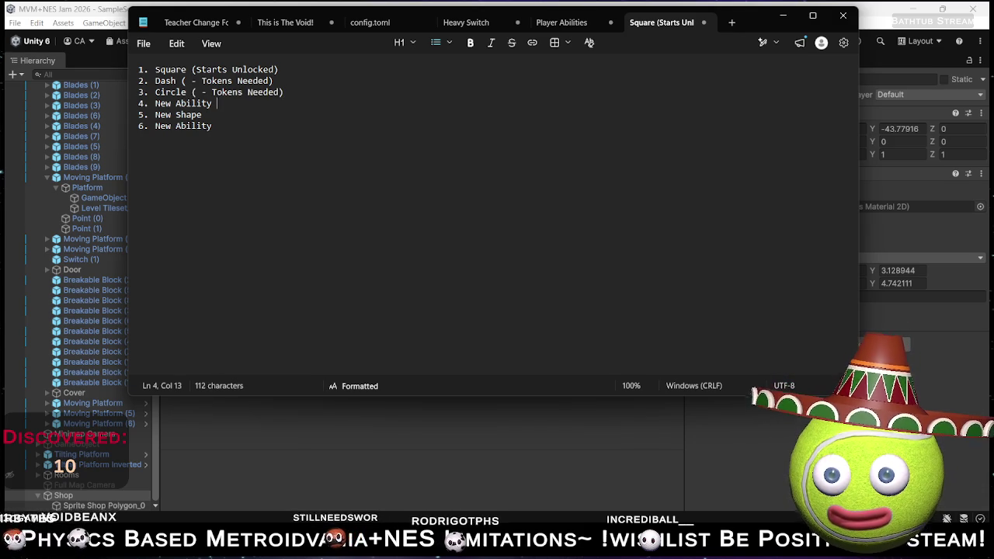
{"action": "type", "text": "( - Tokens Needed)"}
{"action": "key", "text": "Down"}
{"action": "type", "text": "( - Tokens Needed)"}
{"action": "key", "text": "Down"}
{"action": "key", "text": "BackSpace"}
{"action": "type", "text": "( - Tokens Needed)"}
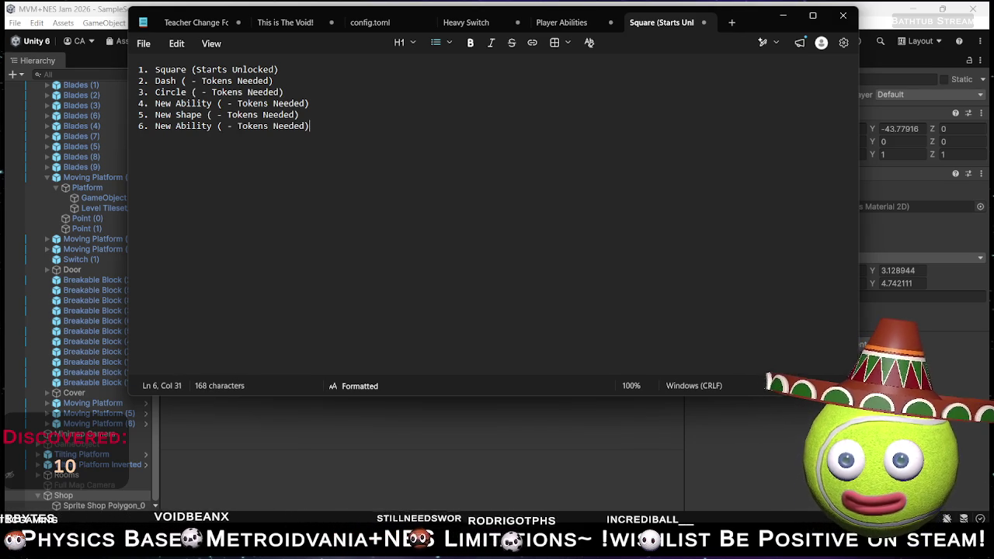
{"action": "key", "text": "Up"}
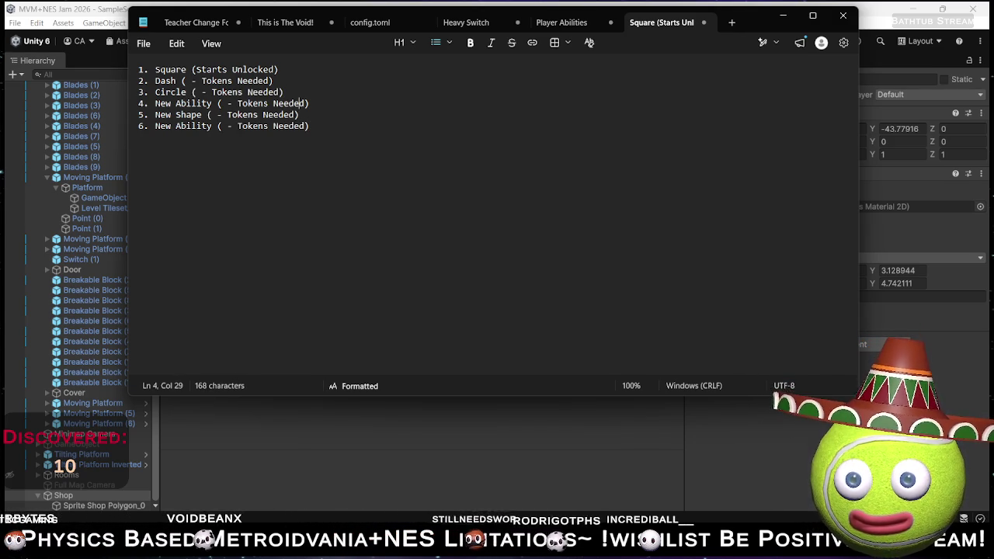
{"action": "key", "text": "ctrl+Left"}
{"action": "key", "text": "ctrl+Left"}
{"action": "key", "text": "ctrl+Left"}
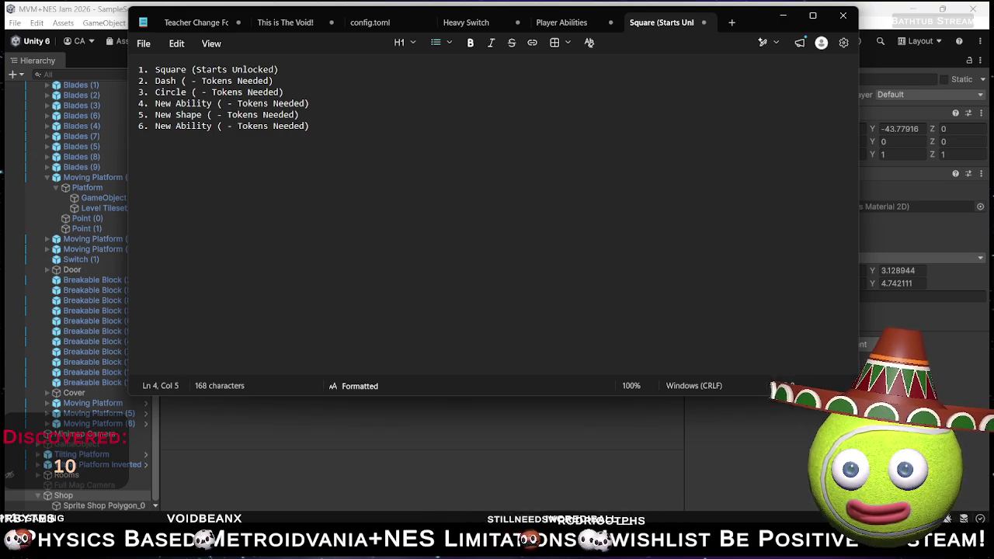
{"action": "left_click", "coordinate": [561, 22]}
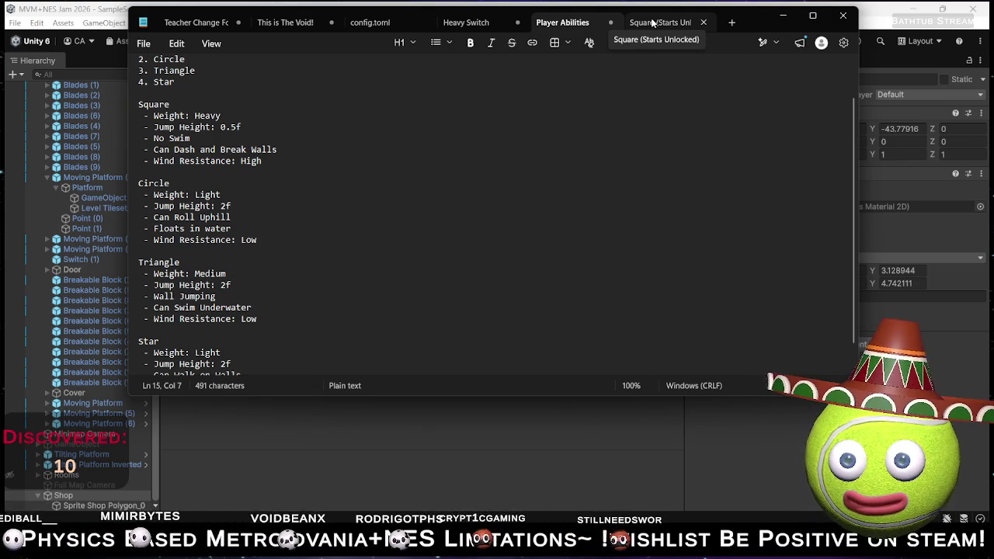
- Switch back to the Square (Starts Unlocked) list tab
{"action": "left_click", "coordinate": [652, 23]}
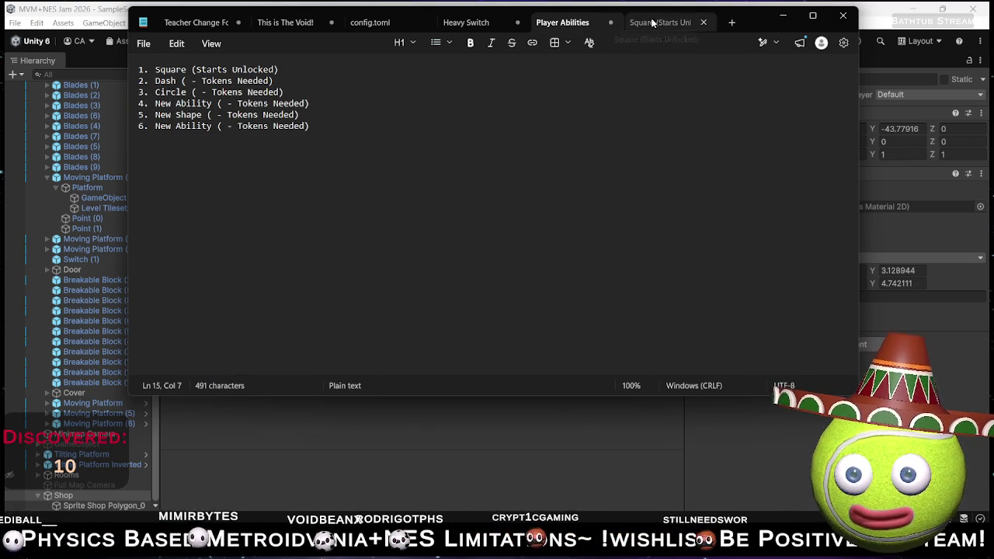
- Replace the New Shape placeholder with Triangle, copying the name from Player Abilities
{"action": "left_click", "coordinate": [322, 103]}
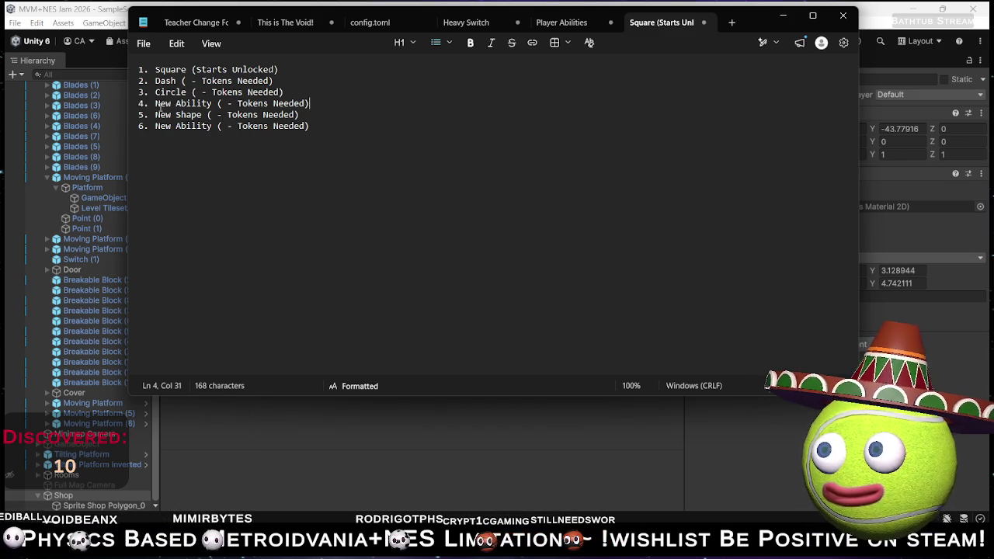
{"action": "left_click", "coordinate": [578, 23]}
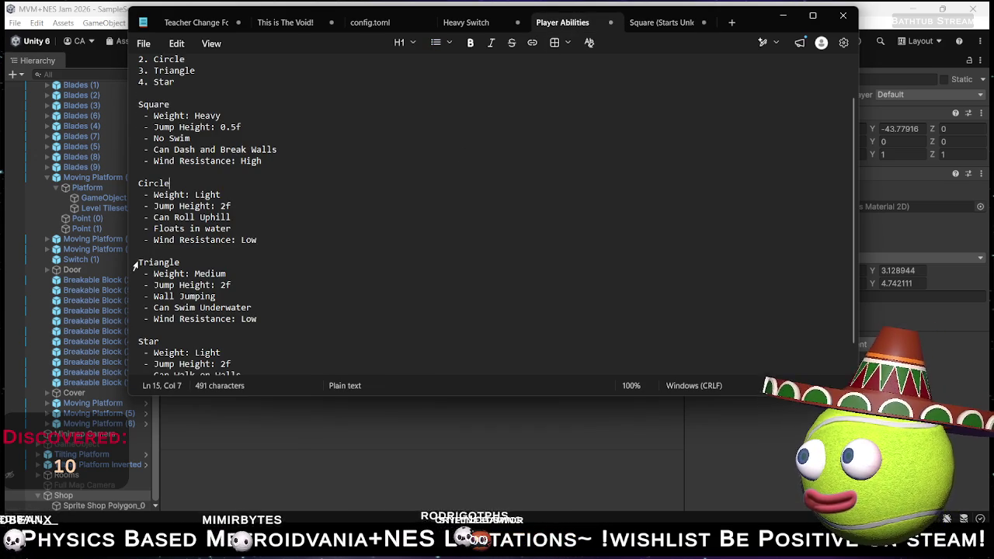
{"action": "left_click_drag", "start_coordinate": [140, 263], "coordinate": [180, 263]}
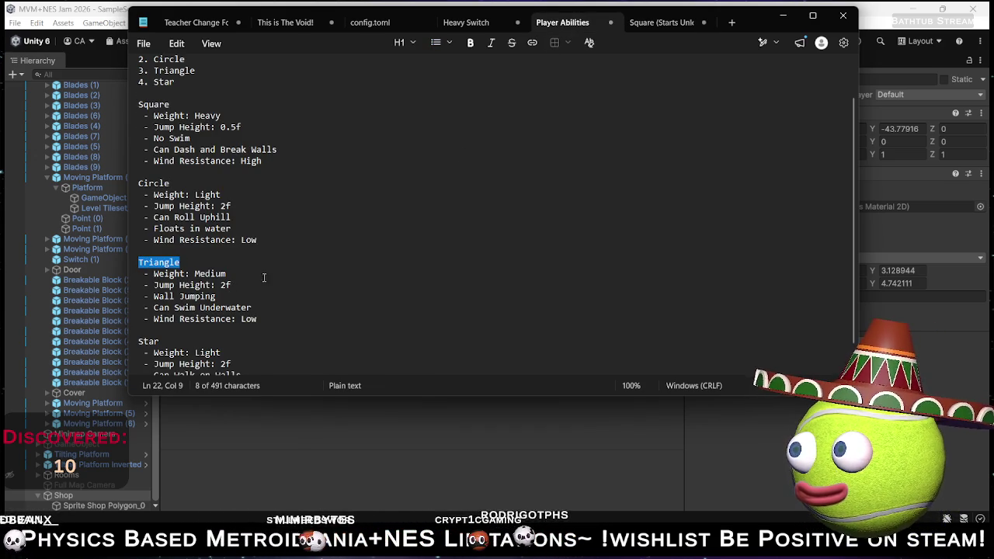
{"action": "left_click", "coordinate": [658, 23]}
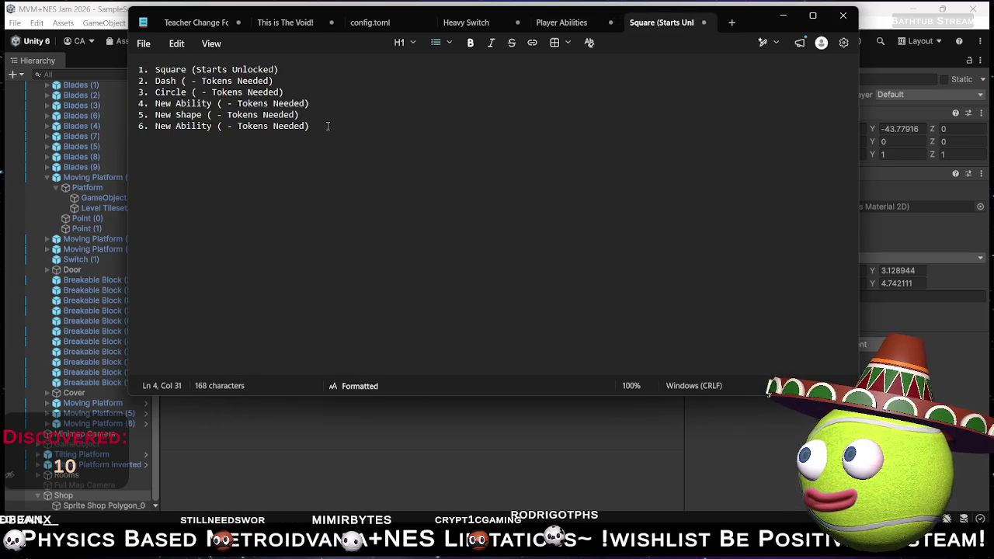
{"action": "left_click_drag", "start_coordinate": [202, 114], "coordinate": [156, 114]}
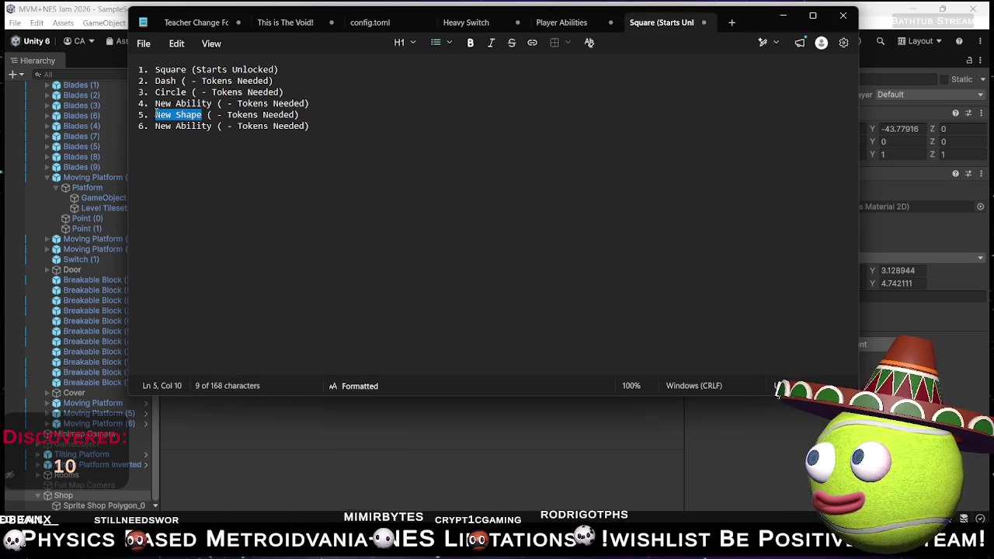
{"action": "type", "text": "Triangle"}
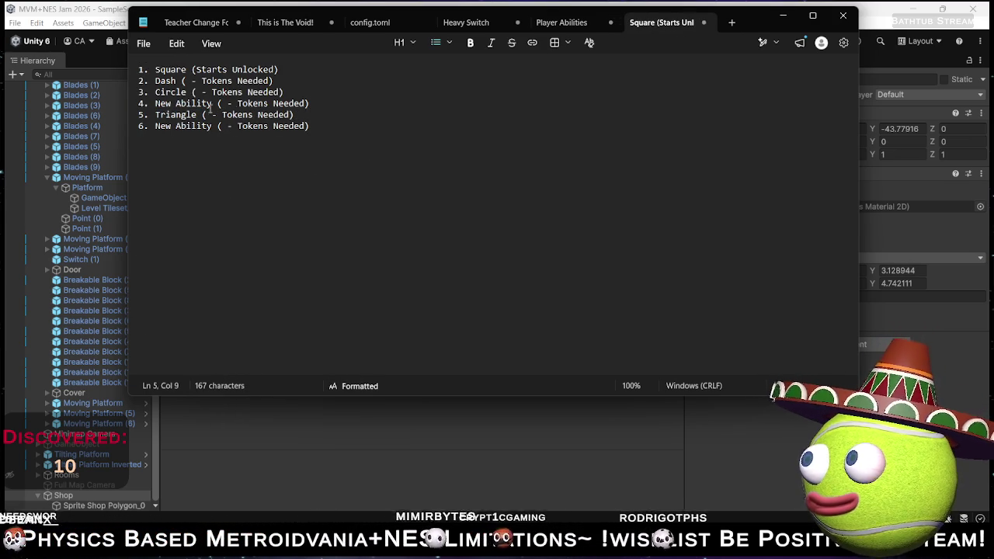
- Replace the remaining placeholder entries with Star and Wall Walk
{"action": "left_click", "coordinate": [563, 26]}
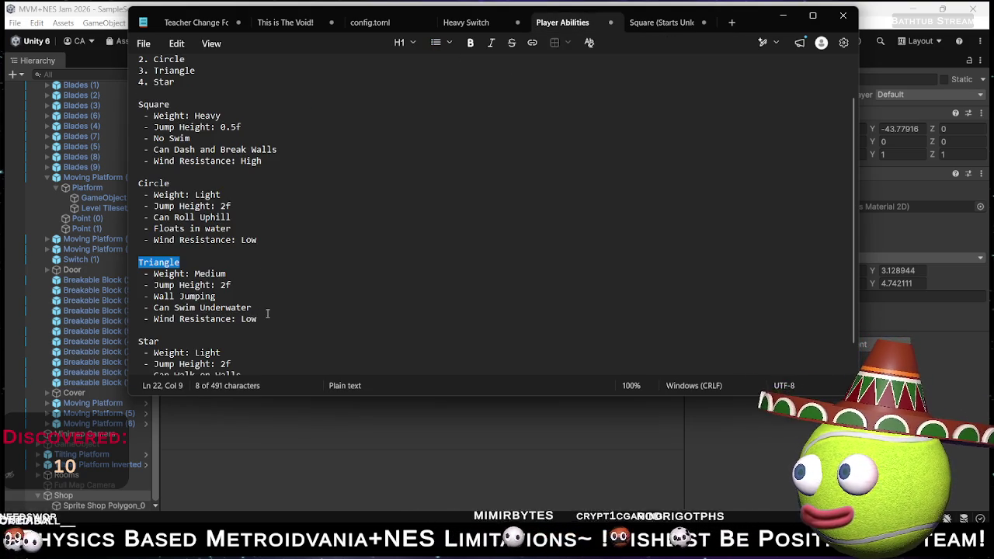
{"action": "scroll", "coordinate": [267, 312], "scroll_direction": "down", "scroll_amount": 1}
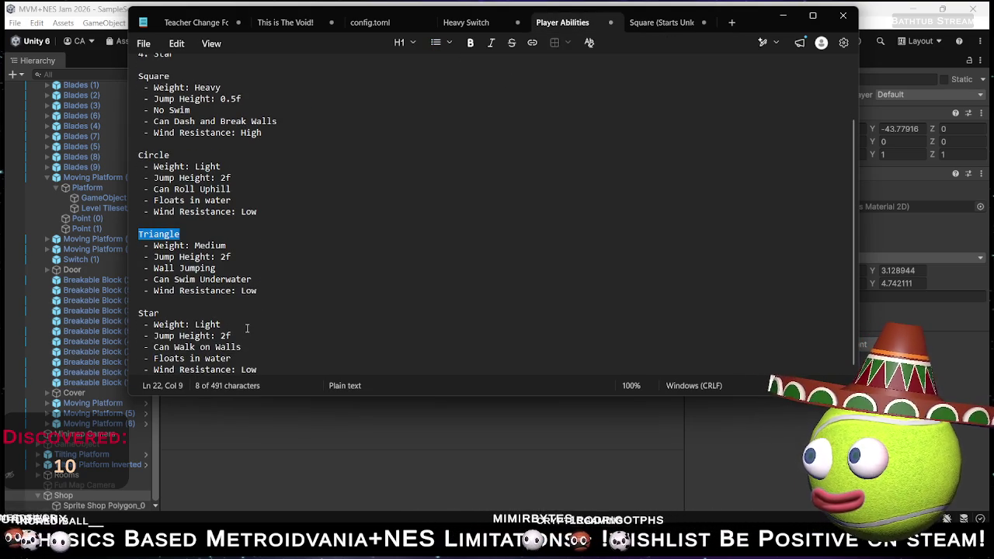
{"action": "double_click", "coordinate": [166, 312]}
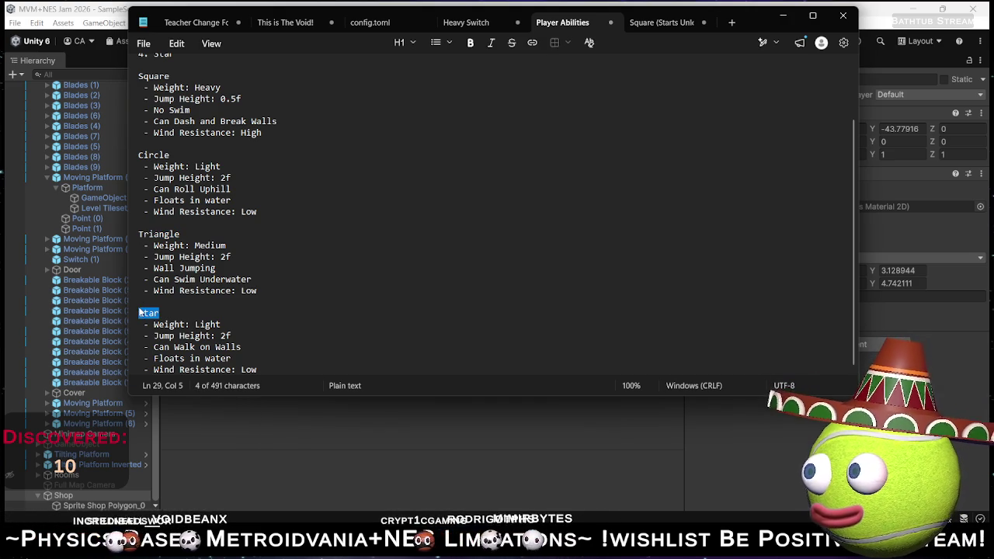
{"action": "left_click", "coordinate": [660, 24]}
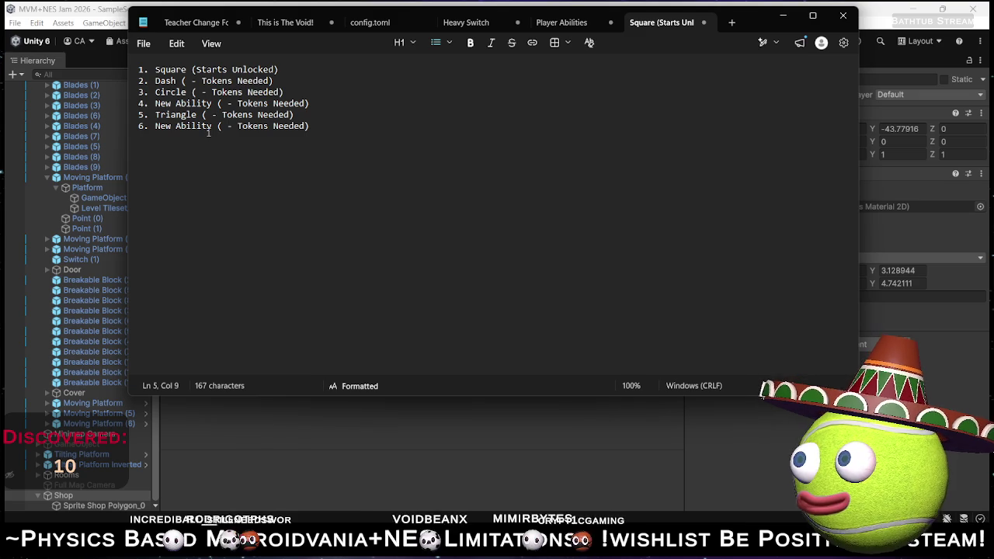
{"action": "left_click_drag", "start_coordinate": [212, 103], "coordinate": [155, 103]}
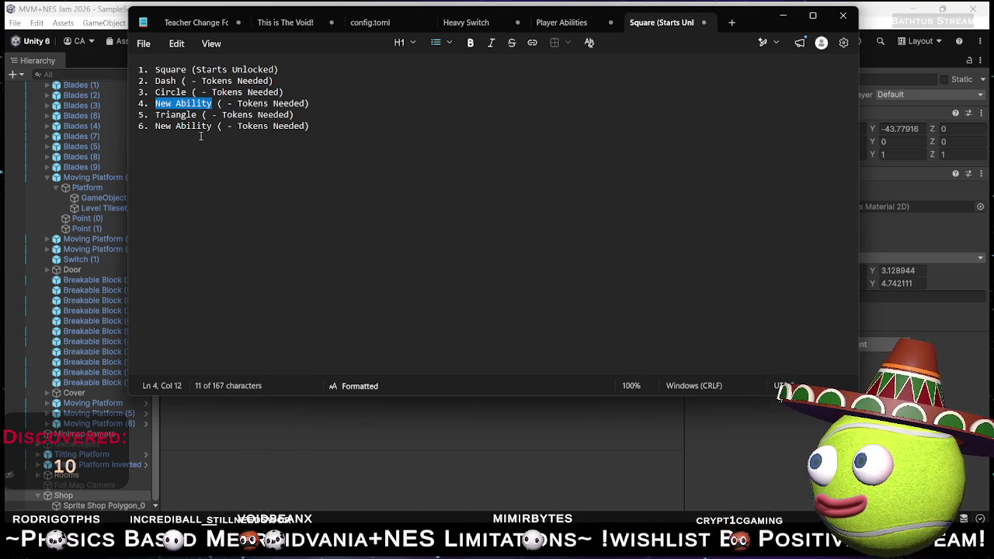
{"action": "type", "text": "Triangl"}
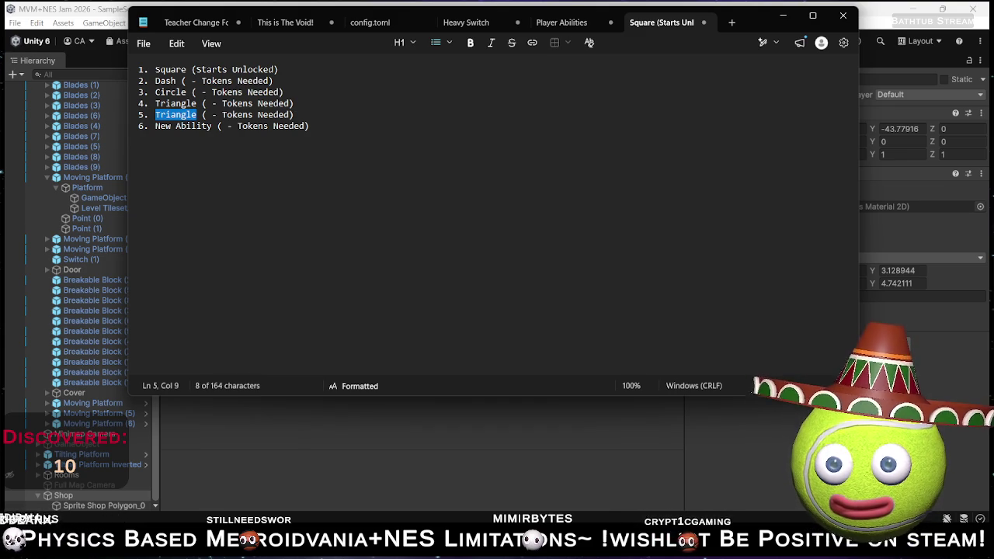
{"action": "type", "text": "Star"}
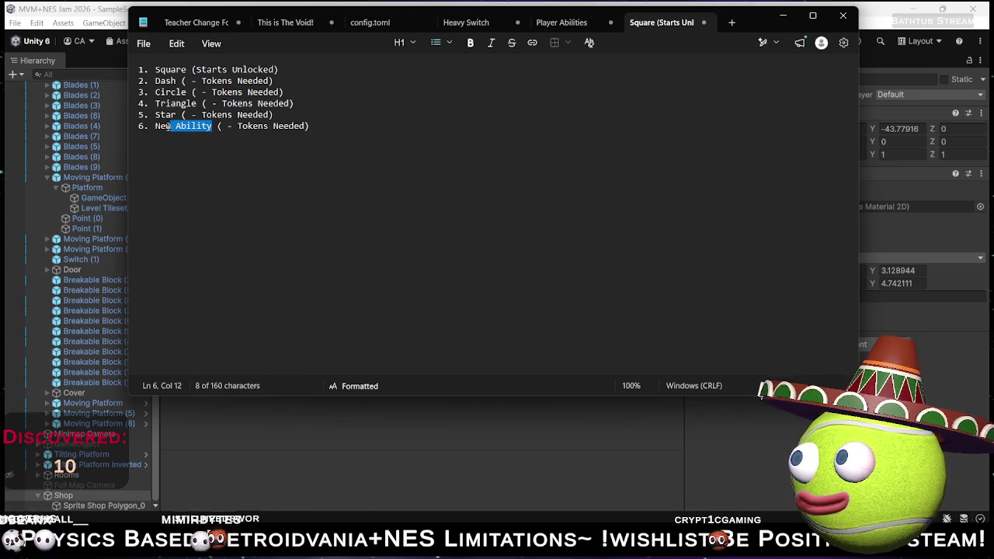
{"action": "key", "text": "shift+Left"}
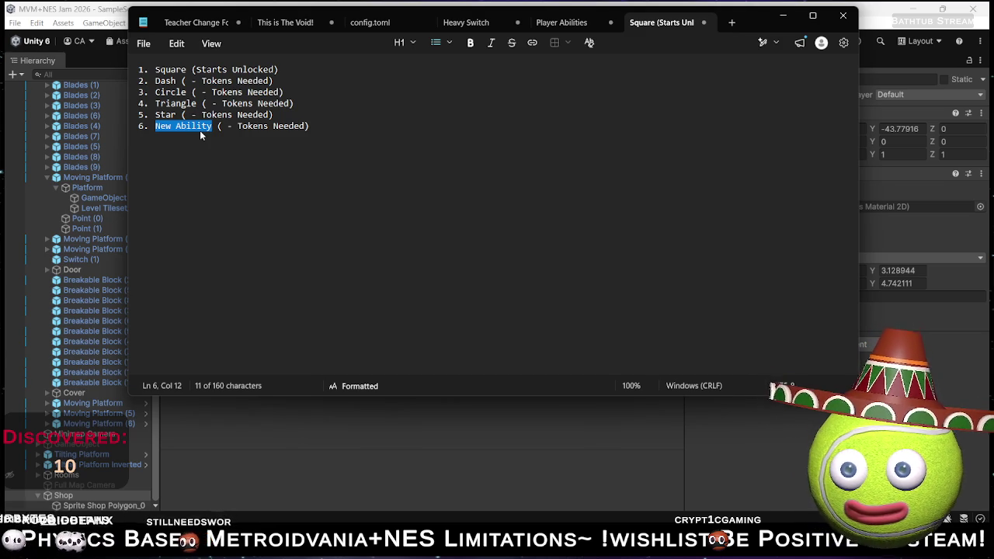
{"action": "type", "text": "Wall"}
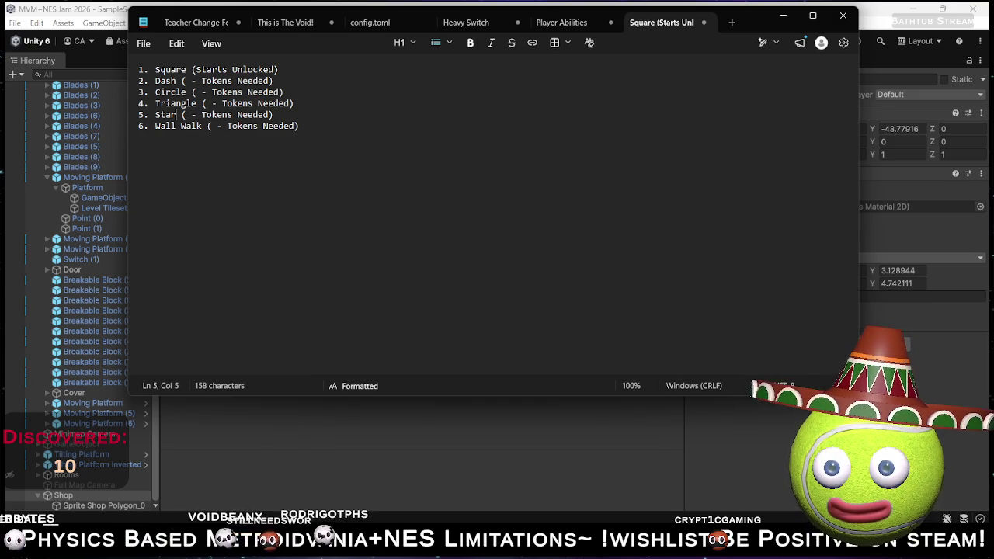
{"action": "left_click", "coordinate": [570, 23]}
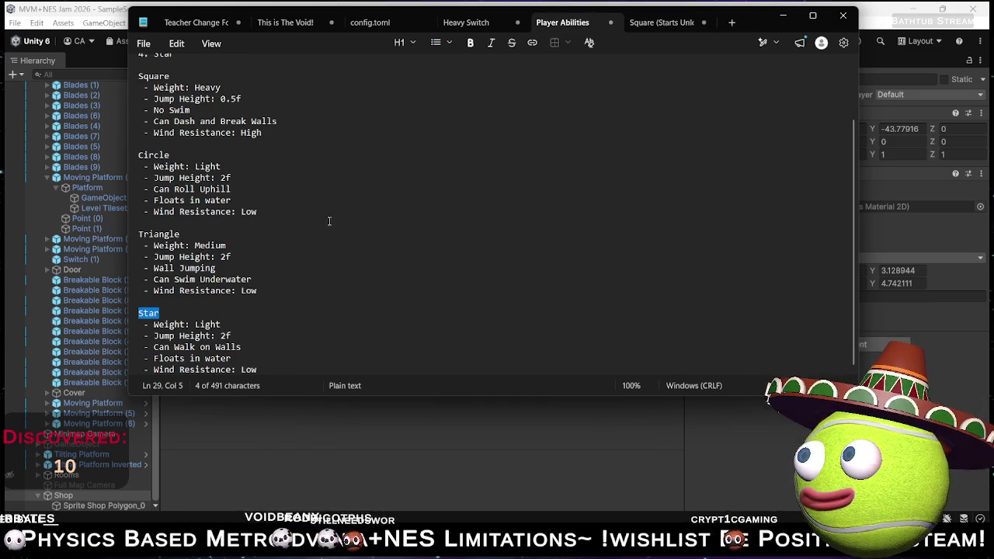
- Look over the Wall Walk entry in the unlock list, leaving it unchanged
{"action": "left_click", "coordinate": [256, 280]}
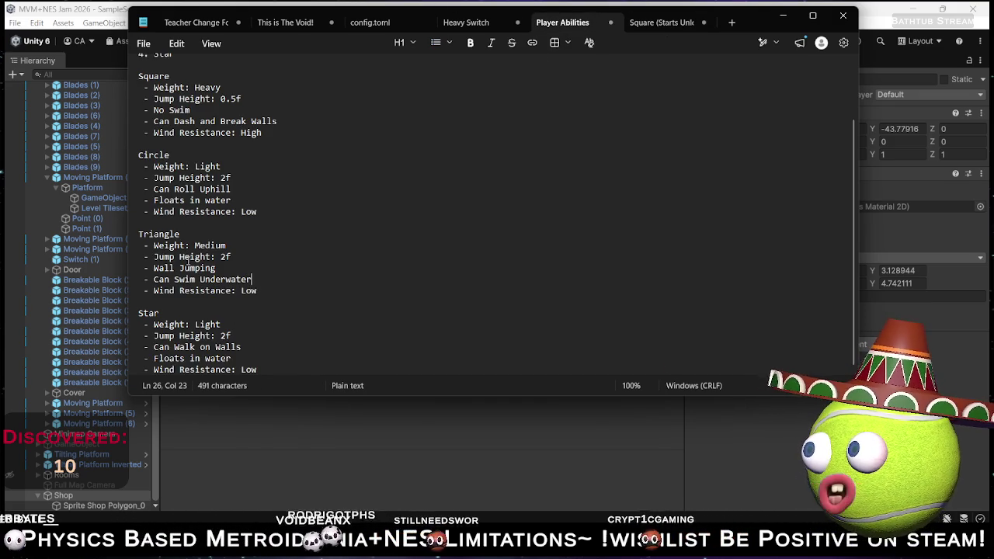
{"action": "left_click", "coordinate": [662, 22]}
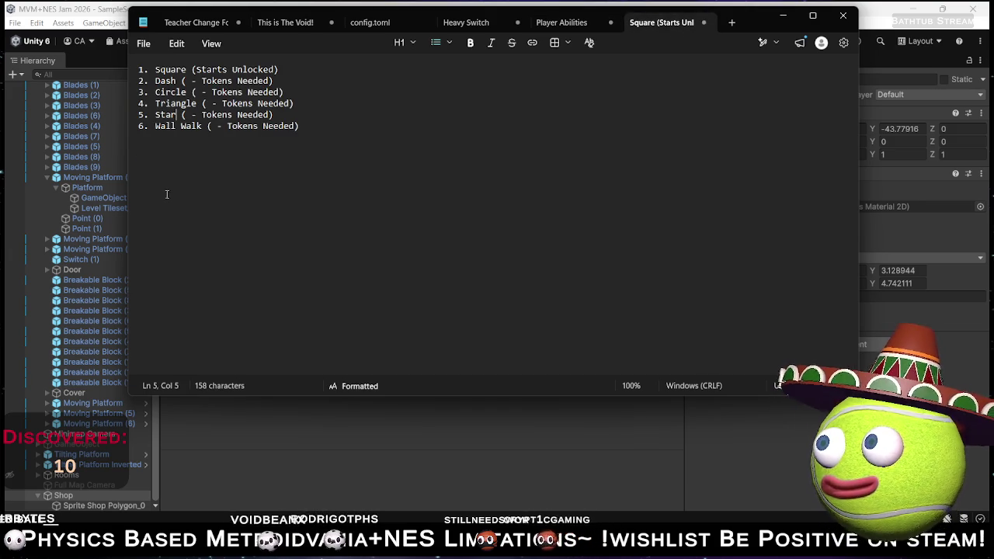
{"action": "left_click", "coordinate": [203, 126]}
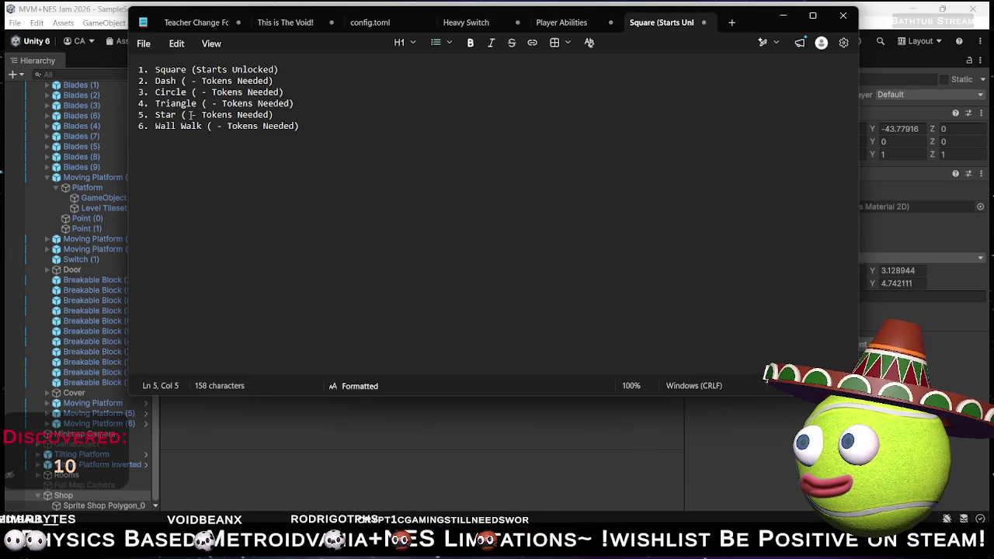
{"action": "key", "text": "shift+Home"}
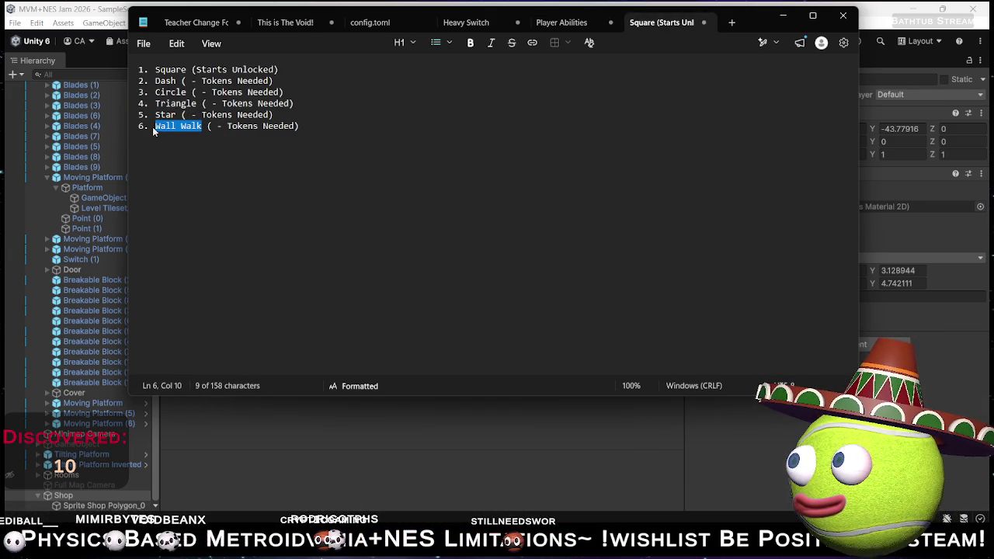
{"action": "left_click", "coordinate": [201, 103]}
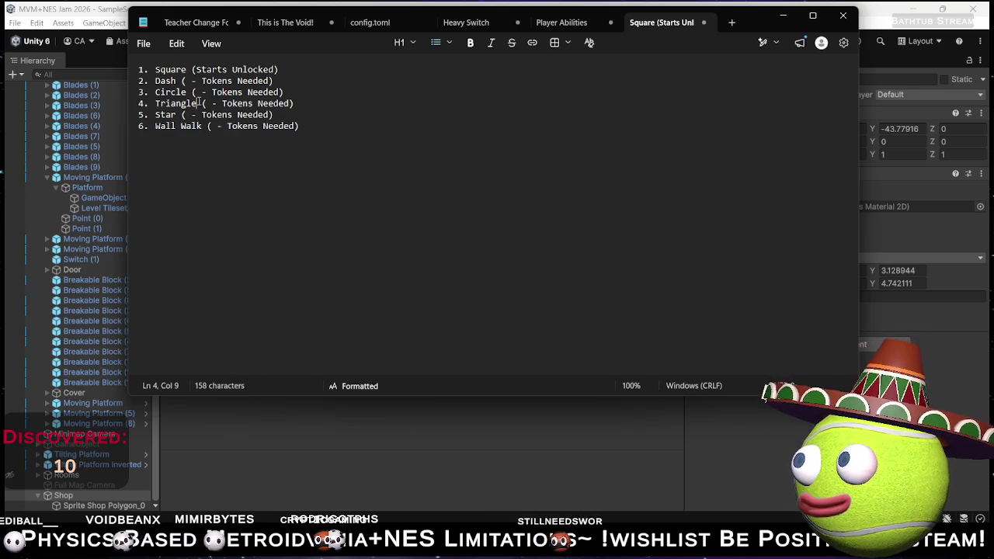
- Delete the '- Wall Jumping' line under Triangle in the Player Abilities notes
{"action": "left_click", "coordinate": [562, 22]}
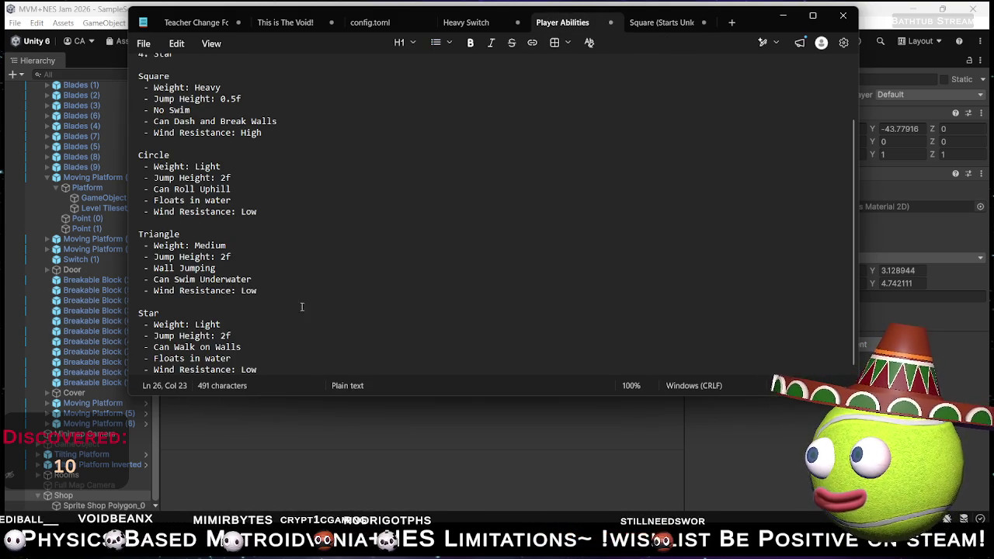
{"action": "left_click_drag", "start_coordinate": [148, 268], "coordinate": [215, 267]}
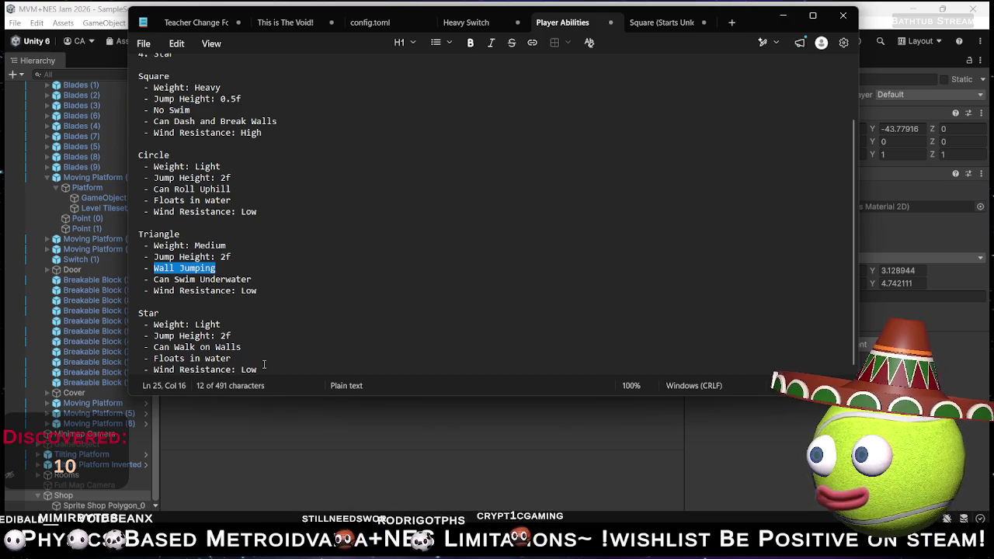
{"action": "key", "text": "BackSpace"}
{"action": "key", "text": "BackSpace"}
{"action": "key", "text": "BackSpace"}
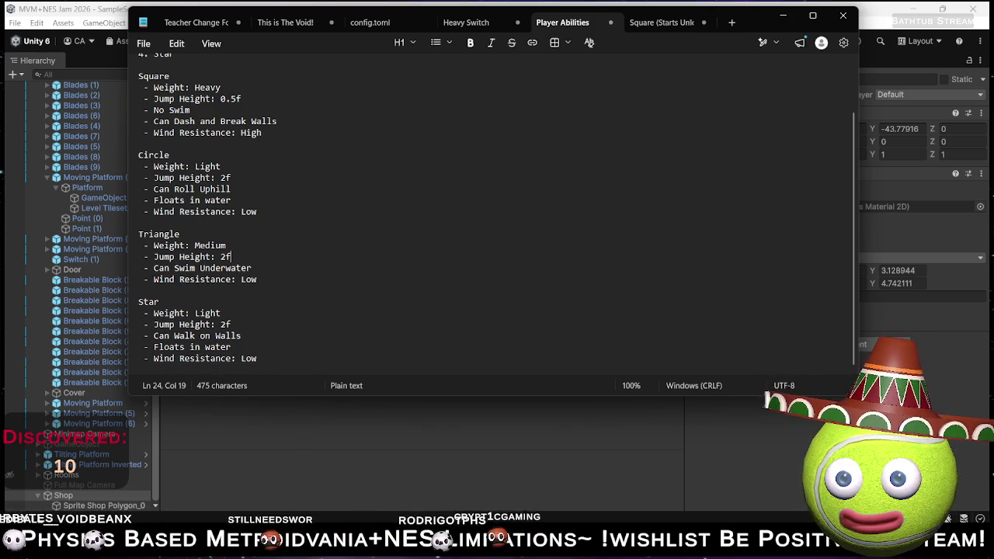
{"action": "left_click", "coordinate": [253, 347]}
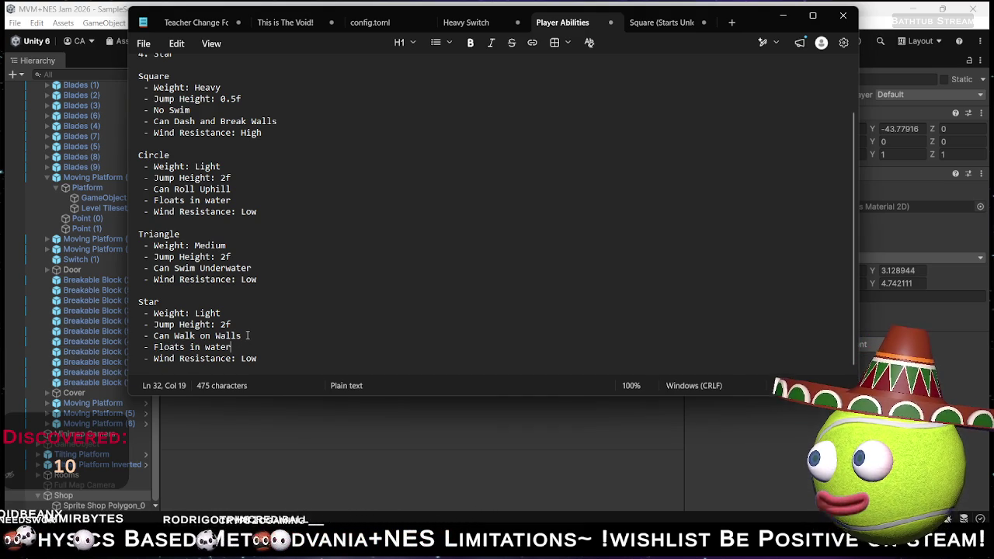
{"action": "scroll", "coordinate": [246, 334], "scroll_direction": "up", "scroll_amount": 1}
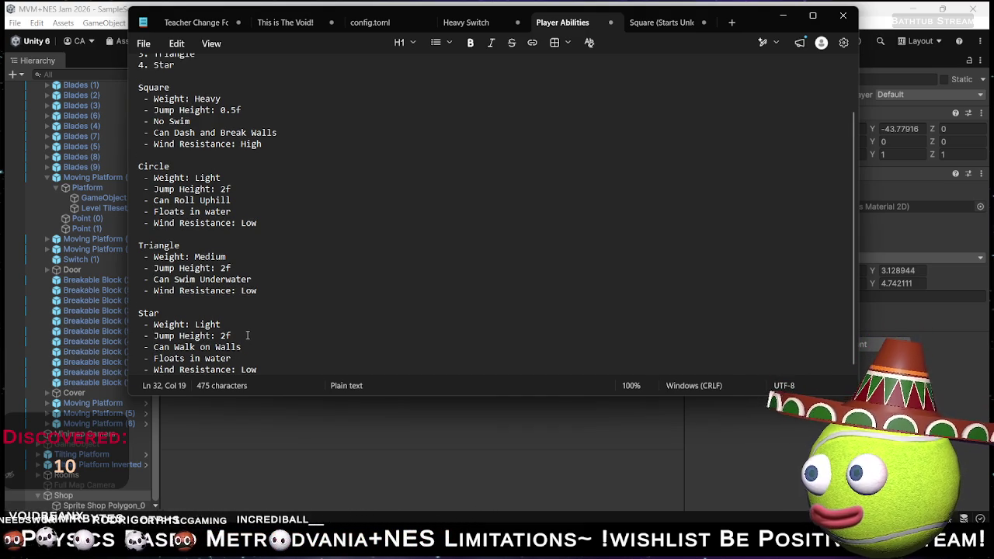
{"action": "scroll", "coordinate": [246, 334], "scroll_direction": "up", "scroll_amount": 3}
{"action": "scroll", "coordinate": [247, 334], "scroll_direction": "down", "scroll_amount": 3}
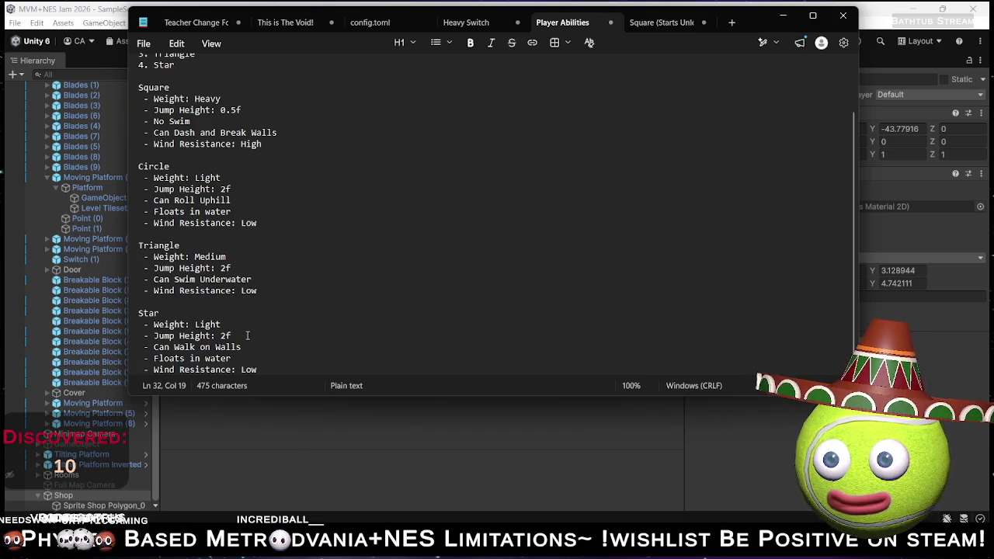
- Delete the Wall Walk entry from the numbered unlock list
{"action": "left_click", "coordinate": [659, 22]}
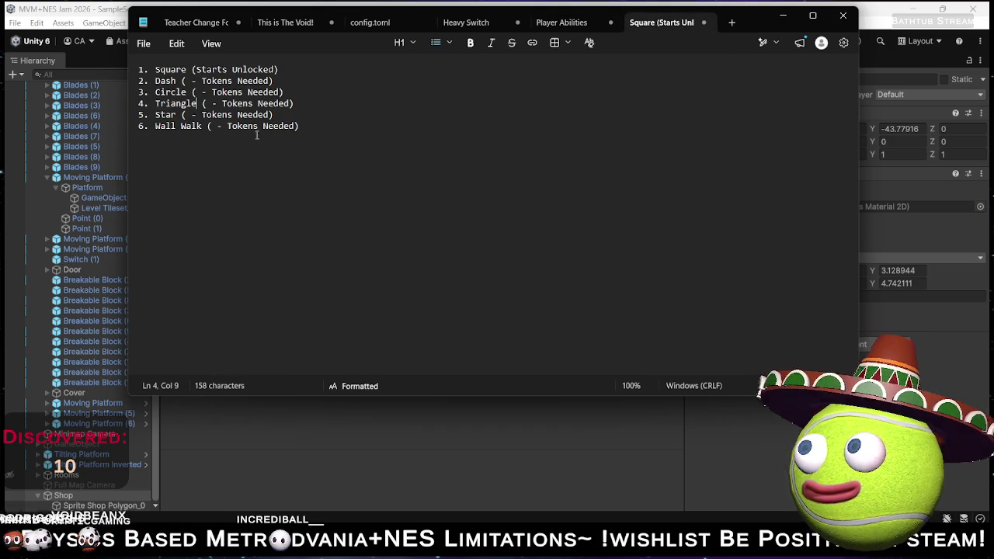
{"action": "left_click_drag", "start_coordinate": [328, 129], "coordinate": [327, 107]}
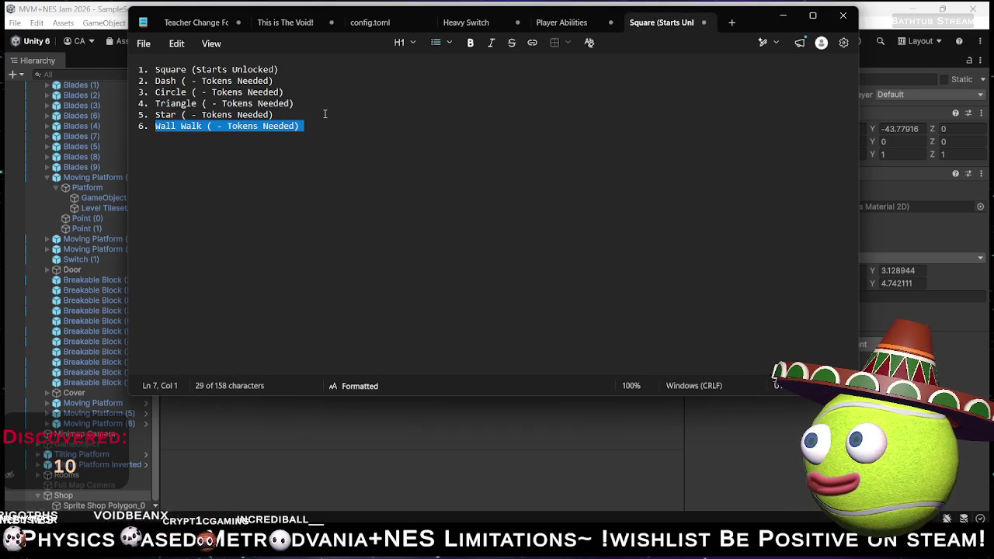
{"action": "key", "text": "BackSpace"}
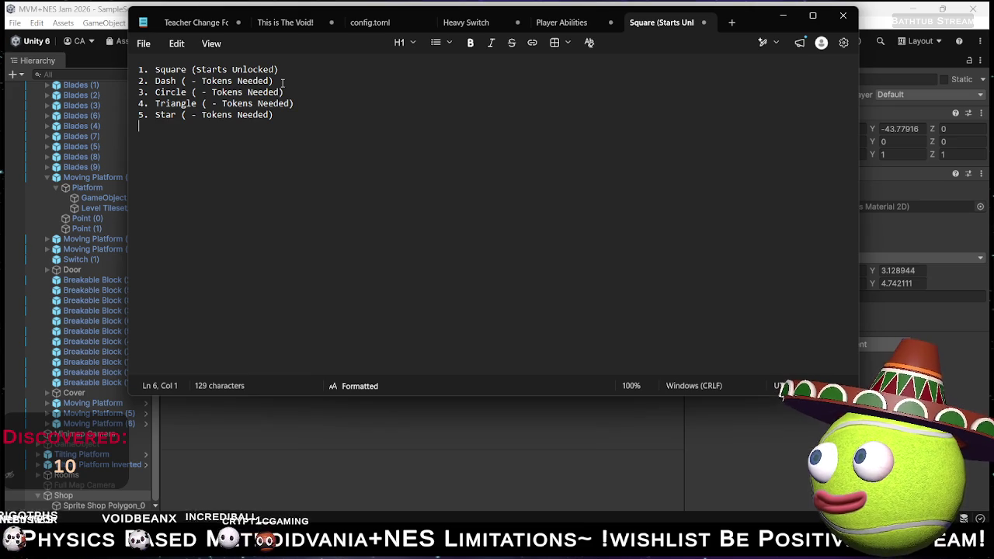
- Fill in token costs: Dash 10, Circle 25, Triangle 50, Star 50
{"action": "left_click", "coordinate": [287, 80]}
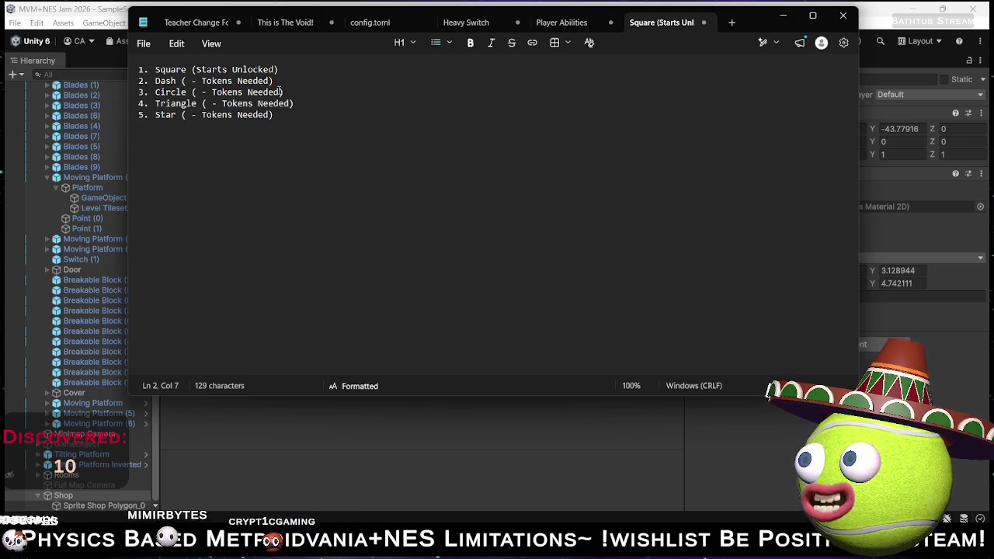
{"action": "type", "text": "10"}
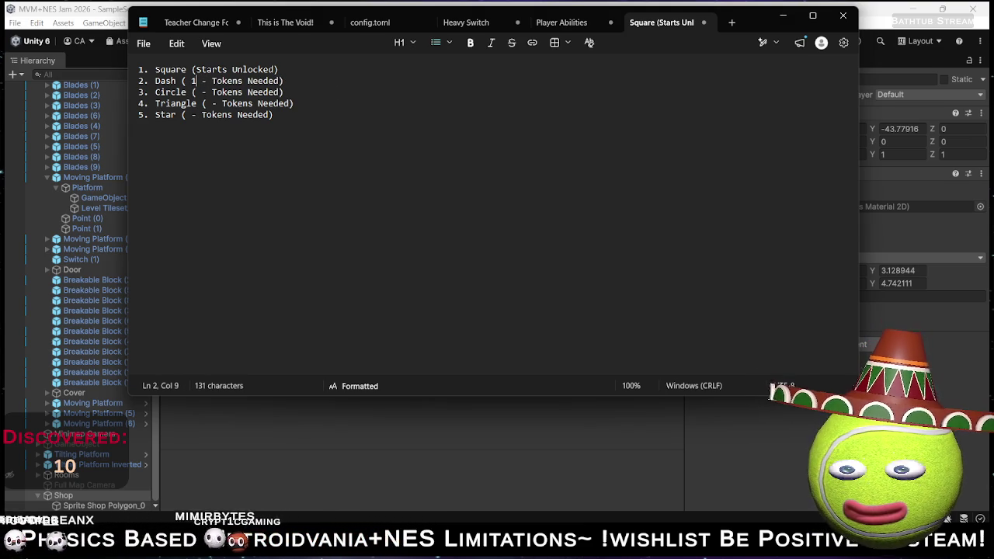
{"action": "key", "text": "Down"}
{"action": "key", "text": "Left"}
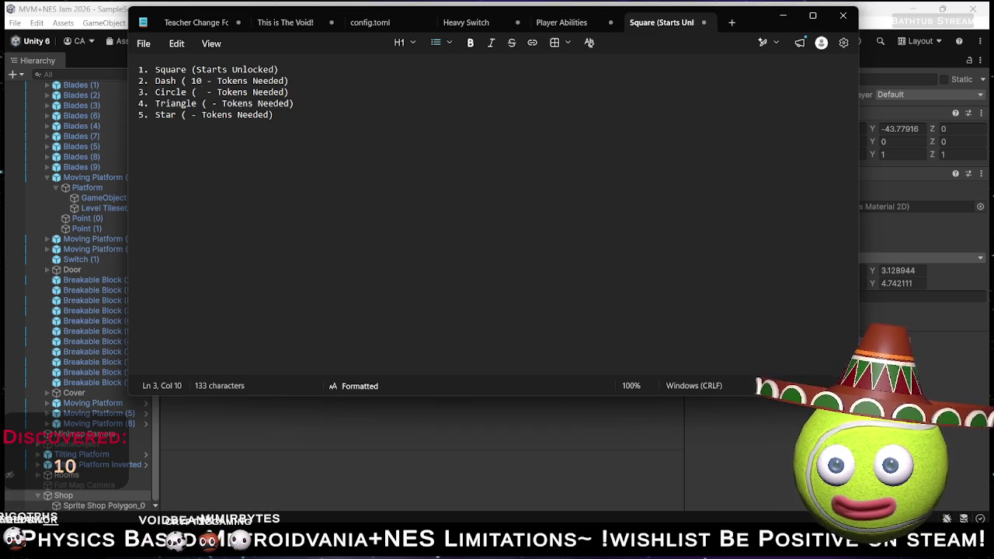
{"action": "type", "text": "25"}
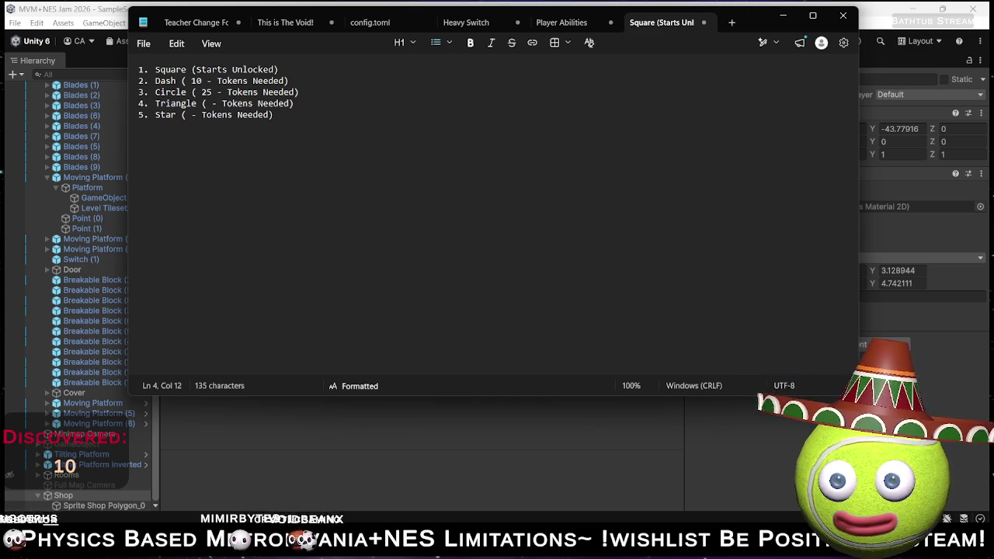
{"action": "type", "text": "50"}
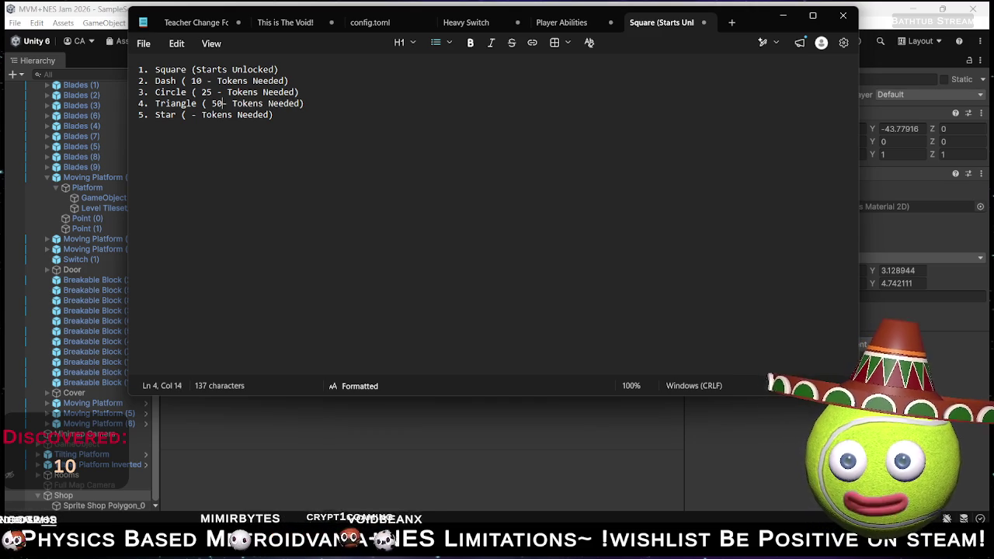
{"action": "key", "text": "Down"}
{"action": "key", "text": "Left"}
{"action": "key", "text": "Left"}
{"action": "key", "text": "Left"}
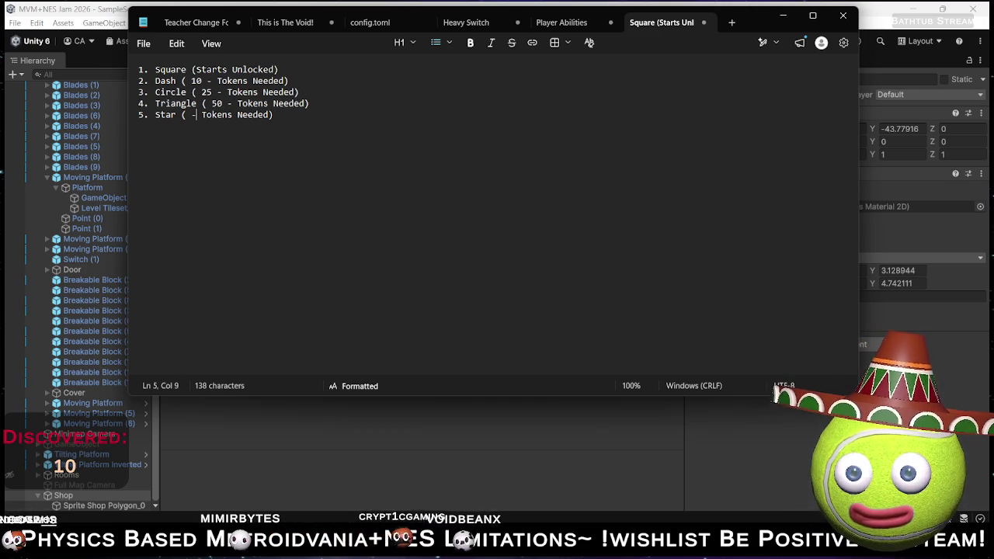
{"action": "type", "text": "50"}
{"action": "key", "text": "Up"}
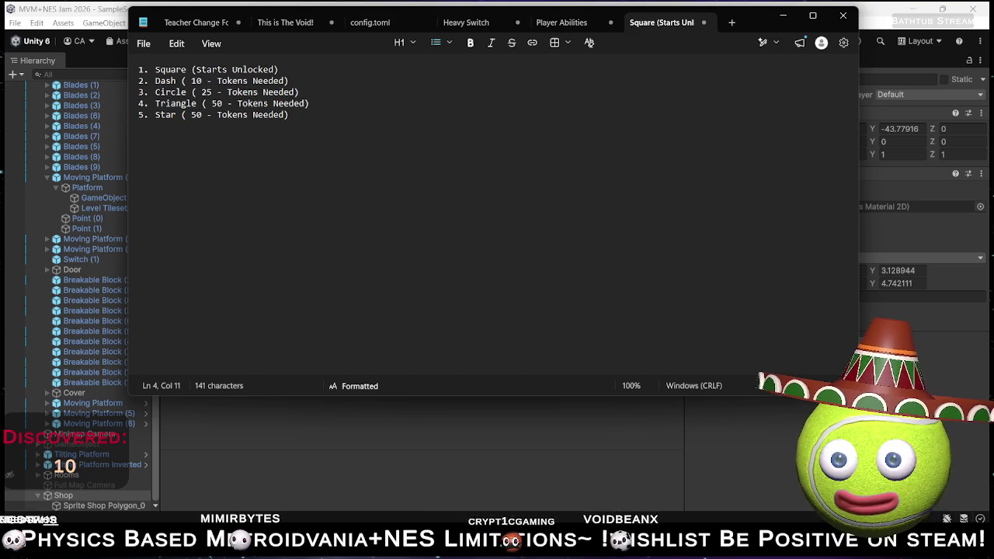
- Cancel the Ctrl+S save prompt and switch away from Notepad to Spotify
{"action": "key", "text": "ctrl+s"}
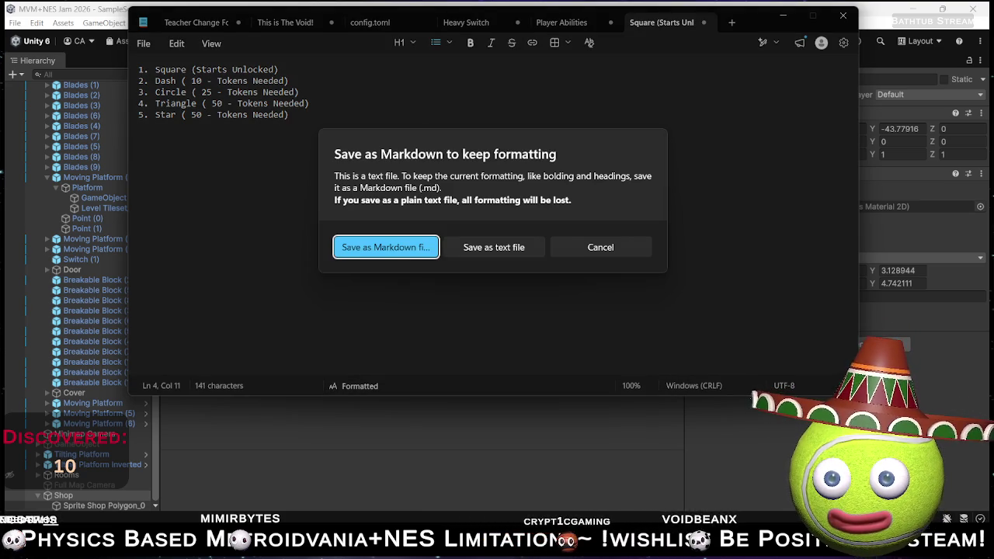
{"action": "left_click", "coordinate": [594, 248]}
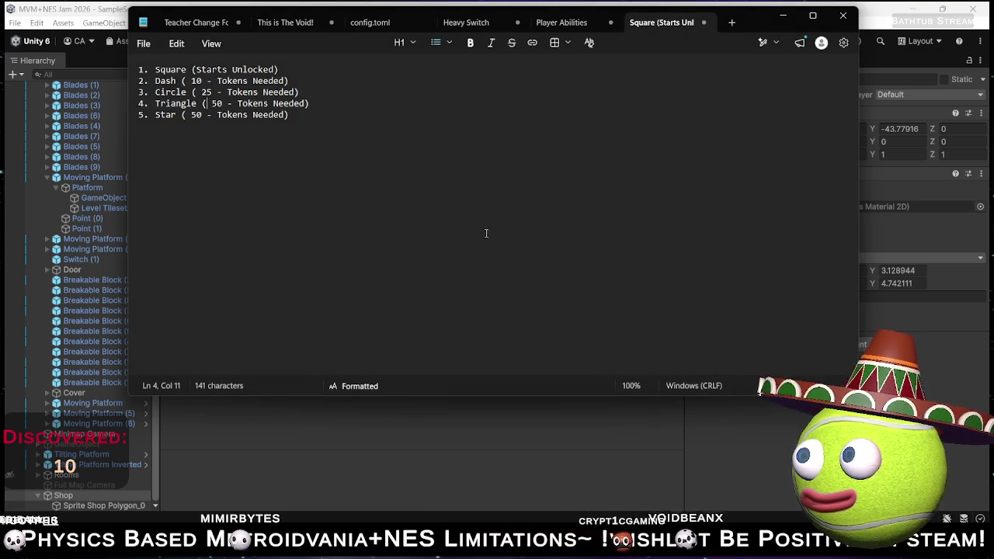
{"action": "key", "text": "alt+Tab"}
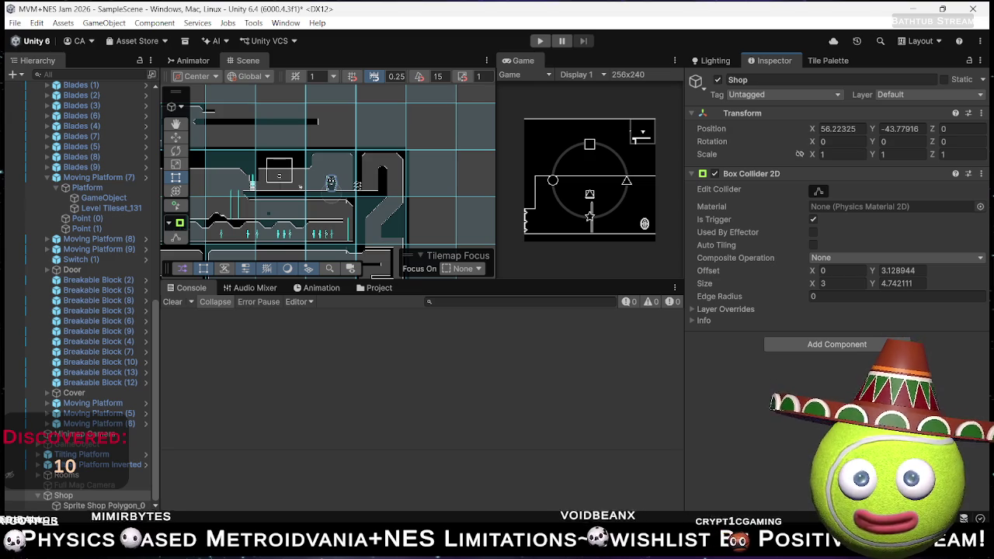
{"action": "key", "text": "alt+Tab"}
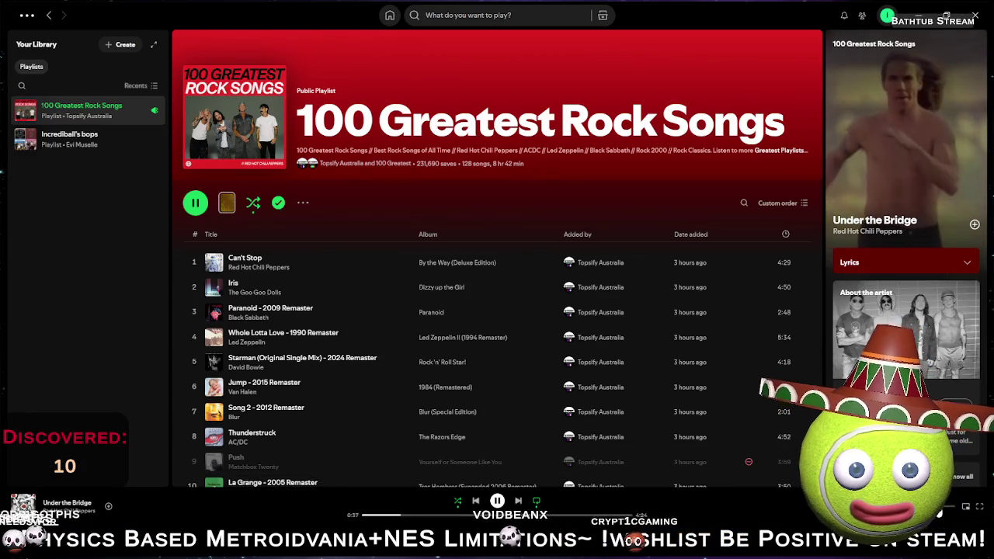
- Minimize Spotify, collapse World in the Hierarchy, and select the Token object
{"action": "left_click", "coordinate": [919, 9]}
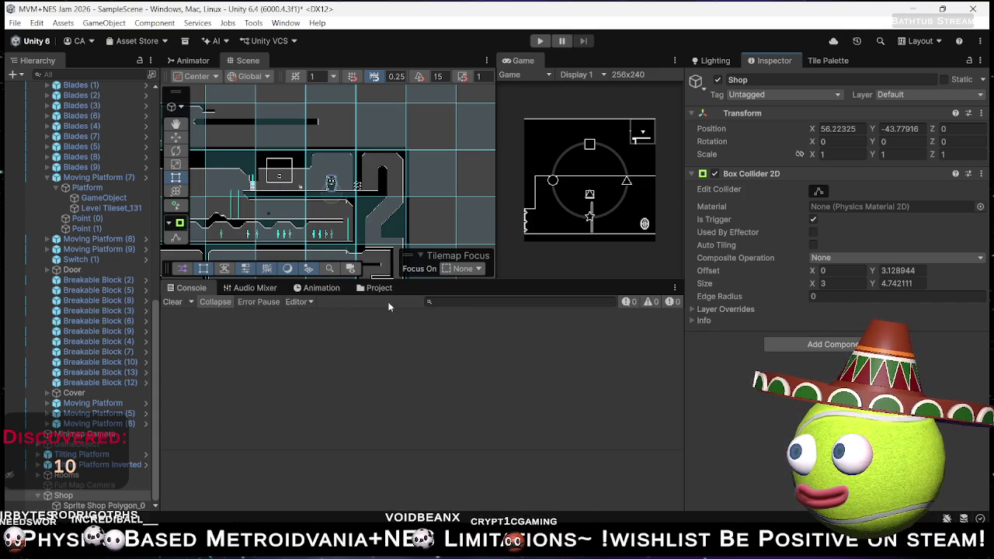
{"action": "mouse_move", "coordinate": [393, 226]}
{"action": "left_mouse_down"}
{"action": "mouse_move", "coordinate": [386, 211]}
{"action": "mouse_move", "coordinate": [403, 212]}
{"action": "left_mouse_up"}
{"action": "scroll", "coordinate": [370, 221], "scroll_direction": "up", "scroll_amount": 2}
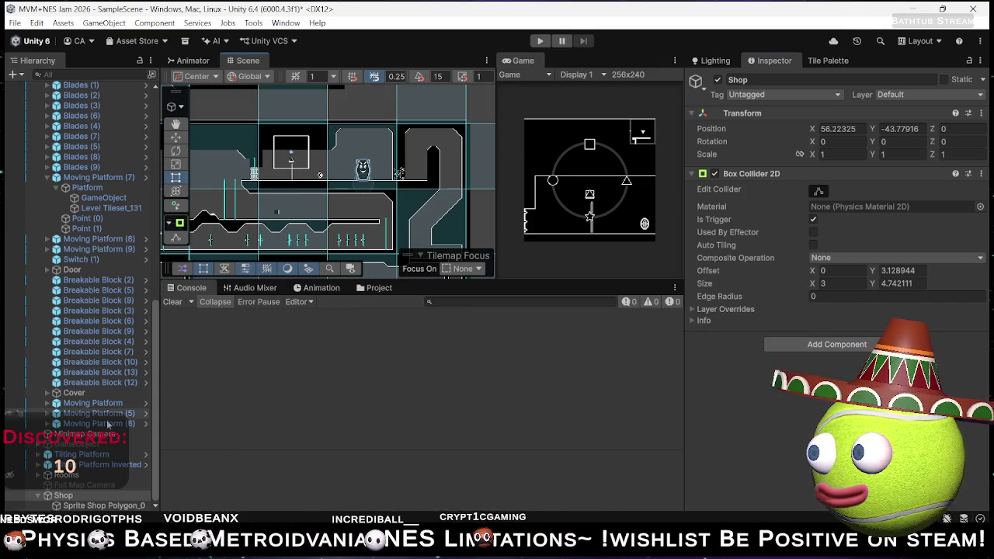
{"action": "scroll", "coordinate": [86, 246], "scroll_direction": "up", "scroll_amount": 10}
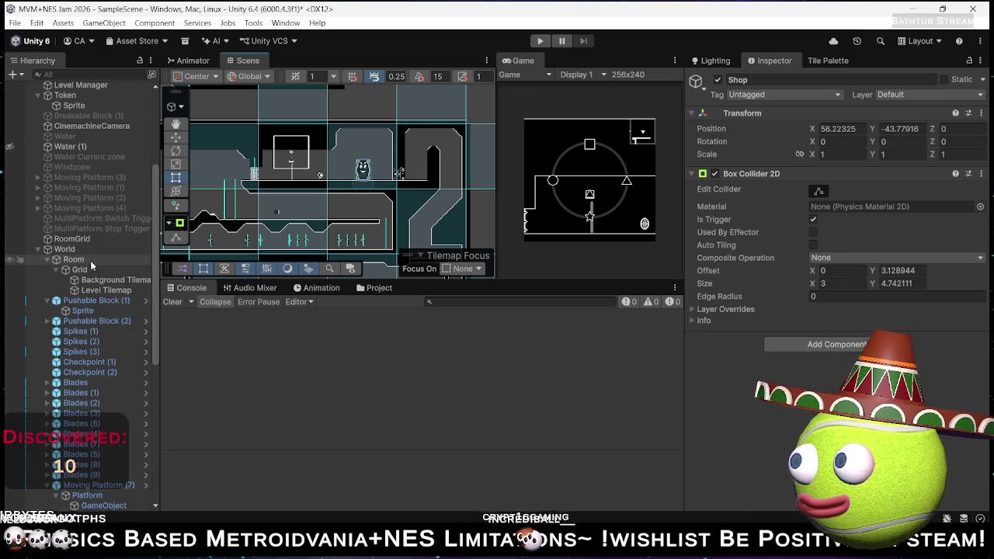
{"action": "scroll", "coordinate": [90, 260], "scroll_direction": "down", "scroll_amount": 2}
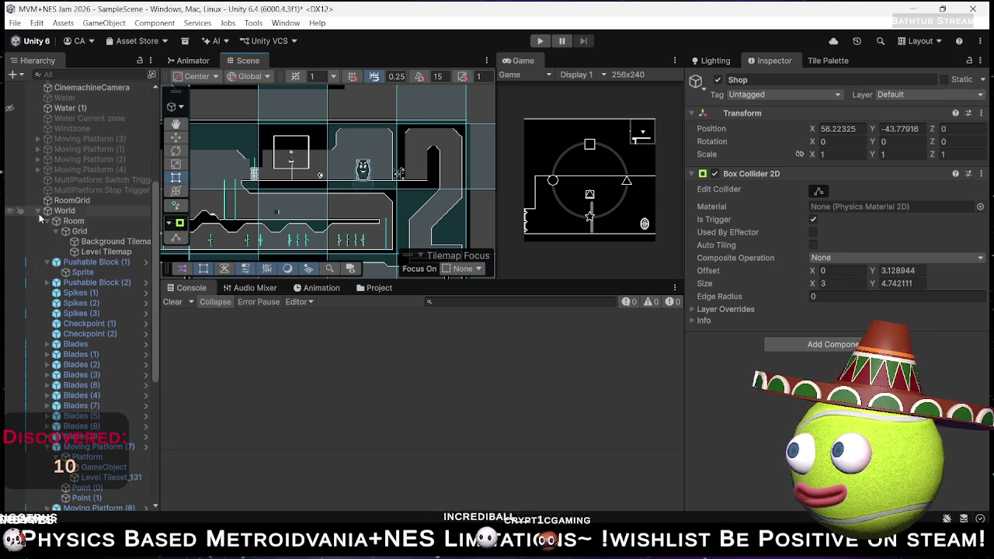
{"action": "left_click", "coordinate": [38, 211]}
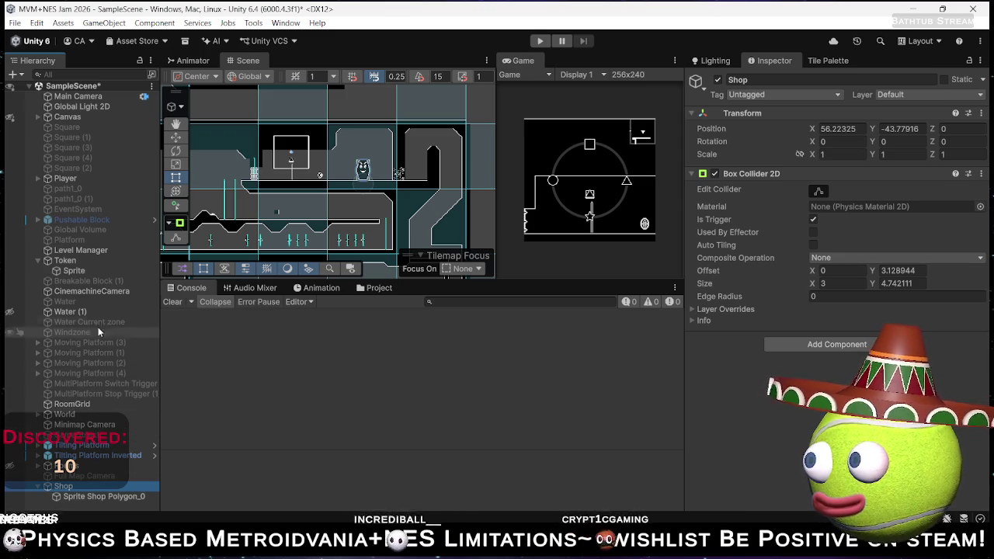
{"action": "left_click", "coordinate": [87, 261]}
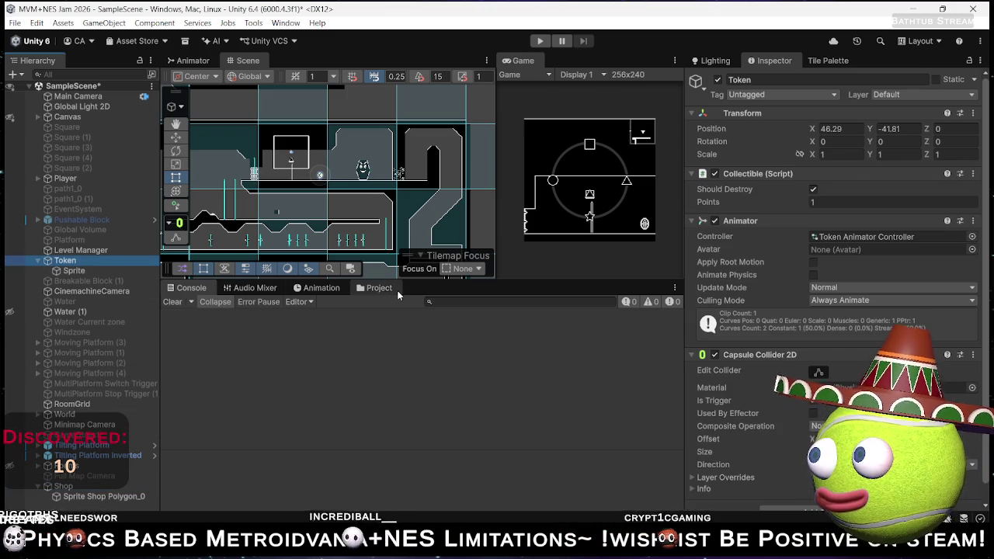
- Drag the Token object into the Prefabs folder to make it a prefab
{"action": "left_click", "coordinate": [380, 289]}
{"action": "left_click", "coordinate": [213, 392]}
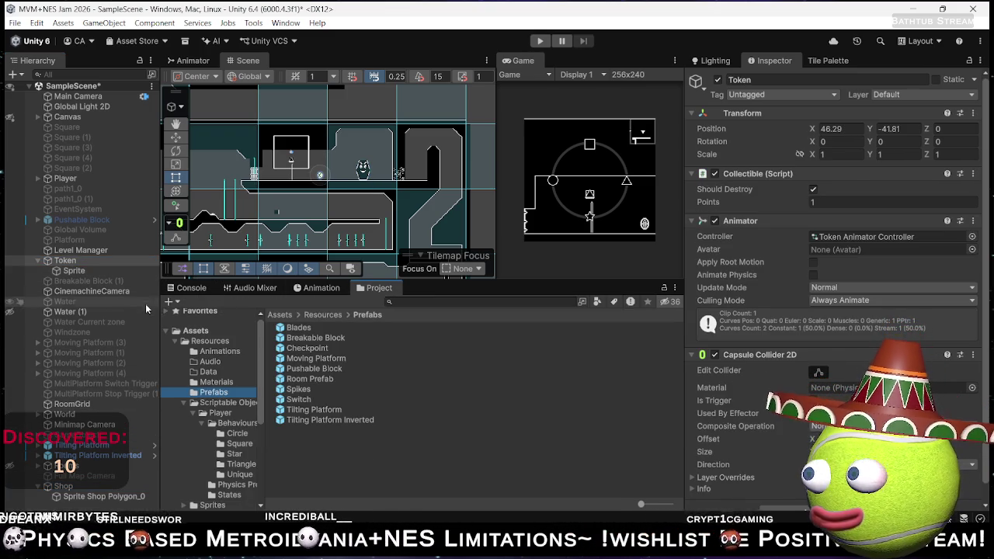
{"action": "mouse_move", "coordinate": [76, 265]}
{"action": "left_mouse_down"}
{"action": "mouse_move", "coordinate": [233, 403]}
{"action": "mouse_move", "coordinate": [346, 478]}
{"action": "left_mouse_up"}
- Rename the new Token prefab to 'Collectible Token'
{"action": "left_click", "coordinate": [318, 431]}
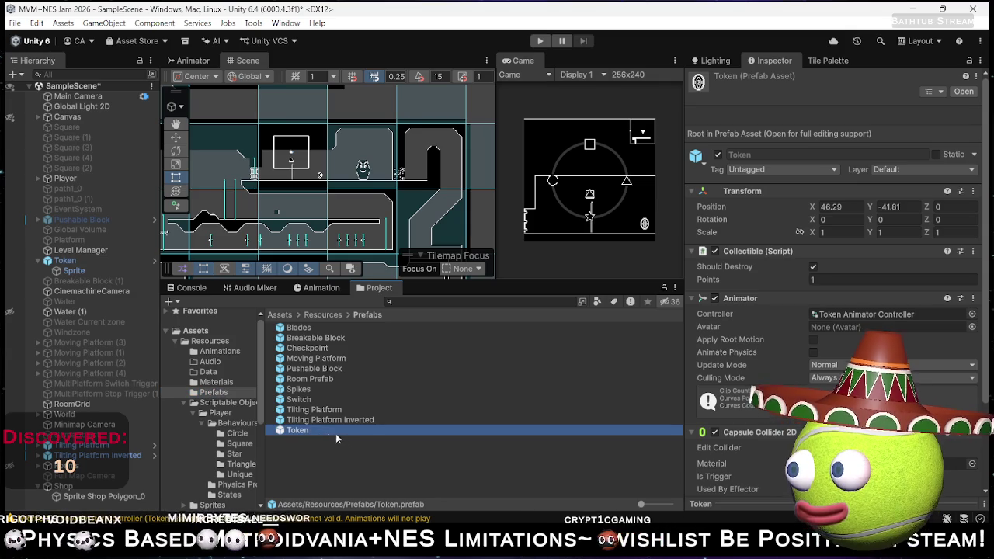
{"action": "left_click", "coordinate": [347, 432]}
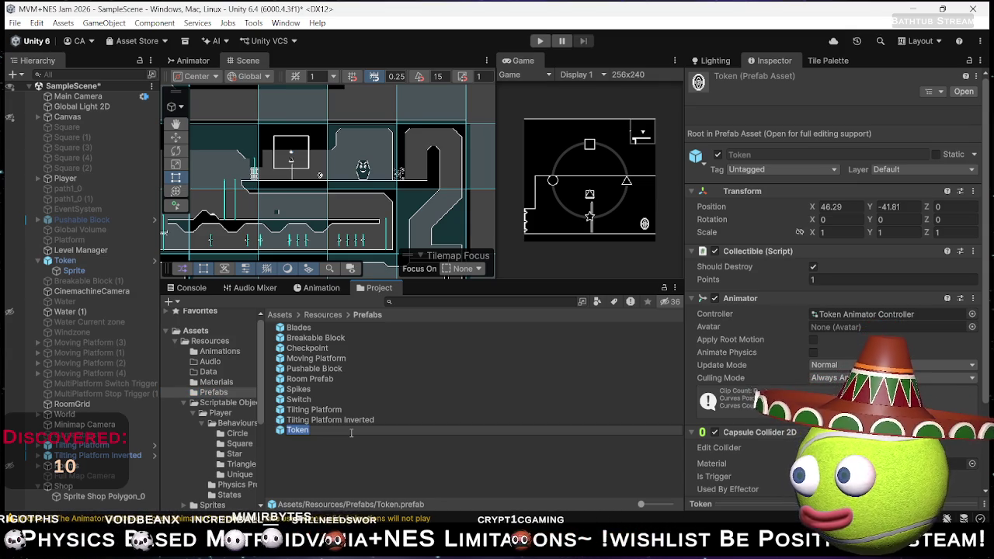
{"action": "key", "text": "Home"}
{"action": "type", "text": "Collectible"}
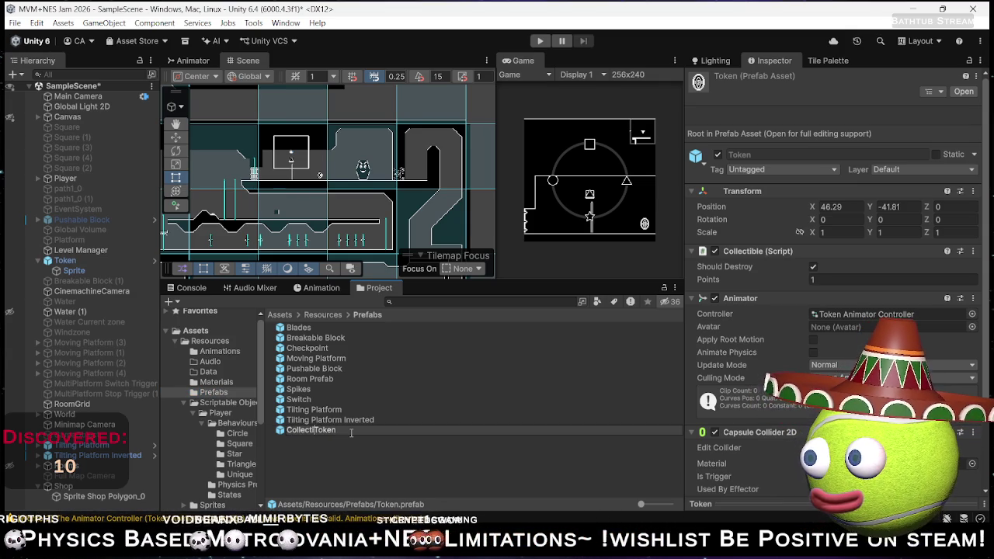
{"action": "key", "text": "Return"}
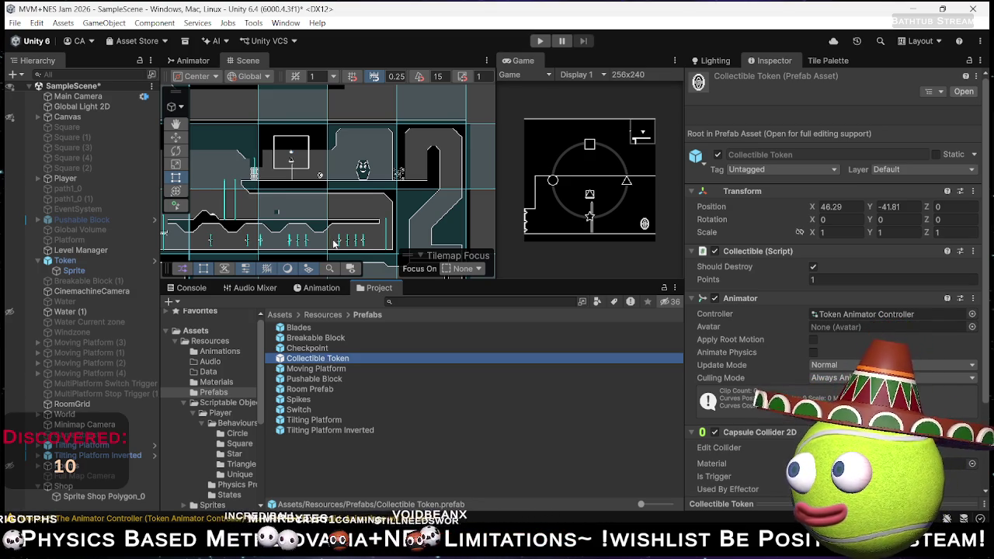
{"action": "scroll", "coordinate": [339, 211], "scroll_direction": "down", "scroll_amount": 3}
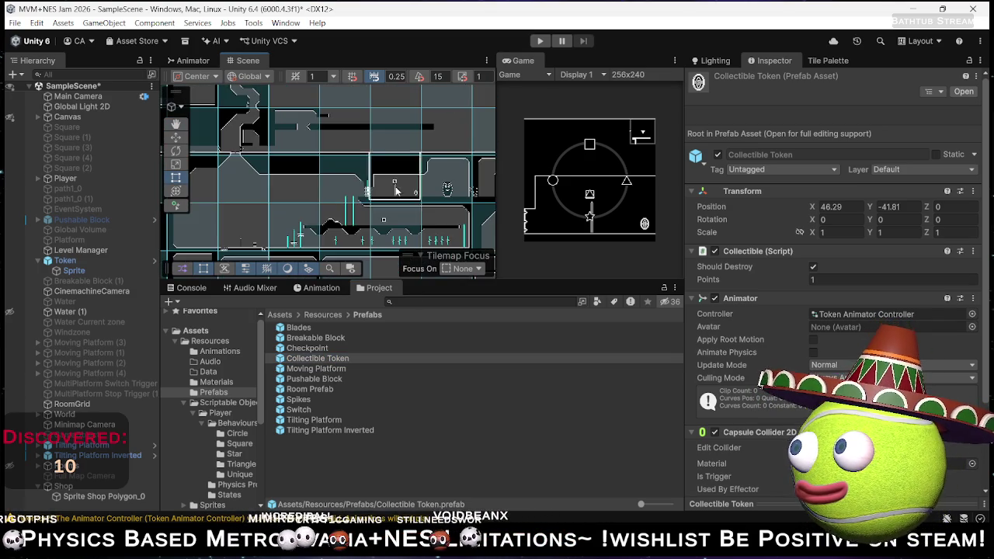
{"action": "scroll", "coordinate": [377, 189], "scroll_direction": "down", "scroll_amount": 3}
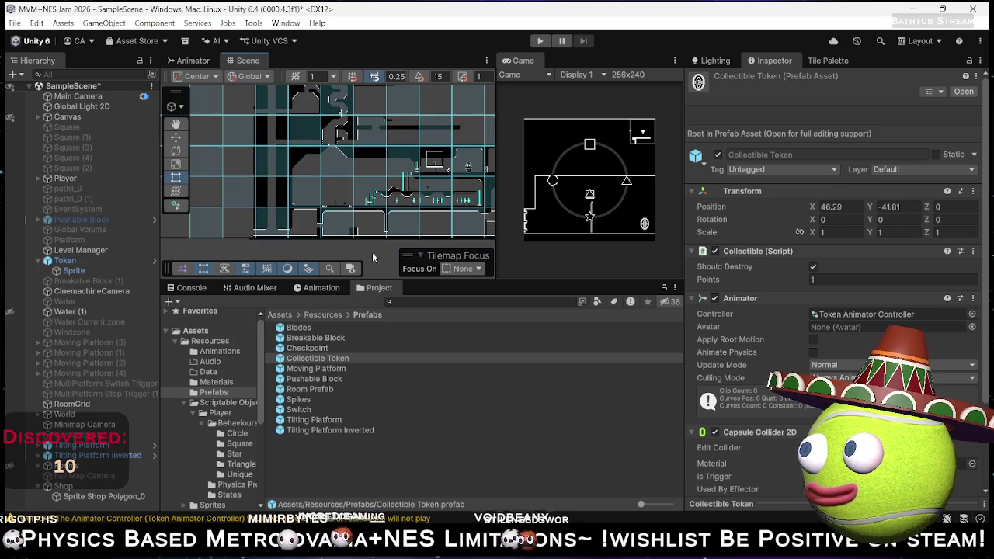
{"action": "scroll", "coordinate": [337, 211], "scroll_direction": "up", "scroll_amount": 4}
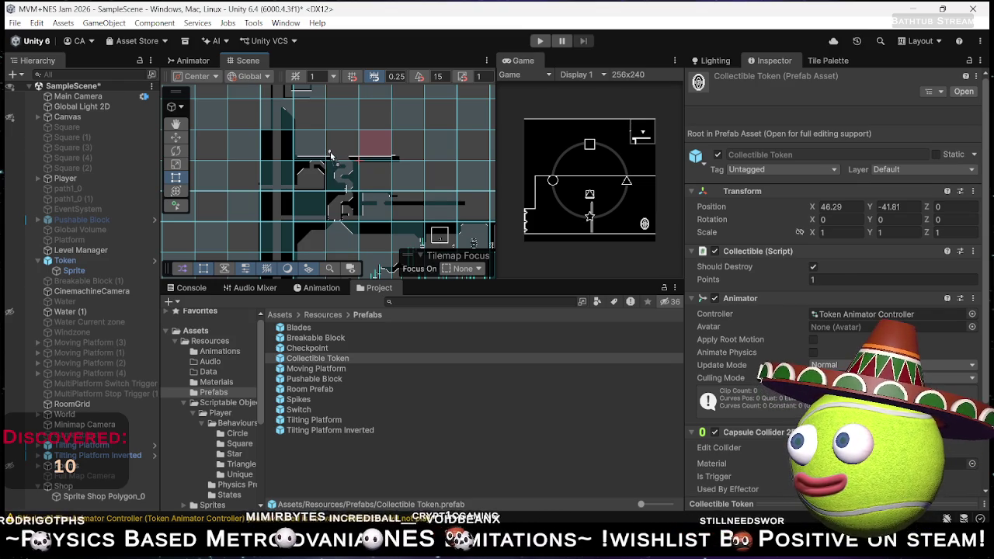
- Place a Collectible Token in the room and move a duplicate beside its left wall
{"action": "left_click_drag", "start_coordinate": [330, 155], "coordinate": [330, 156]}
{"action": "scroll", "coordinate": [334, 159], "scroll_direction": "up", "scroll_amount": 5}
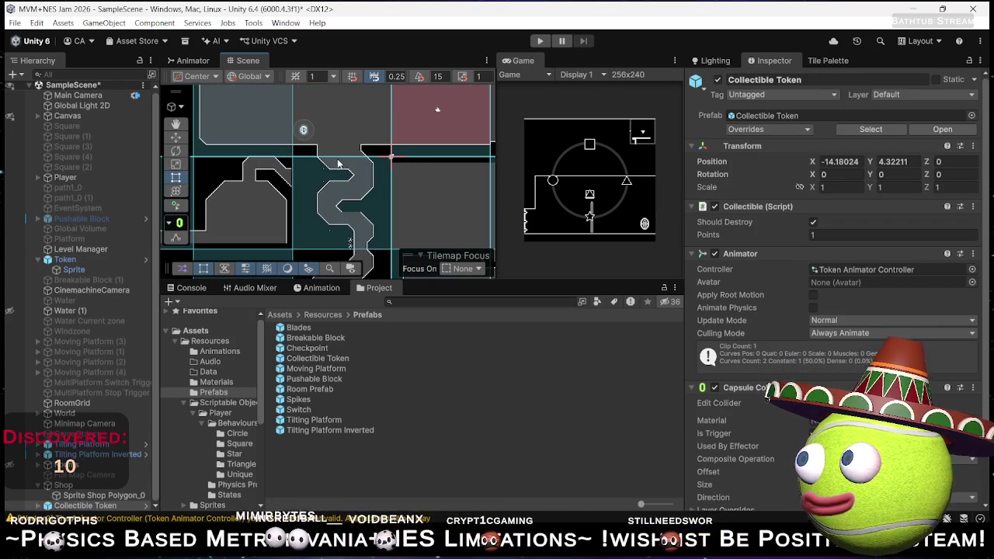
{"action": "scroll", "coordinate": [334, 155], "scroll_direction": "up", "scroll_amount": 5}
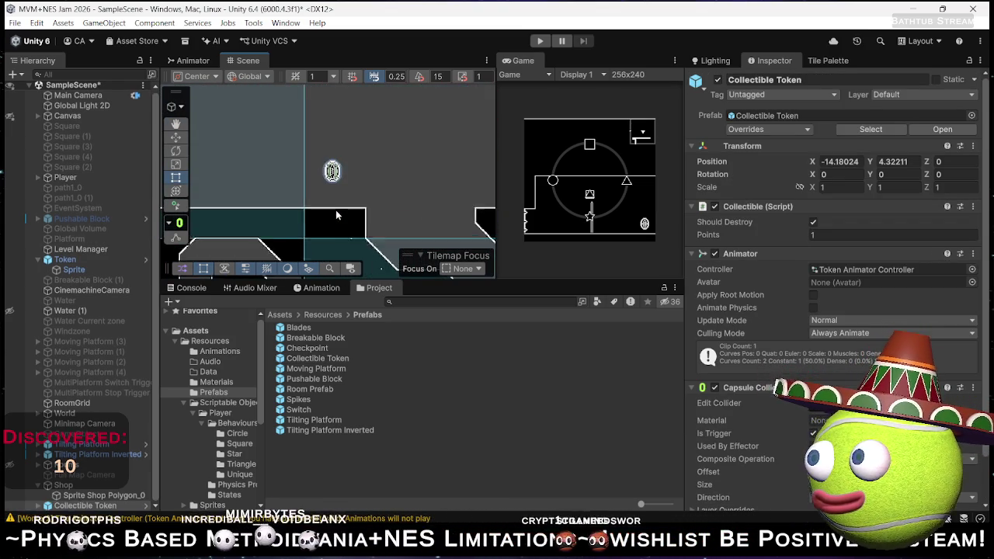
{"action": "key", "text": "w"}
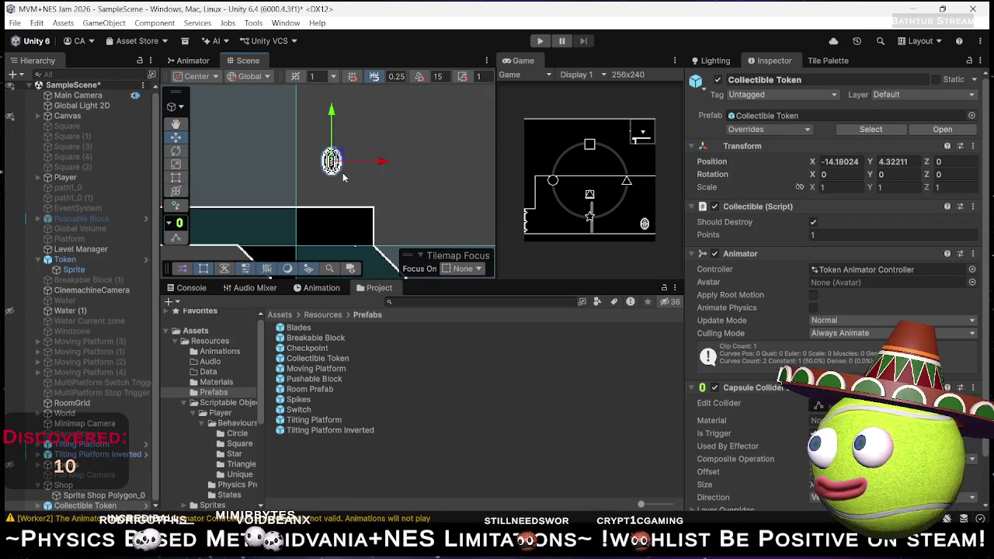
{"action": "left_click_drag", "start_coordinate": [335, 115], "coordinate": [331, 132]}
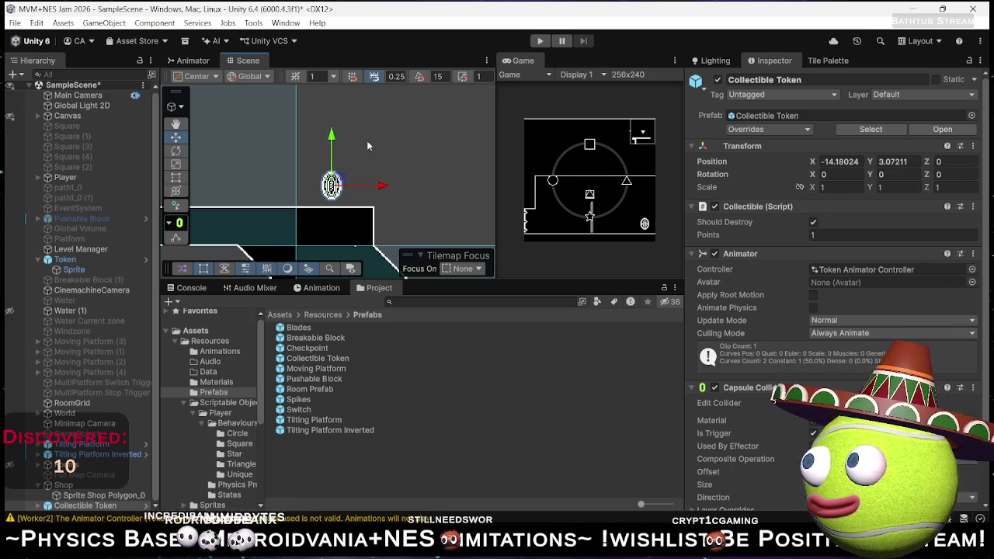
{"action": "scroll", "coordinate": [369, 149], "scroll_direction": "down", "scroll_amount": 5}
{"action": "key", "text": "ctrl+d"}
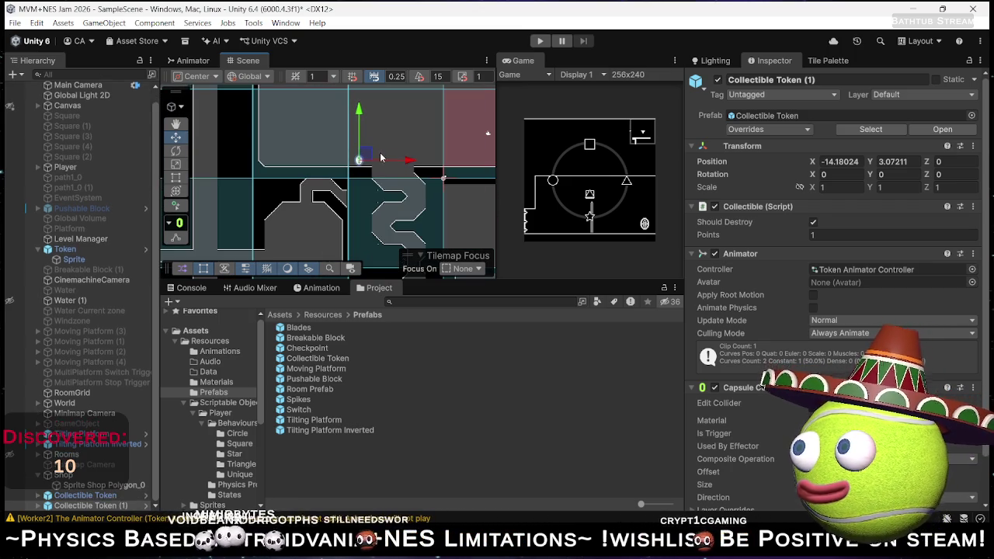
{"action": "mouse_move", "coordinate": [412, 161]}
{"action": "left_mouse_down"}
{"action": "mouse_move", "coordinate": [346, 161]}
{"action": "mouse_move", "coordinate": [393, 165]}
{"action": "left_mouse_up"}
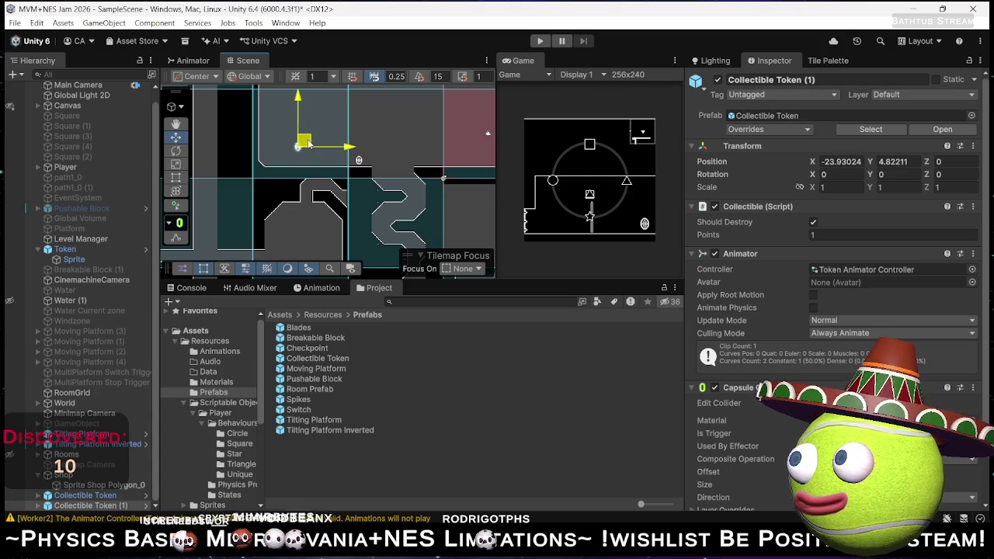
{"action": "left_click_drag", "start_coordinate": [292, 116], "coordinate": [292, 143]}
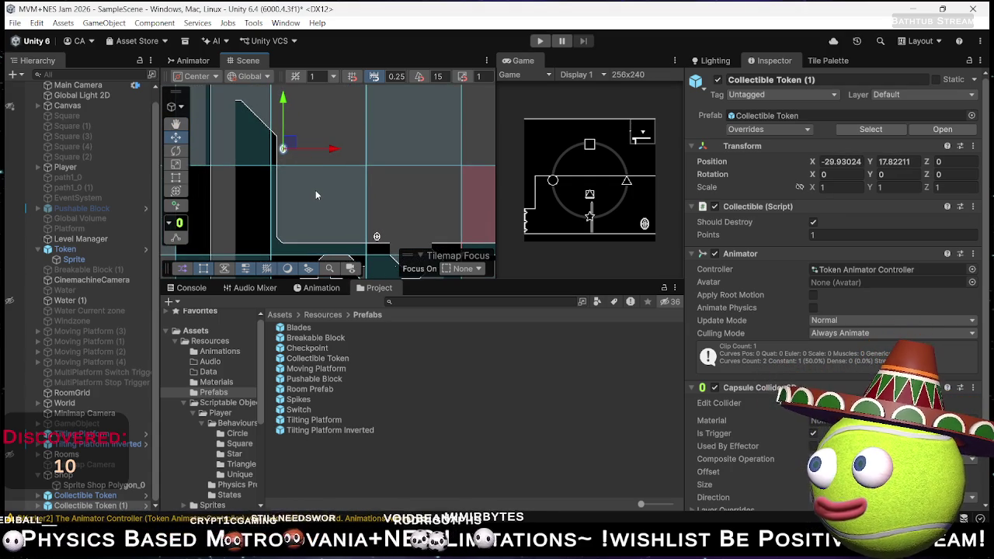
- Duplicate the token three more times, placing copies down the wall and along the floor
{"action": "key", "text": "ctrl+d"}
{"action": "left_click_drag", "start_coordinate": [287, 147], "coordinate": [292, 183]}
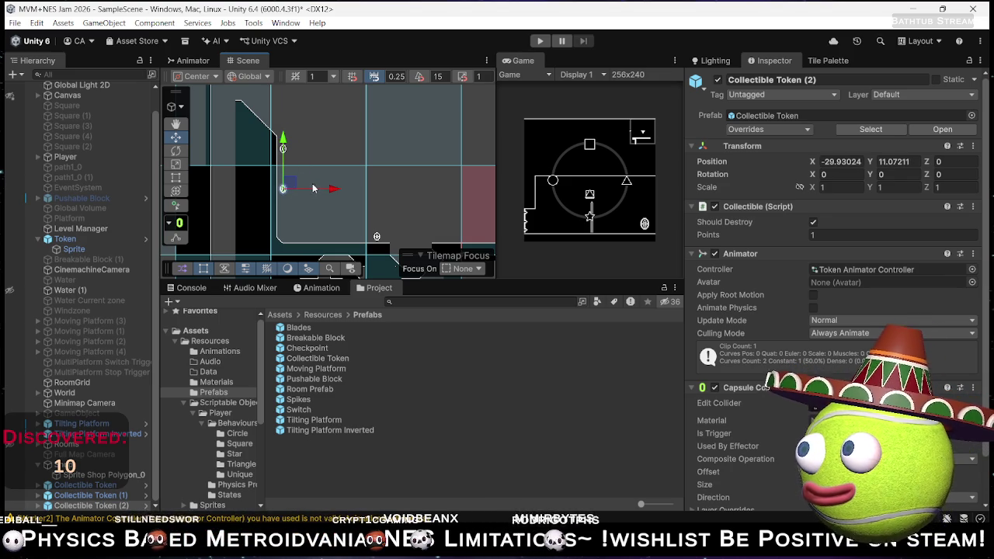
{"action": "key", "text": "ctrl+d"}
{"action": "left_click_drag", "start_coordinate": [284, 138], "coordinate": [284, 177]}
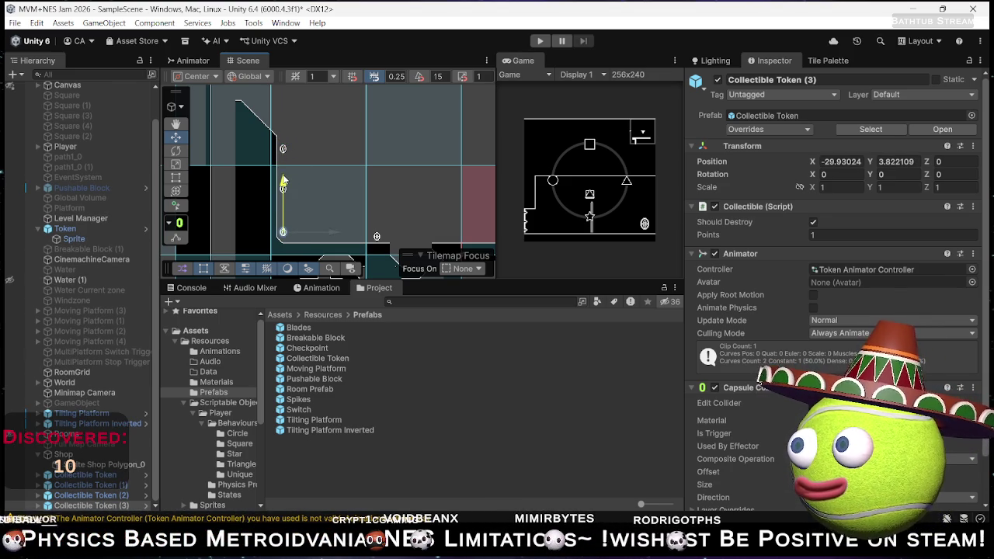
{"action": "key", "text": "ctrl+d"}
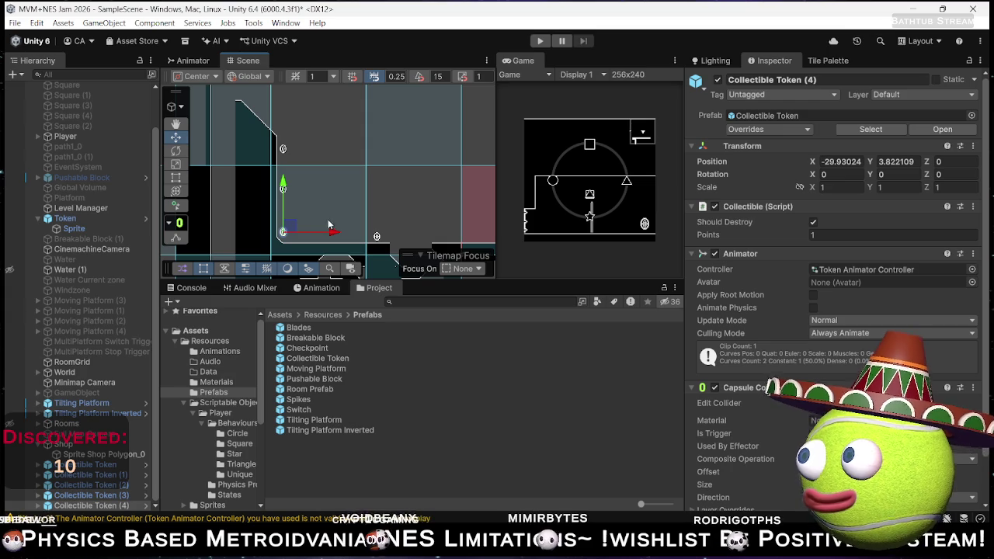
{"action": "left_click_drag", "start_coordinate": [326, 239], "coordinate": [380, 235]}
{"action": "left_click_drag", "start_coordinate": [328, 180], "coordinate": [329, 186]}
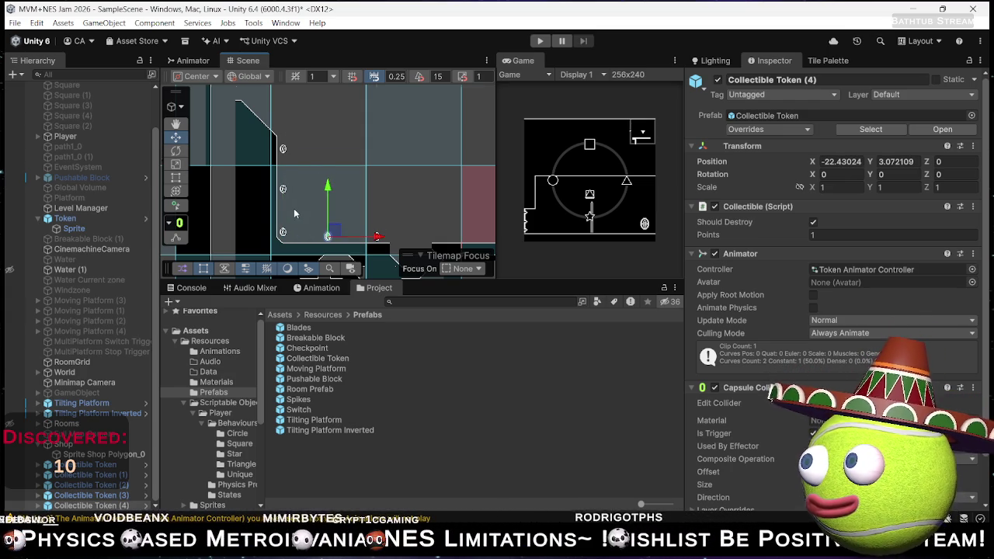
{"action": "scroll", "coordinate": [293, 208], "scroll_direction": "up", "scroll_amount": 2}
{"action": "left_click", "coordinate": [284, 230]}
{"action": "left_click", "coordinate": [283, 235]}
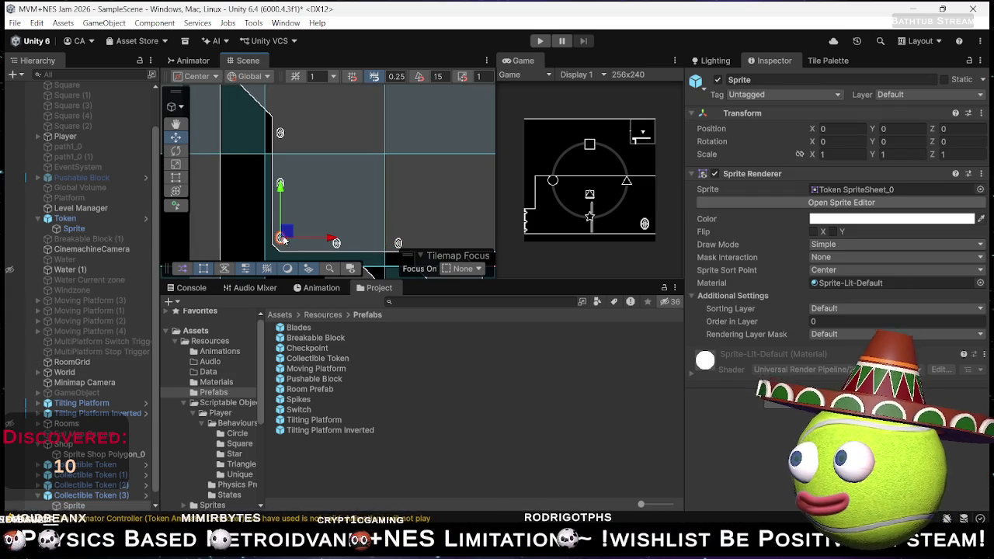
- Select Collectible Token (3), then drop a new Collectible Token prefab onto the pink room's ledge
{"action": "left_click", "coordinate": [85, 497]}
{"action": "left_click_drag", "start_coordinate": [280, 186], "coordinate": [279, 187]}
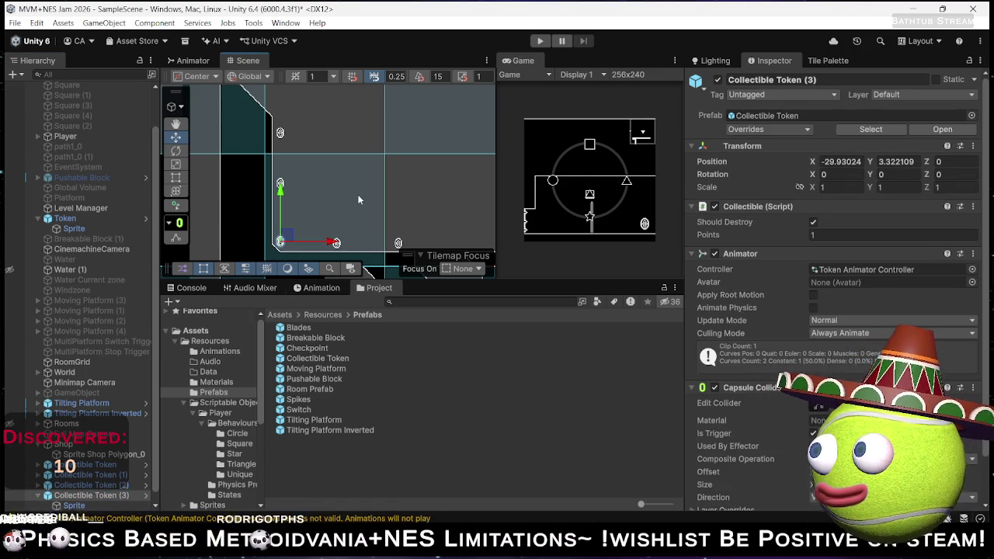
{"action": "left_click_drag", "start_coordinate": [365, 178], "coordinate": [335, 146]}
{"action": "scroll", "coordinate": [349, 166], "scroll_direction": "down", "scroll_amount": 2}
{"action": "scroll", "coordinate": [349, 165], "scroll_direction": "down", "scroll_amount": 2}
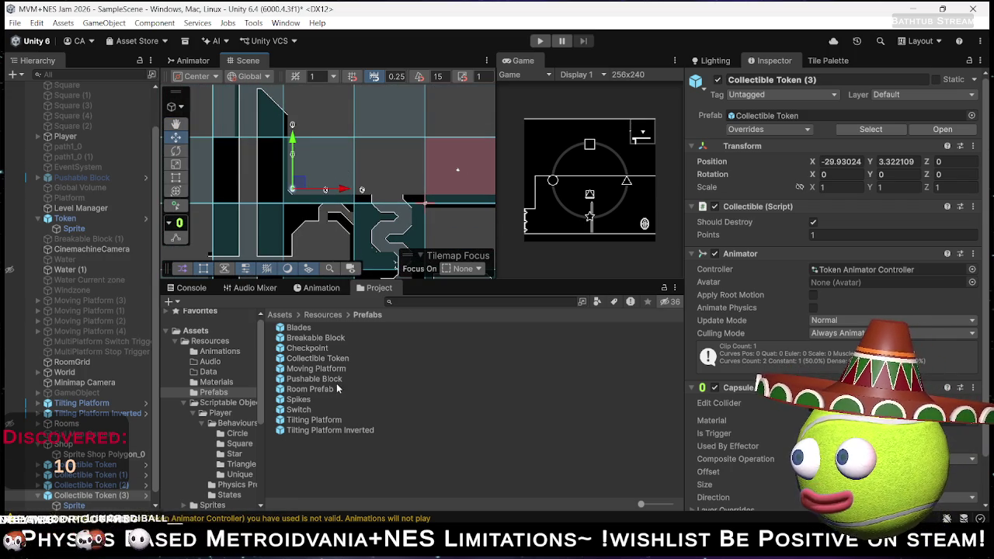
{"action": "mouse_move", "coordinate": [401, 153]}
{"action": "left_mouse_down"}
{"action": "mouse_move", "coordinate": [342, 173]}
{"action": "mouse_move", "coordinate": [334, 165]}
{"action": "mouse_move", "coordinate": [356, 153]}
{"action": "mouse_move", "coordinate": [348, 147]}
{"action": "left_mouse_up"}
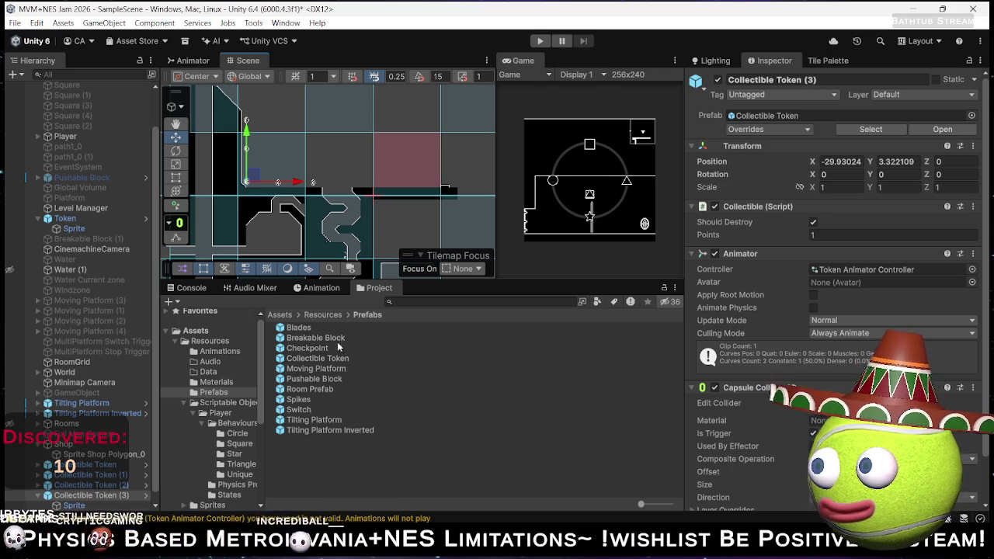
{"action": "left_click_drag", "start_coordinate": [391, 221], "coordinate": [362, 232]}
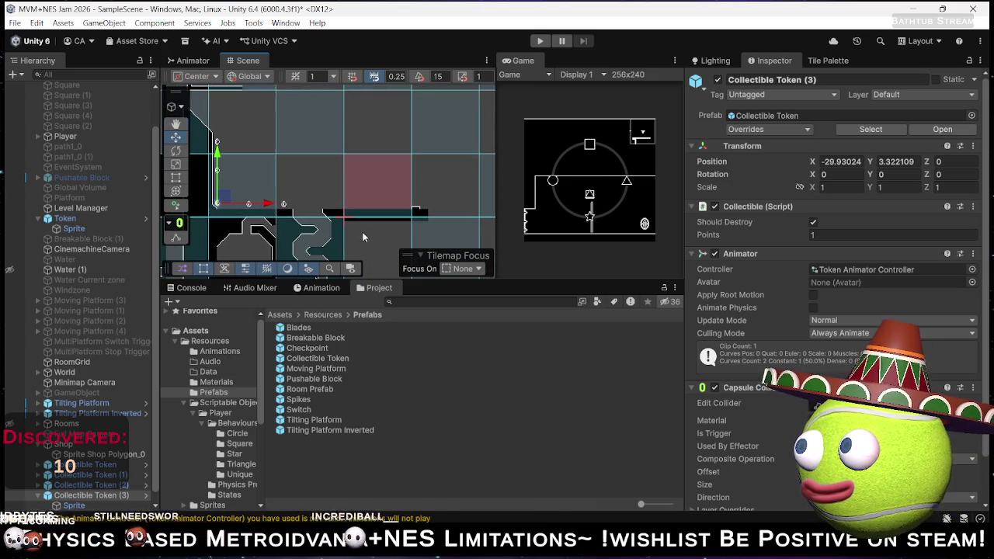
{"action": "mouse_move", "coordinate": [320, 362]}
{"action": "left_mouse_down"}
{"action": "mouse_move", "coordinate": [357, 200]}
{"action": "mouse_move", "coordinate": [414, 203]}
{"action": "mouse_move", "coordinate": [378, 205]}
{"action": "left_mouse_up"}
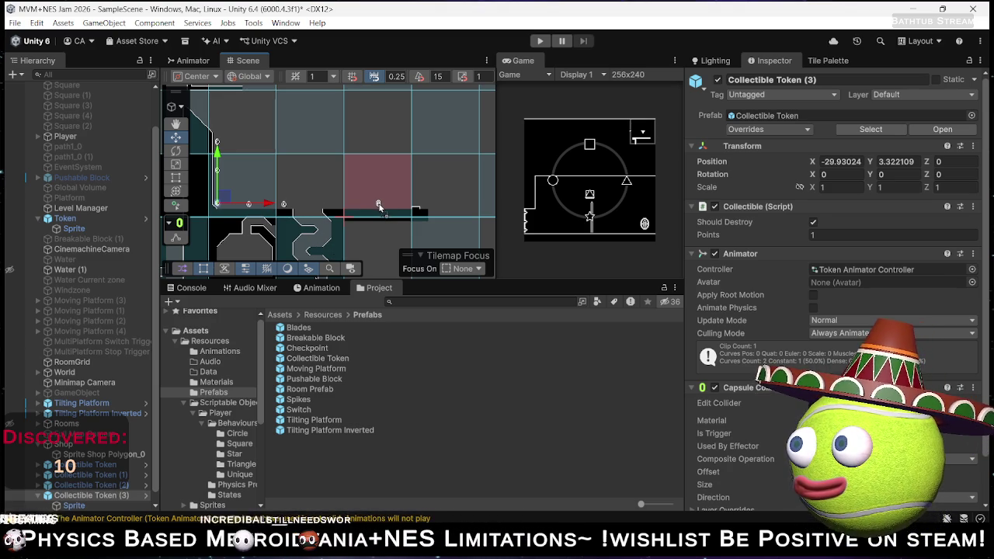
{"action": "left_click_drag", "start_coordinate": [379, 208], "coordinate": [378, 208]}
- Move Collectible Token (5) to X -13.31, Y -2.84 atop the winding corridor
{"action": "scroll", "coordinate": [377, 211], "scroll_direction": "up", "scroll_amount": 5}
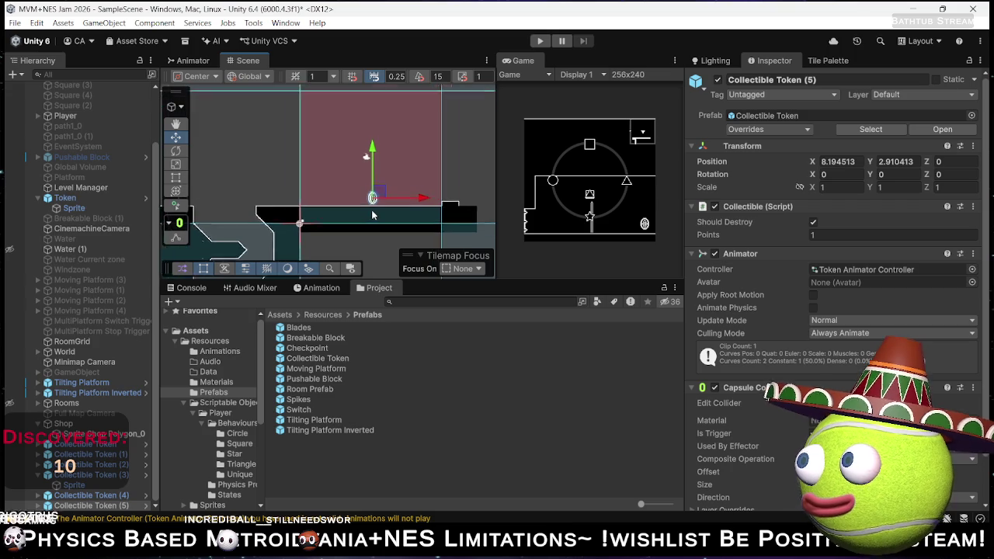
{"action": "scroll", "coordinate": [375, 213], "scroll_direction": "up", "scroll_amount": 3}
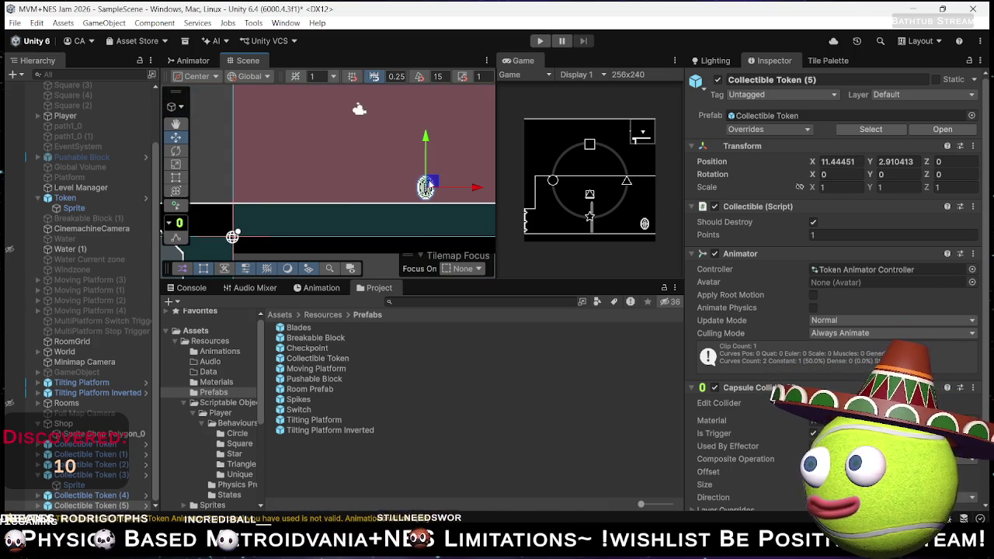
{"action": "scroll", "coordinate": [432, 182], "scroll_direction": "down", "scroll_amount": 2}
{"action": "left_click_drag", "start_coordinate": [434, 182], "coordinate": [464, 182]}
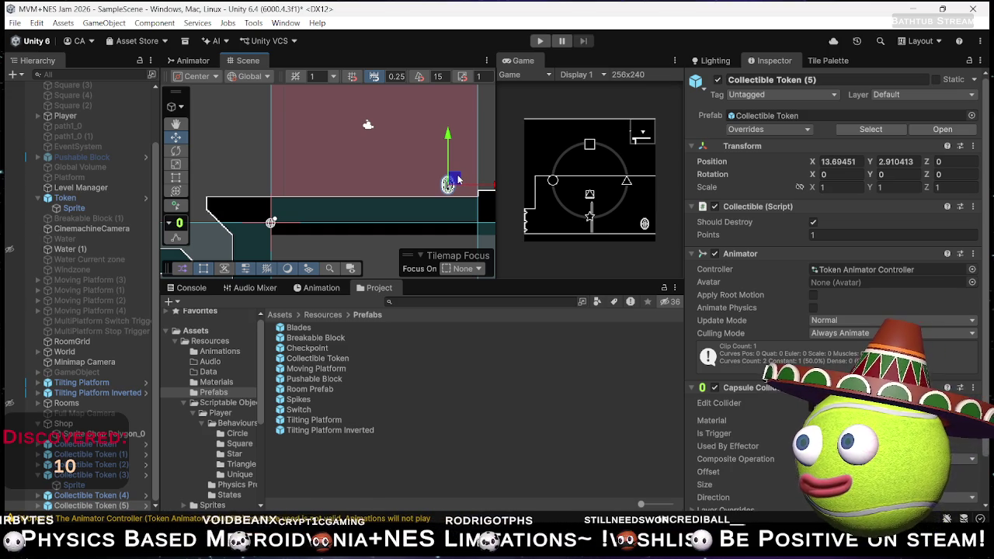
{"action": "scroll", "coordinate": [315, 215], "scroll_direction": "down", "scroll_amount": 5}
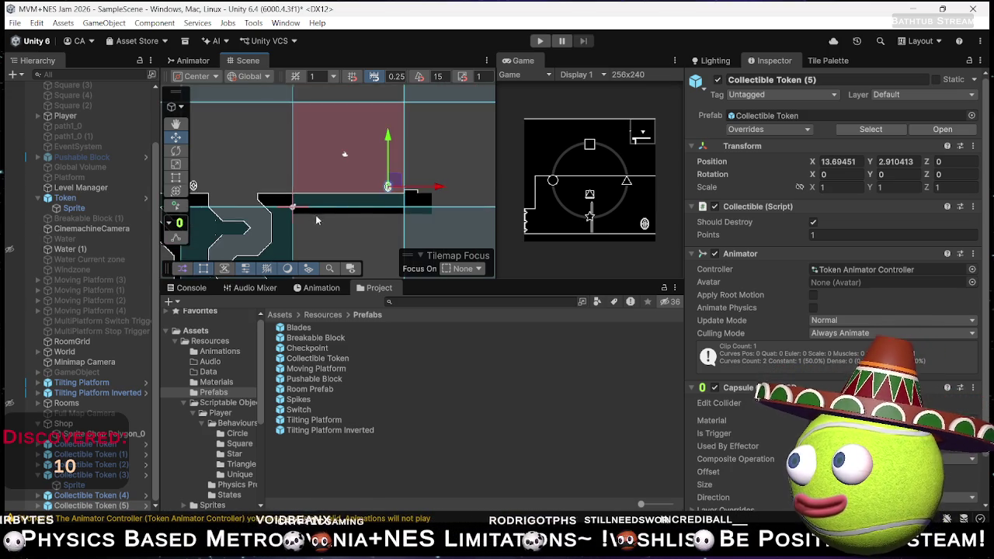
{"action": "scroll", "coordinate": [380, 180], "scroll_direction": "down", "scroll_amount": 2}
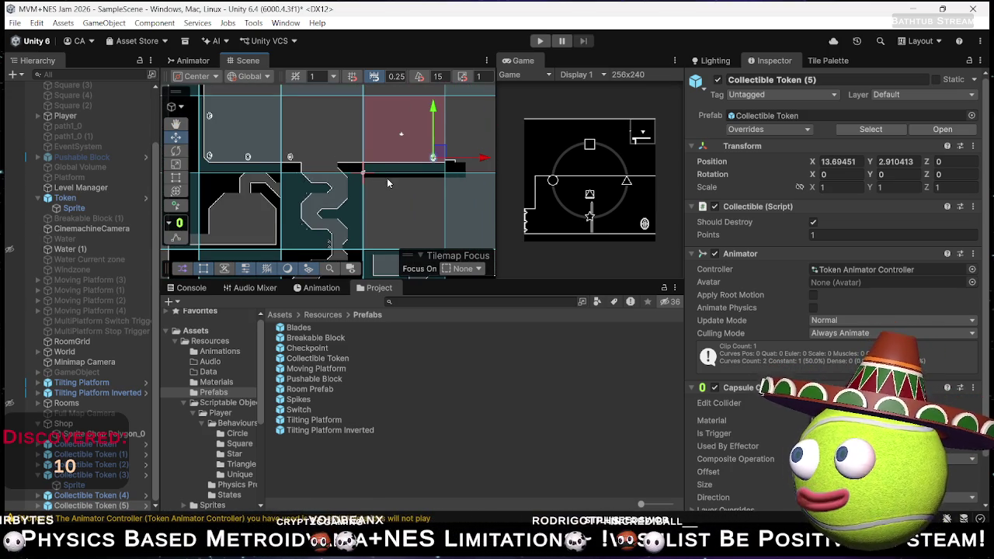
{"action": "scroll", "coordinate": [387, 178], "scroll_direction": "down", "scroll_amount": 2}
{"action": "mouse_move", "coordinate": [425, 126]}
{"action": "left_mouse_down"}
{"action": "mouse_move", "coordinate": [326, 197]}
{"action": "mouse_move", "coordinate": [332, 204]}
{"action": "mouse_move", "coordinate": [382, 137]}
{"action": "mouse_move", "coordinate": [355, 156]}
{"action": "mouse_move", "coordinate": [359, 173]}
{"action": "mouse_move", "coordinate": [342, 183]}
{"action": "mouse_move", "coordinate": [332, 144]}
{"action": "mouse_move", "coordinate": [279, 113]}
{"action": "mouse_move", "coordinate": [262, 108]}
{"action": "mouse_move", "coordinate": [257, 126]}
{"action": "mouse_move", "coordinate": [286, 103]}
{"action": "mouse_move", "coordinate": [274, 128]}
{"action": "mouse_move", "coordinate": [277, 89]}
{"action": "left_mouse_up"}
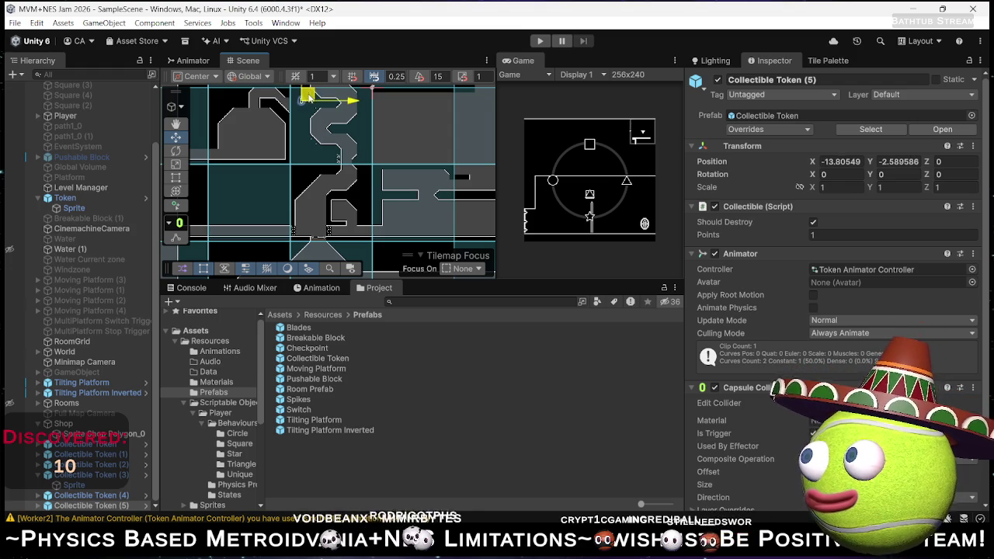
- Reselect Collectible Token (5) and nudge it slightly down and left
{"action": "left_click", "coordinate": [200, 194]}
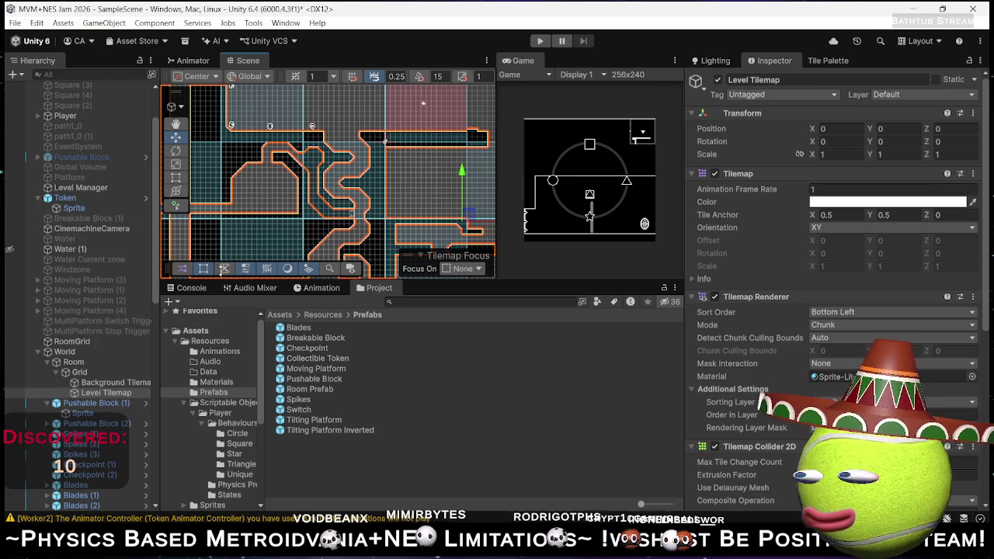
{"action": "left_click", "coordinate": [305, 151]}
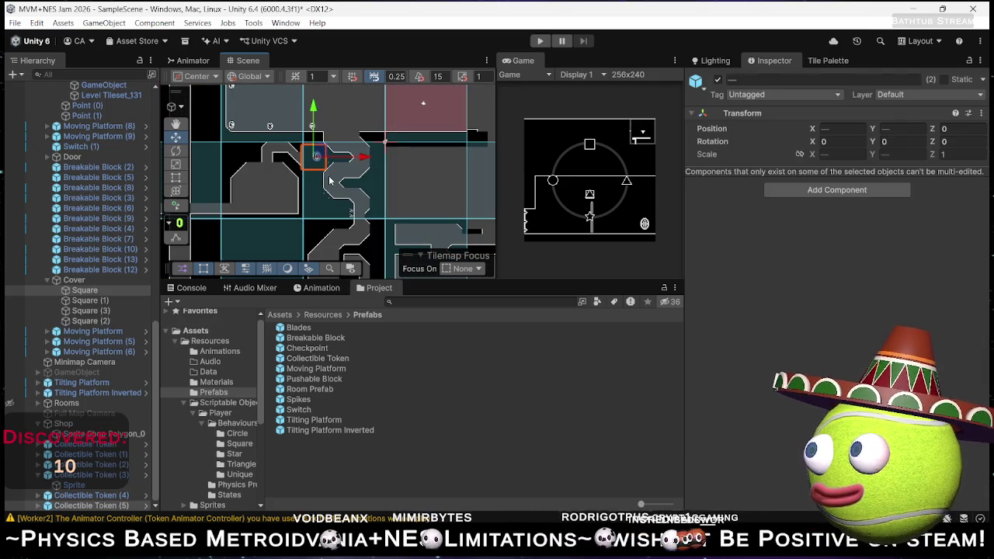
{"action": "left_click", "coordinate": [85, 505]}
{"action": "scroll", "coordinate": [331, 165], "scroll_direction": "up", "scroll_amount": 3}
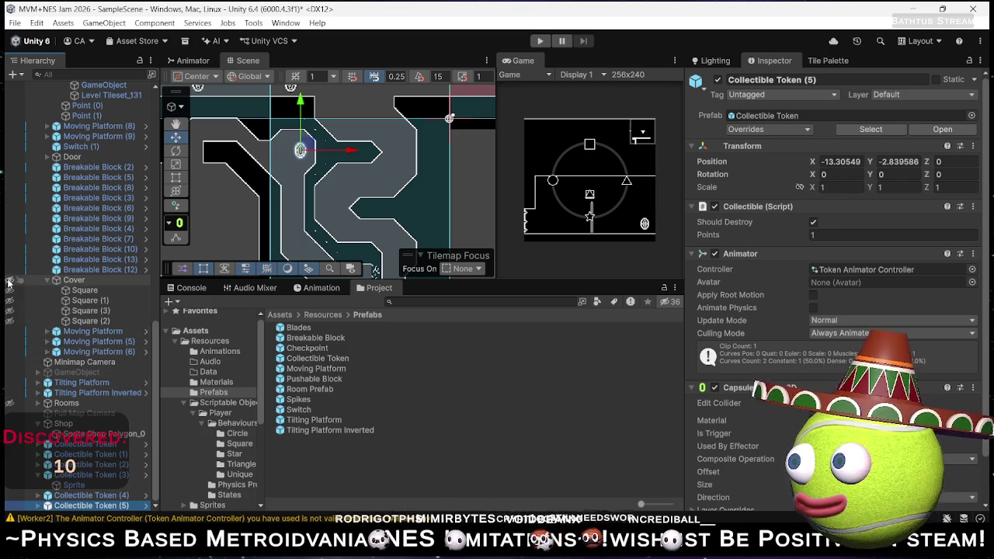
{"action": "left_click_drag", "start_coordinate": [304, 151], "coordinate": [303, 152]}
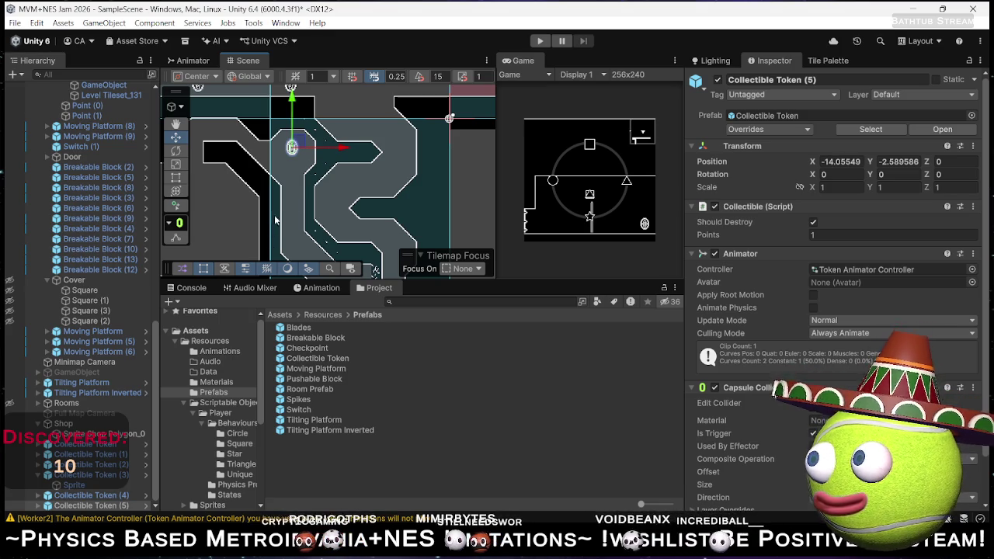
{"action": "scroll", "coordinate": [372, 204], "scroll_direction": "down", "scroll_amount": 5}
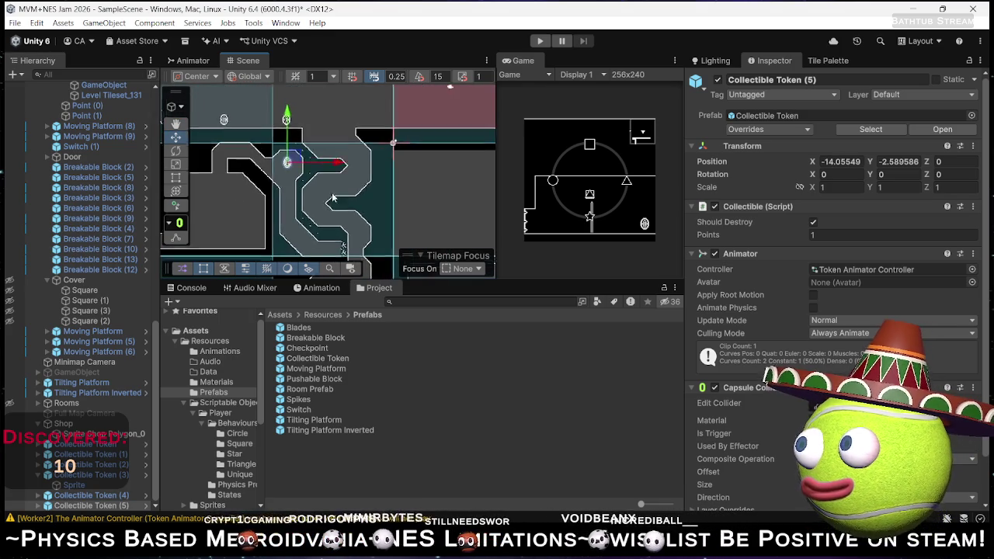
{"action": "mouse_move", "coordinate": [324, 197]}
{"action": "left_mouse_down"}
{"action": "mouse_move", "coordinate": [352, 145]}
{"action": "mouse_move", "coordinate": [376, 152]}
{"action": "mouse_move", "coordinate": [373, 85]}
{"action": "left_mouse_up"}
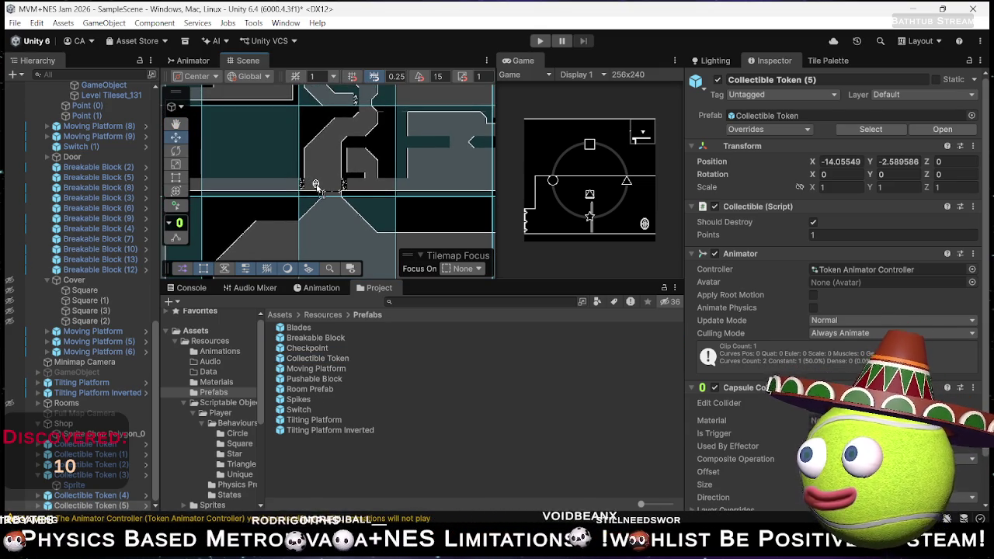
- Duplicate the token and place copies (7) and (8) in other corridors, (8) at X 3.60653, Y -18.89872
{"action": "key", "text": "ctrl+d"}
{"action": "left_click_drag", "start_coordinate": [316, 189], "coordinate": [330, 200]}
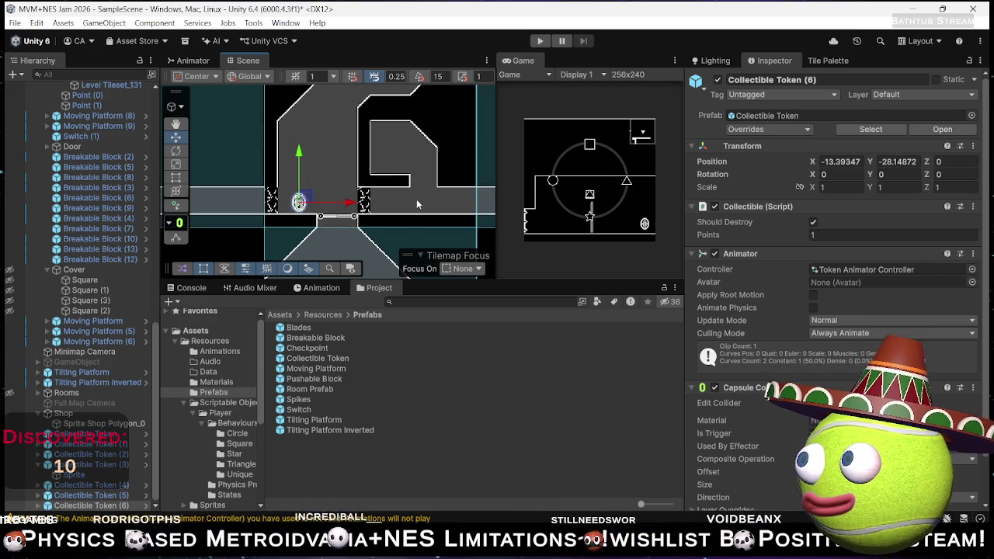
{"action": "scroll", "coordinate": [411, 198], "scroll_direction": "down", "scroll_amount": 4}
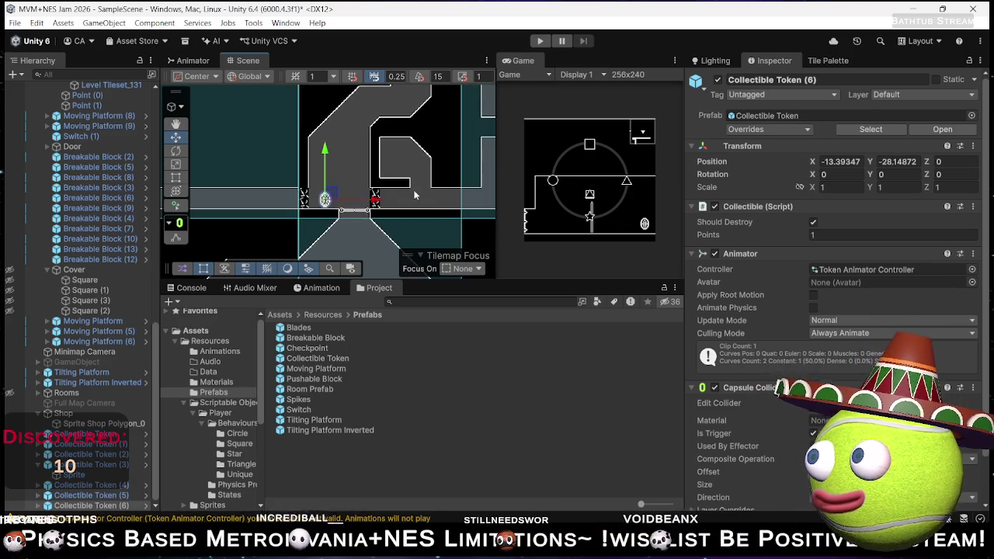
{"action": "left_click", "coordinate": [410, 169]}
{"action": "left_click_drag", "start_coordinate": [420, 196], "coordinate": [285, 204]}
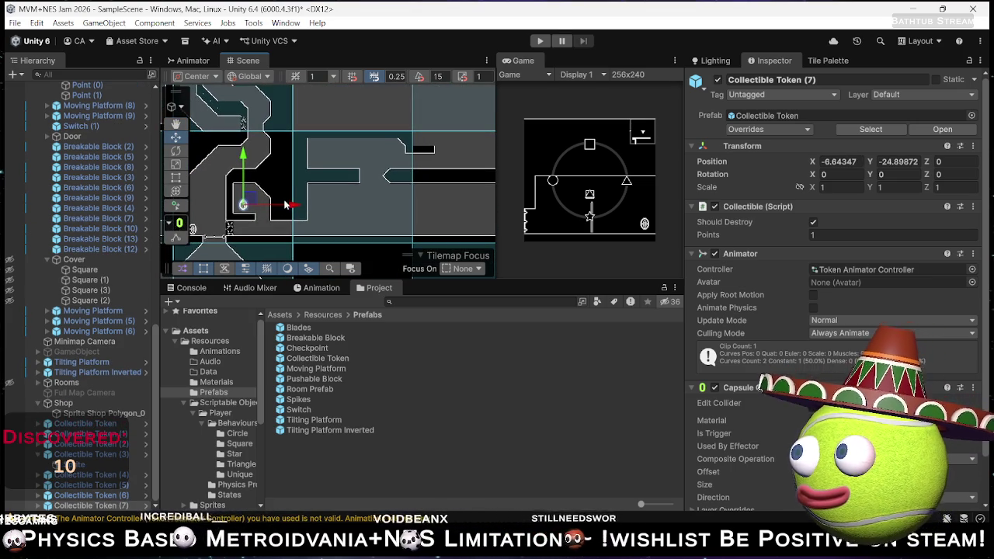
{"action": "left_click", "coordinate": [326, 152]}
{"action": "left_click_drag", "start_coordinate": [328, 152], "coordinate": [318, 156]}
- Pan to the enemy's room, centering the corridor beside the hatched block
{"action": "mouse_move", "coordinate": [348, 204]}
{"action": "left_mouse_down"}
{"action": "mouse_move", "coordinate": [389, 167]}
{"action": "mouse_move", "coordinate": [350, 203]}
{"action": "mouse_move", "coordinate": [338, 204]}
{"action": "mouse_move", "coordinate": [361, 197]}
{"action": "mouse_move", "coordinate": [303, 187]}
{"action": "left_mouse_up"}
{"action": "scroll", "coordinate": [339, 203], "scroll_direction": "down", "scroll_amount": 1}
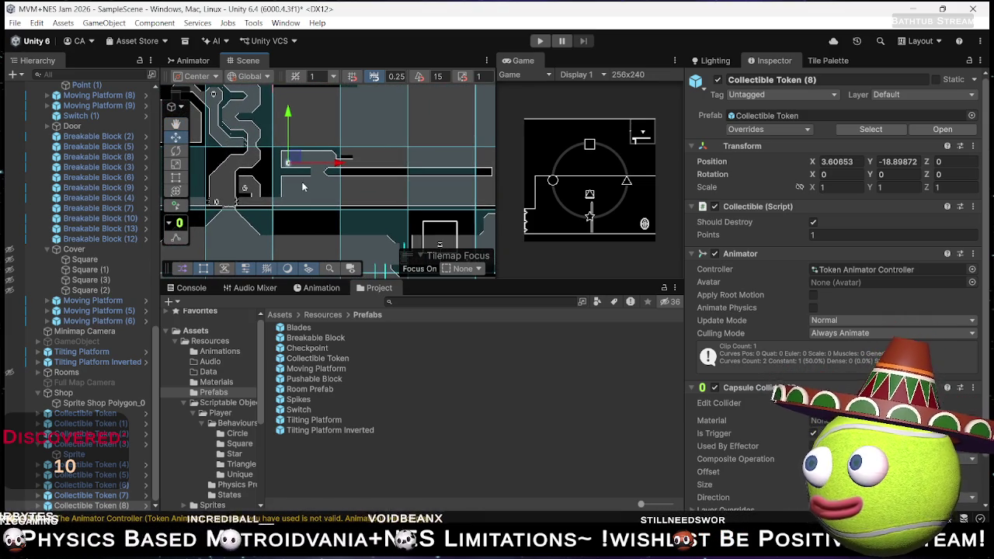
{"action": "scroll", "coordinate": [345, 174], "scroll_direction": "down", "scroll_amount": 1}
{"action": "left_click_drag", "start_coordinate": [378, 184], "coordinate": [312, 110]}
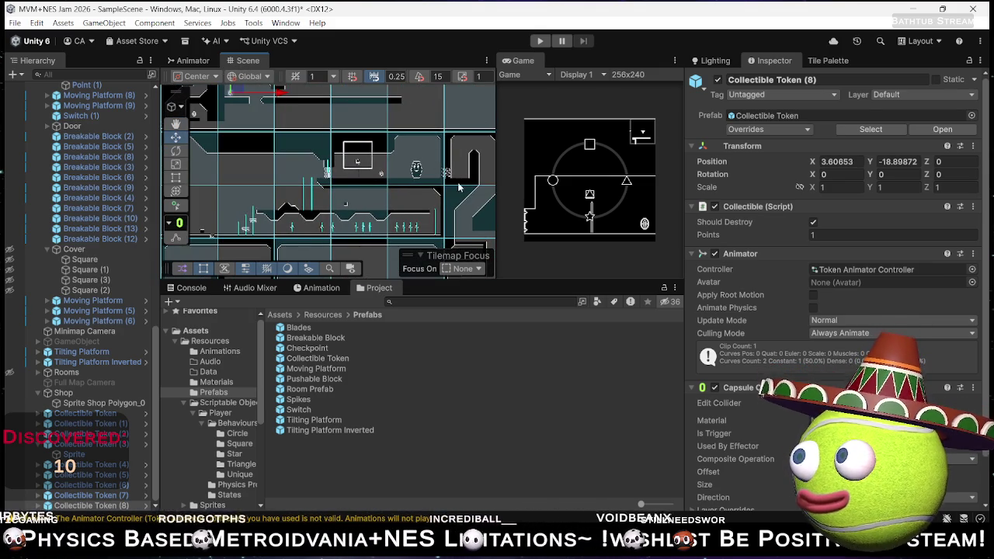
{"action": "scroll", "coordinate": [452, 181], "scroll_direction": "up", "scroll_amount": 1}
{"action": "scroll", "coordinate": [470, 184], "scroll_direction": "up", "scroll_amount": 2}
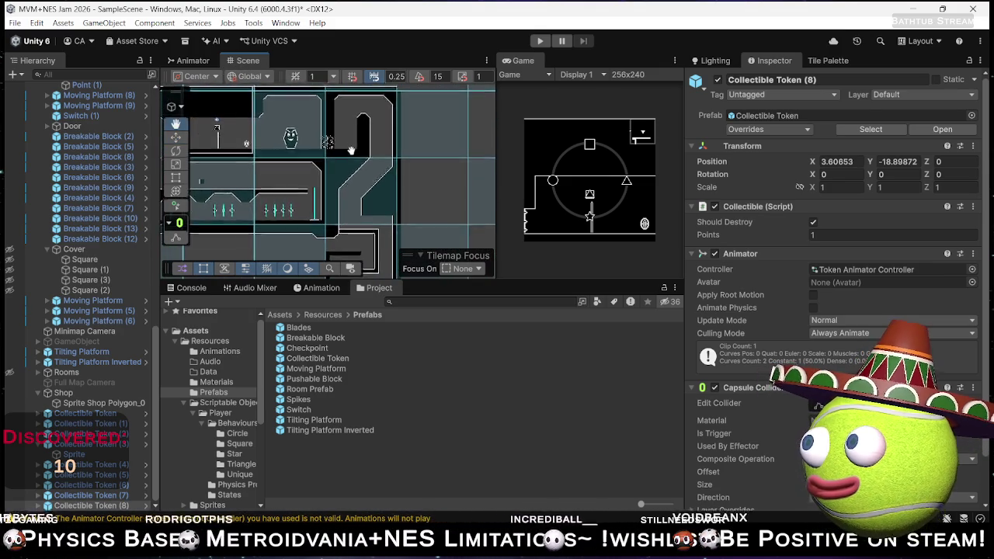
{"action": "mouse_move", "coordinate": [470, 184]}
{"action": "left_mouse_down"}
{"action": "mouse_move", "coordinate": [364, 214]}
{"action": "mouse_move", "coordinate": [361, 174]}
{"action": "left_mouse_up"}
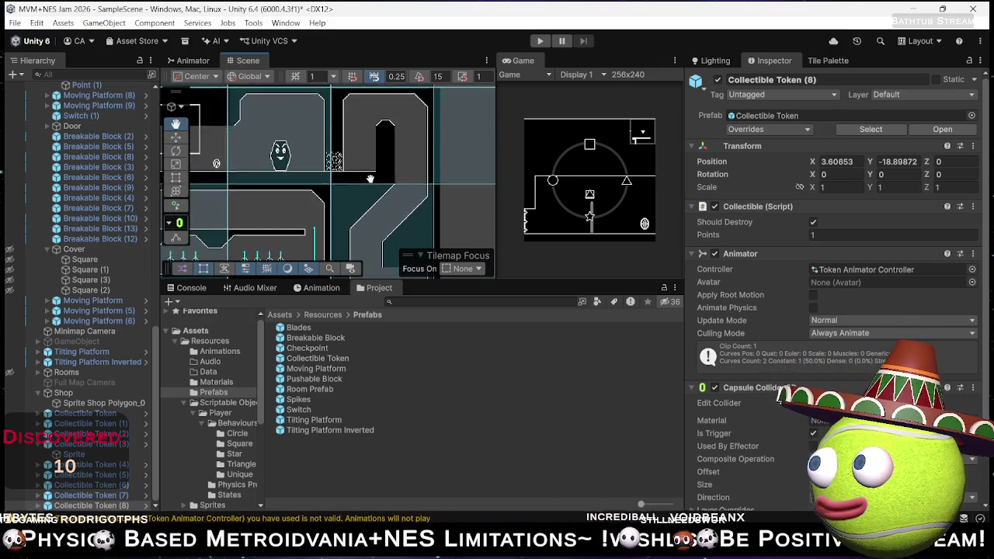
{"action": "scroll", "coordinate": [361, 174], "scroll_direction": "up", "scroll_amount": 1}
{"action": "left_click_drag", "start_coordinate": [360, 216], "coordinate": [364, 190]}
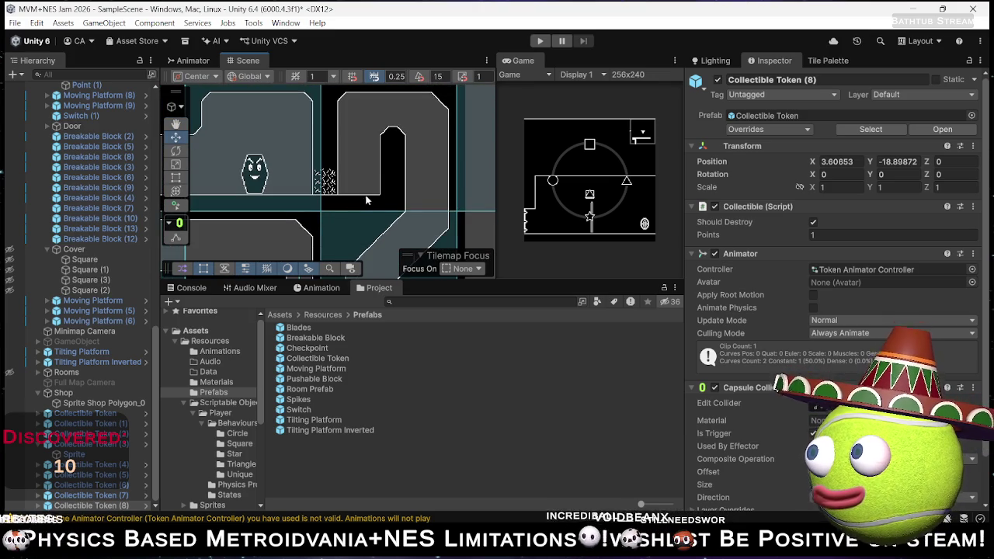
- Place a Moving Platform on the corridor floor at X 69.71028, Y -43.08
{"action": "mouse_move", "coordinate": [319, 375]}
{"action": "left_mouse_down"}
{"action": "mouse_move", "coordinate": [370, 171]}
{"action": "mouse_move", "coordinate": [370, 184]}
{"action": "left_mouse_up"}
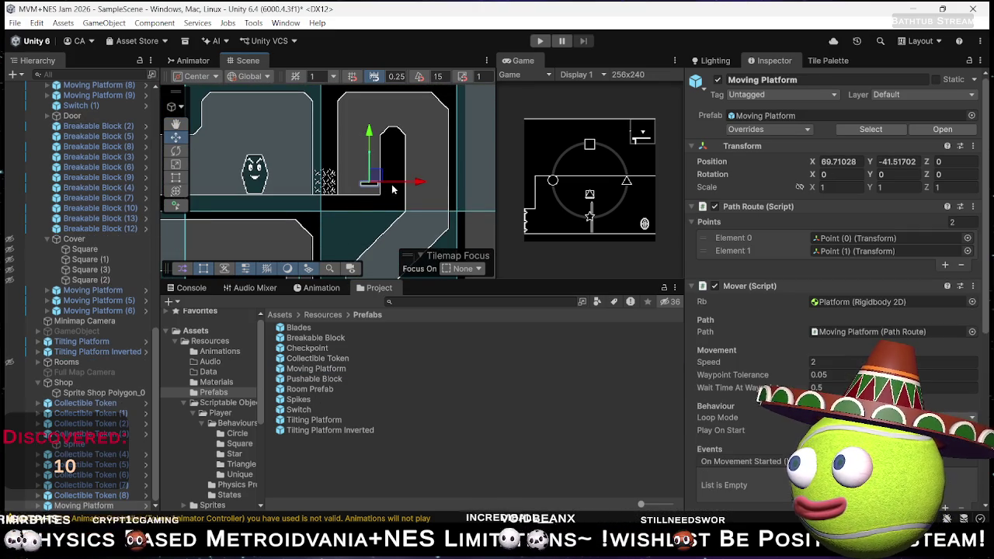
{"action": "scroll", "coordinate": [377, 192], "scroll_direction": "up", "scroll_amount": 5}
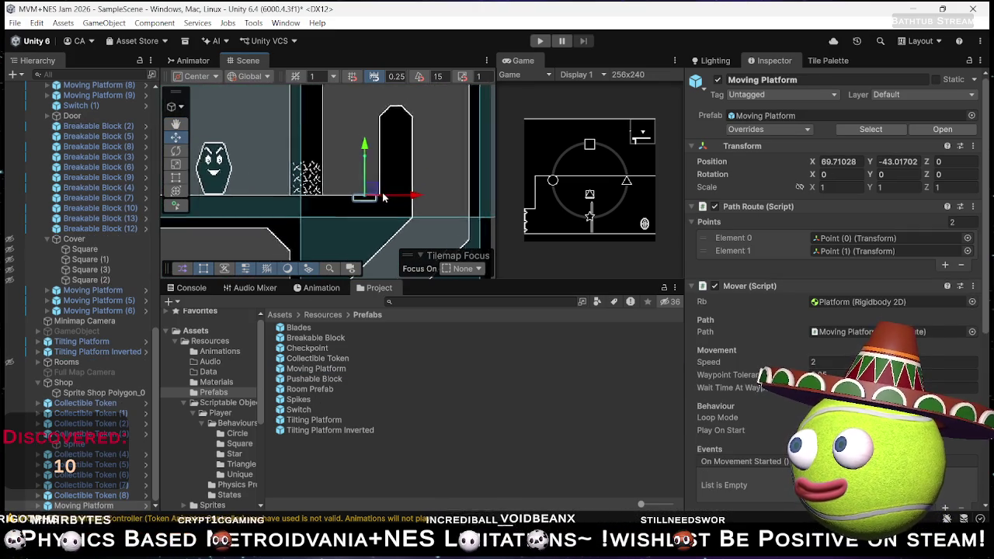
{"action": "mouse_move", "coordinate": [353, 146]}
{"action": "left_mouse_down"}
{"action": "mouse_move", "coordinate": [368, 141]}
{"action": "mouse_move", "coordinate": [372, 177]}
{"action": "left_mouse_up"}
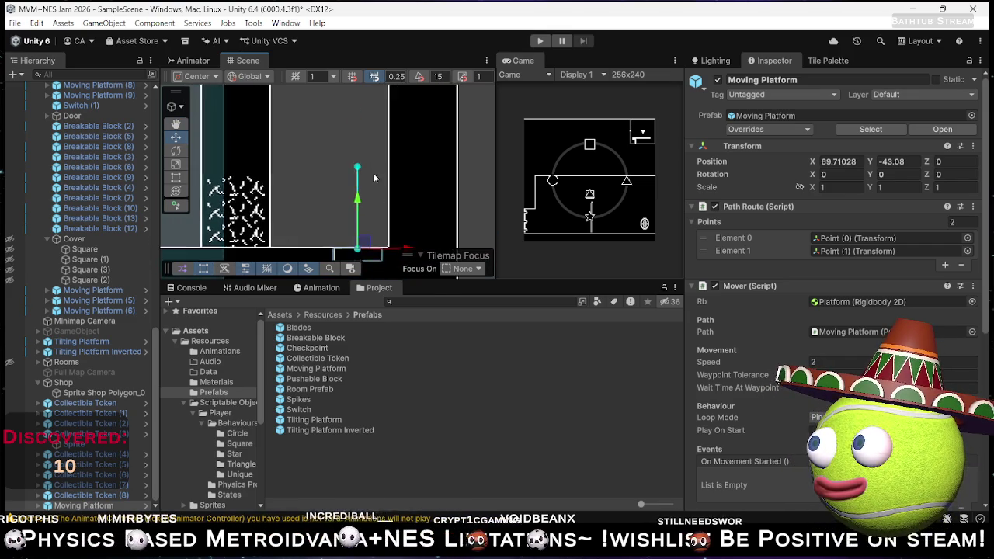
{"action": "scroll", "coordinate": [374, 182], "scroll_direction": "down", "scroll_amount": 4}
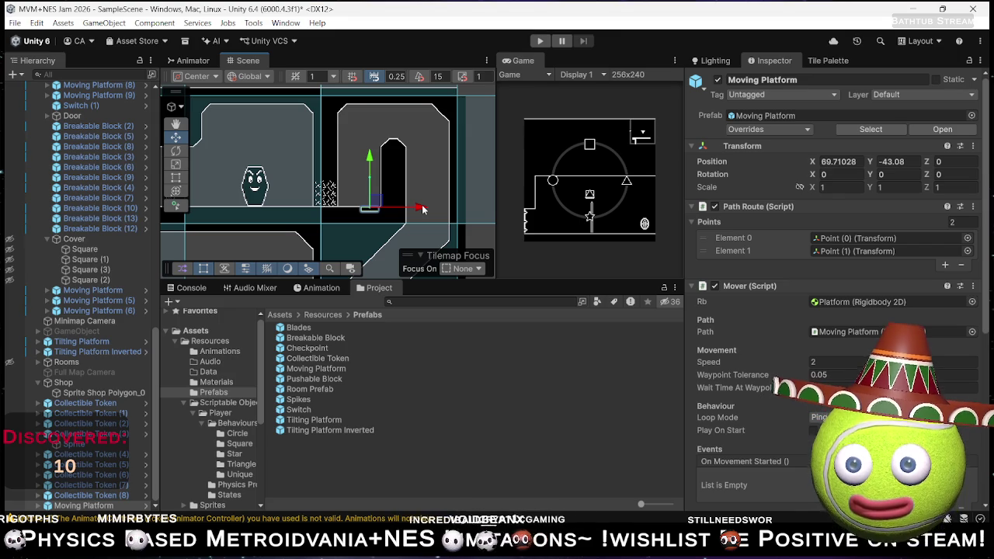
{"action": "left_click_drag", "start_coordinate": [420, 208], "coordinate": [420, 209]}
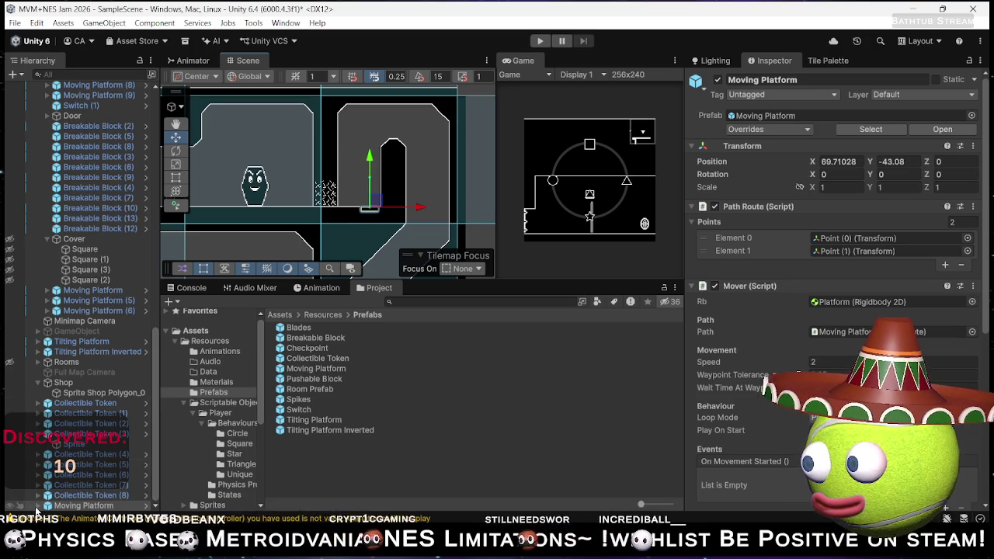
{"action": "left_click", "coordinate": [47, 505]}
- Select waypoint Point (0) and drag it up the shaft to Y 8.01
{"action": "left_click", "coordinate": [79, 495]}
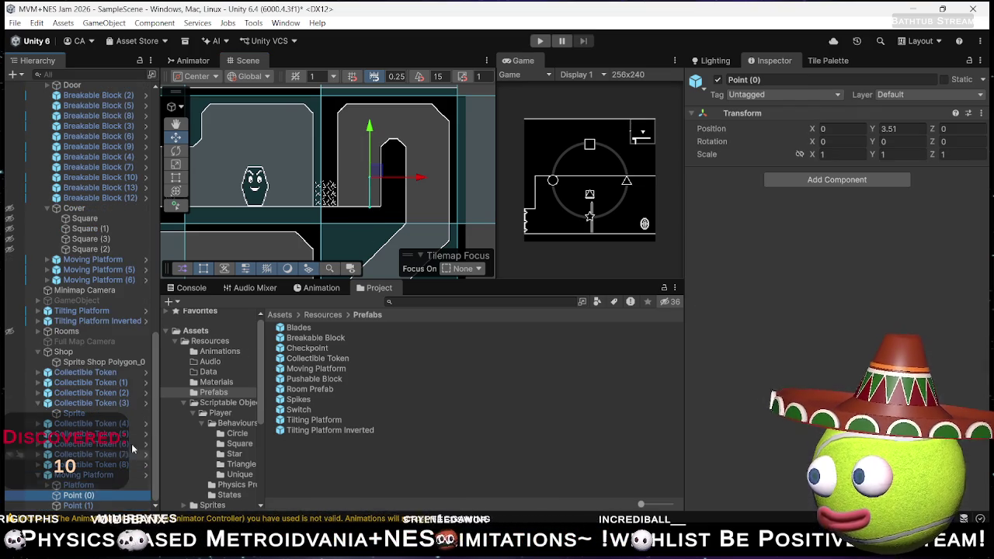
{"action": "left_click_drag", "start_coordinate": [369, 126], "coordinate": [371, 86]}
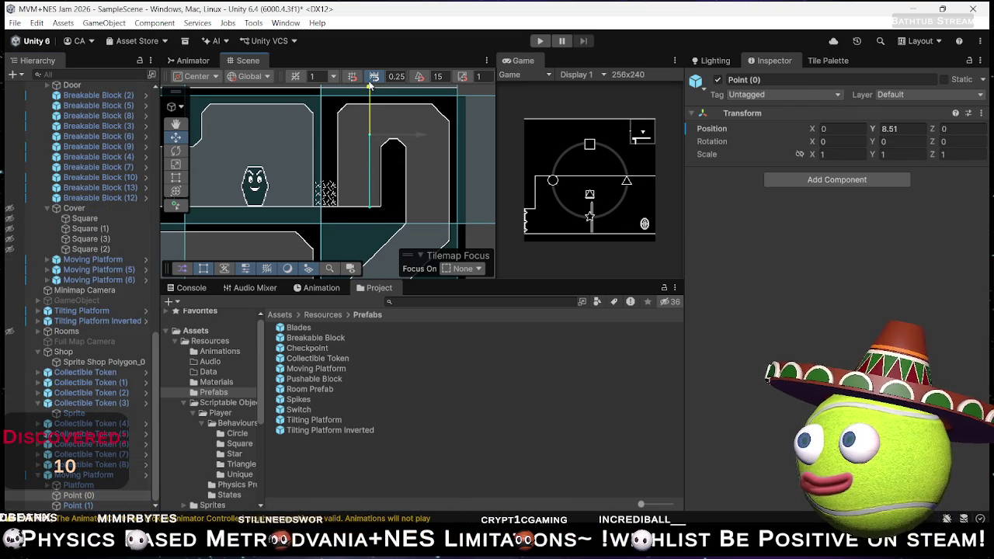
{"action": "left_click_drag", "start_coordinate": [371, 86], "coordinate": [371, 85]}
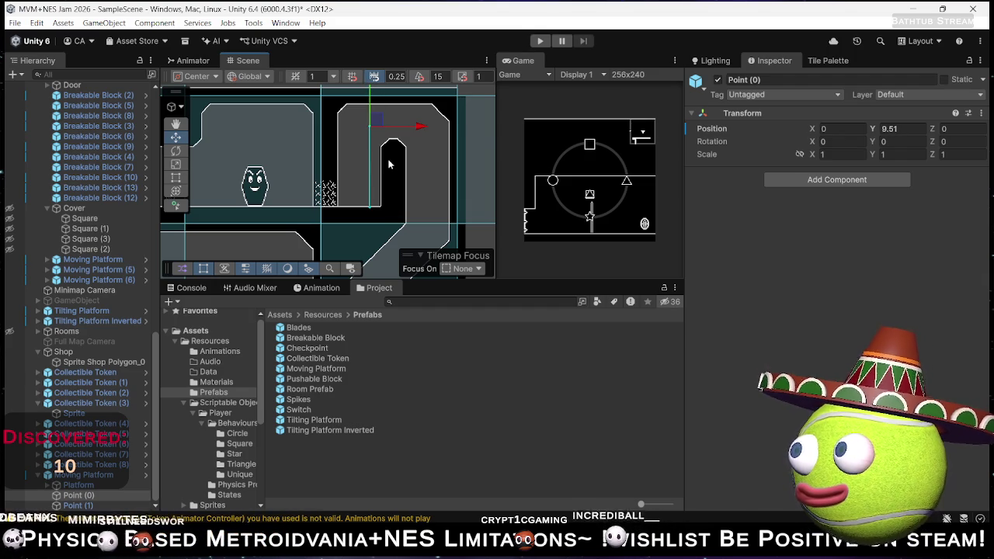
{"action": "left_click_drag", "start_coordinate": [370, 92], "coordinate": [371, 106]}
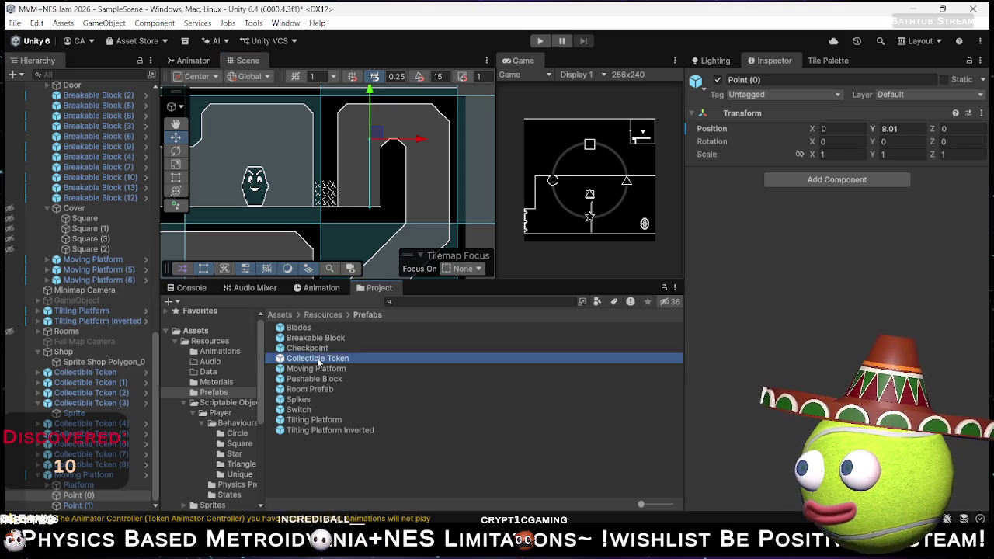
- Duplicate Collectible Token (9) into Collectible Token (10) at X 77.50919, Y -32.50734
{"action": "left_click", "coordinate": [346, 115]}
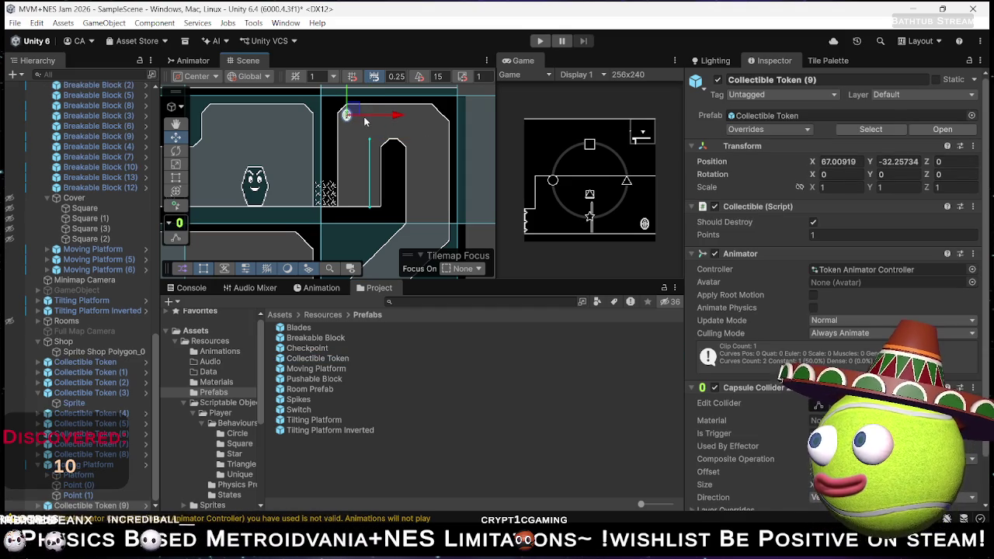
{"action": "key", "text": "ctrl+d"}
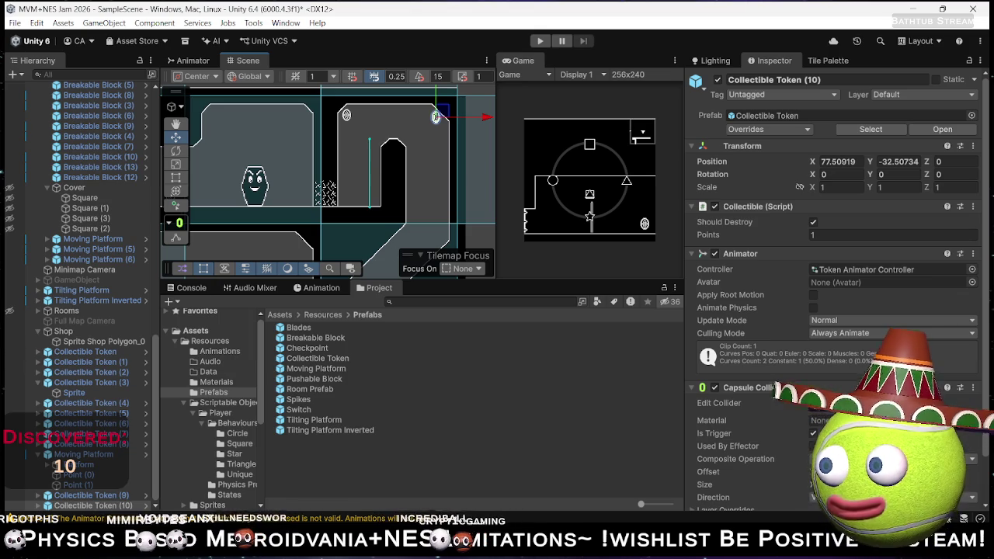
{"action": "key", "text": "alt+Tab"}
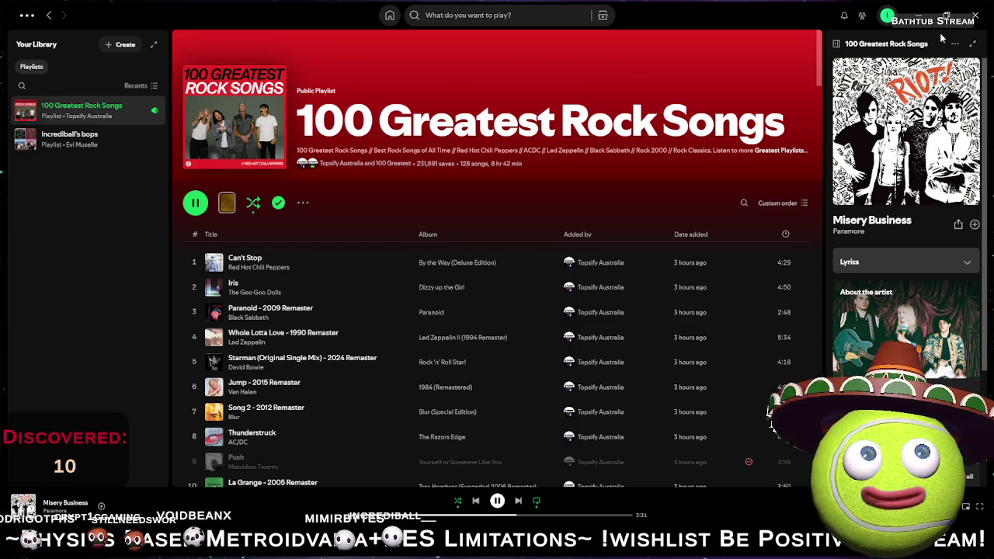
- Minimize Spotify, reframe the level view and start the game in Play mode
{"action": "left_click", "coordinate": [924, 10]}
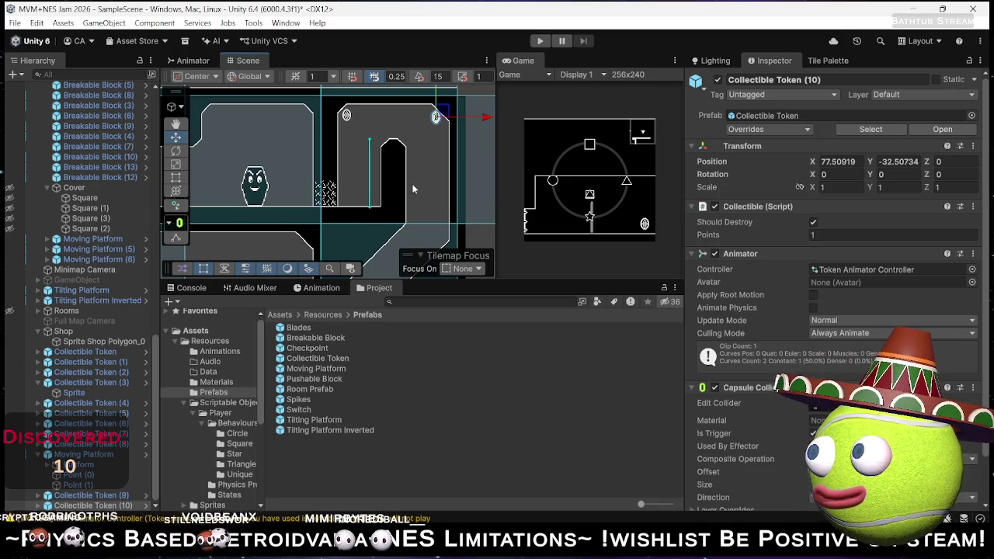
{"action": "scroll", "coordinate": [413, 188], "scroll_direction": "down", "scroll_amount": 3}
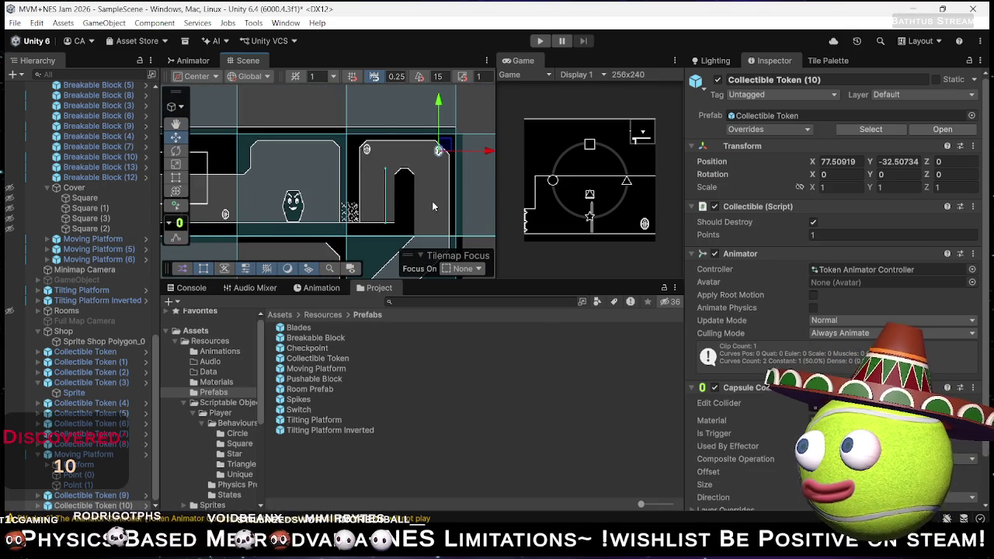
{"action": "left_click_drag", "start_coordinate": [433, 206], "coordinate": [444, 181]}
{"action": "left_click", "coordinate": [540, 41]}
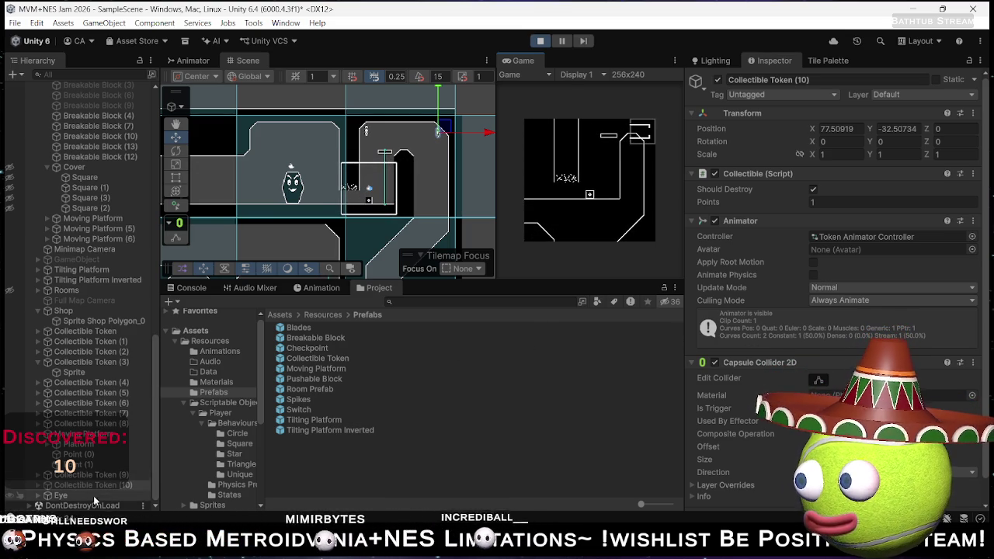
- Select Moving Platform to watch its Mover script: speed 2, tolerance 0.05, 0.5 s wait
{"action": "left_click", "coordinate": [85, 434]}
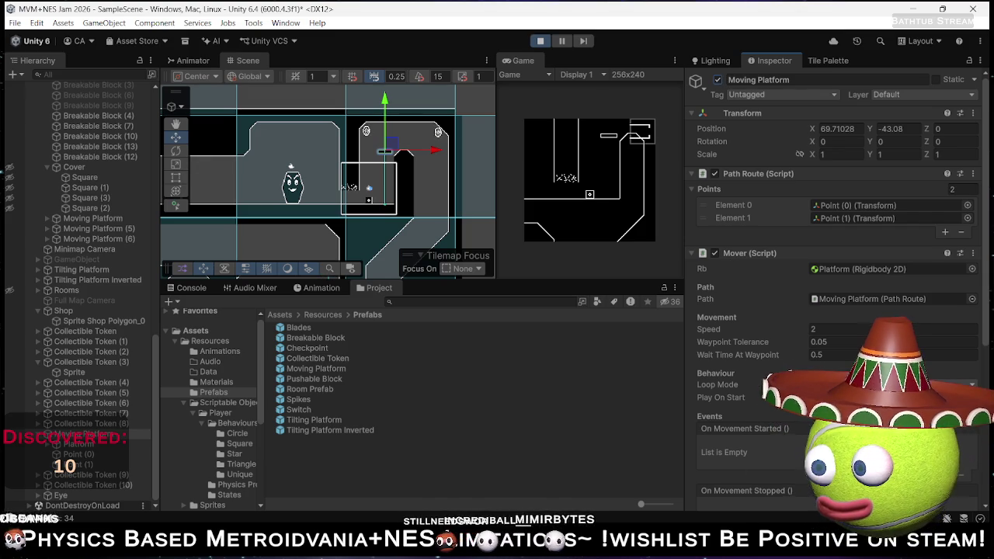
- In Spotify, search 'Cannib' and play Cannibal Corpse's songs
{"action": "key", "text": "alt+Tab"}
{"action": "left_click", "coordinate": [476, 15]}
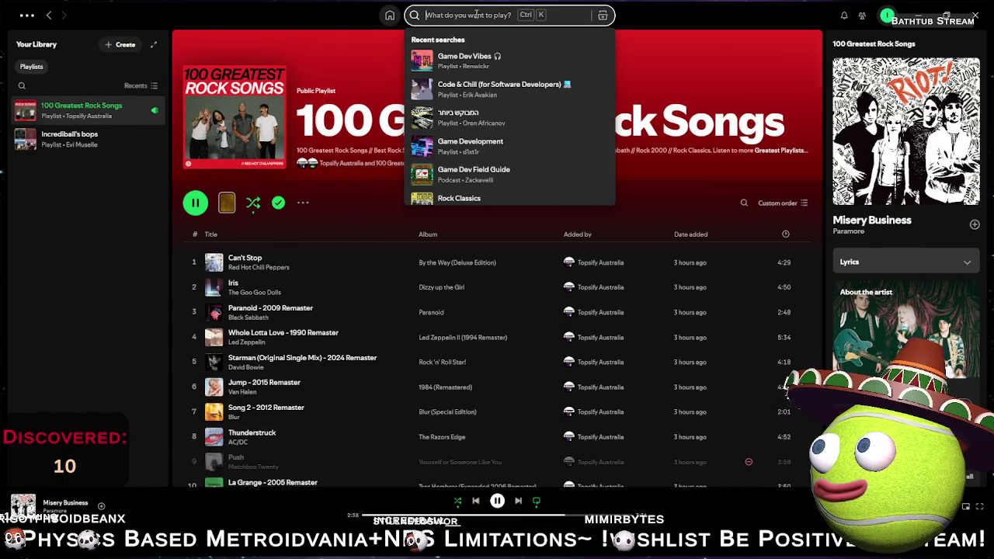
{"action": "type", "text": "Cannib"}
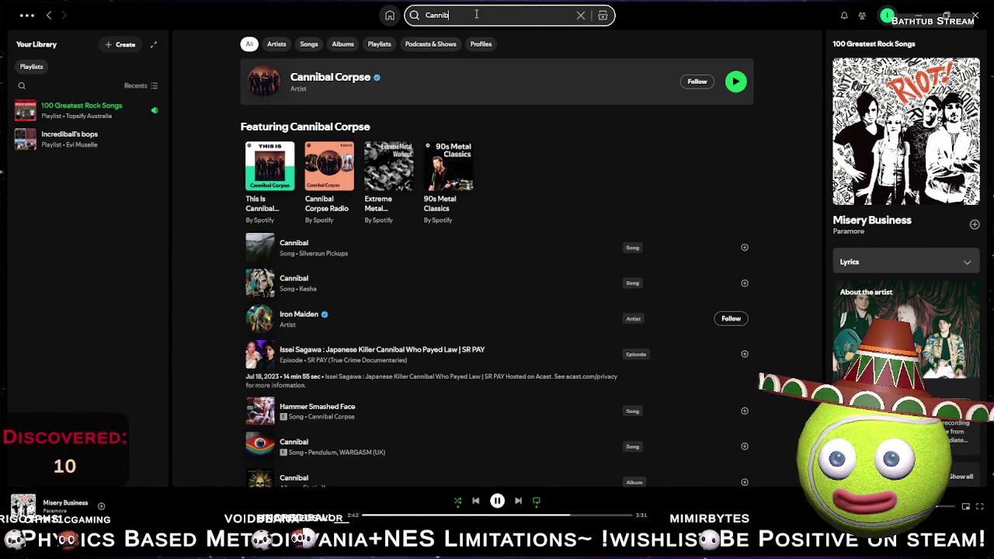
{"action": "left_click", "coordinate": [736, 83]}
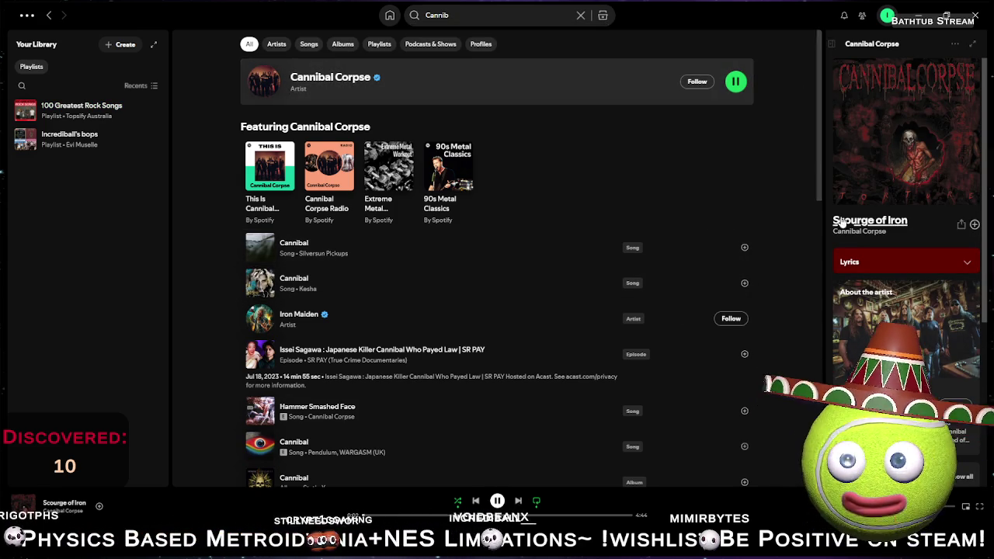
- Glance at the running game, then minimize Spotify to return to Unity
{"action": "key", "text": "alt+Tab"}
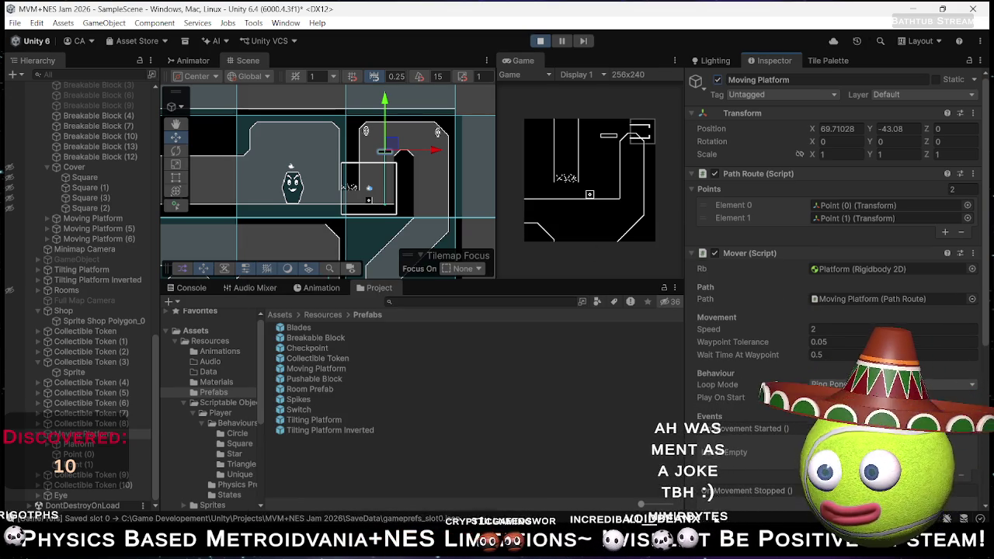
{"action": "key", "text": "alt+Tab"}
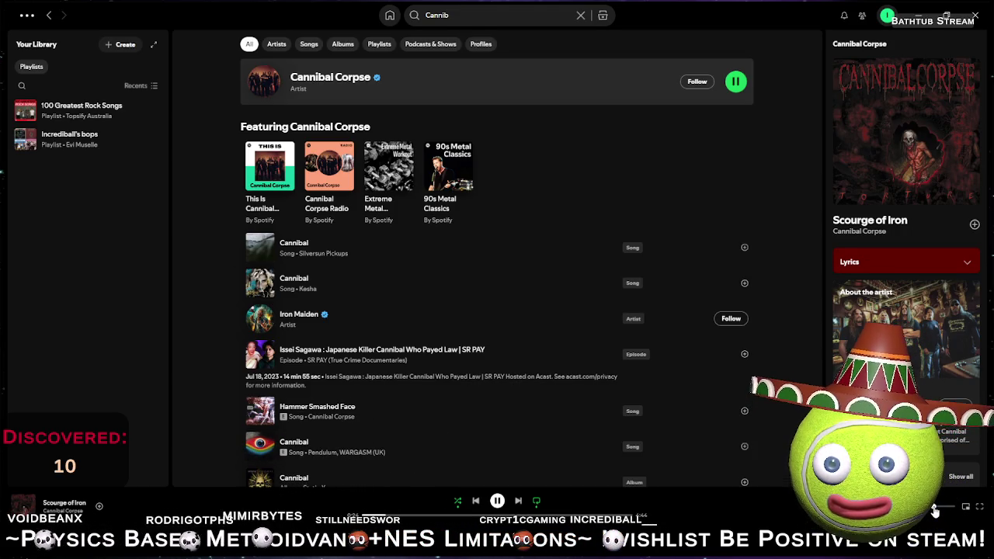
{"action": "left_click", "coordinate": [918, 14]}
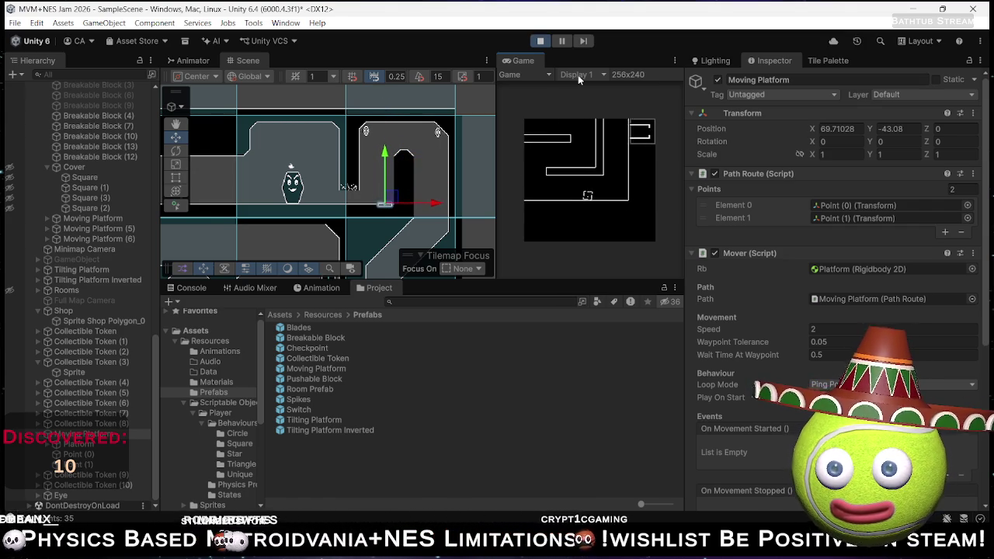
- Restart the play test, walk the player right, stop it, and pan to the blade corridor
{"action": "left_click", "coordinate": [541, 41]}
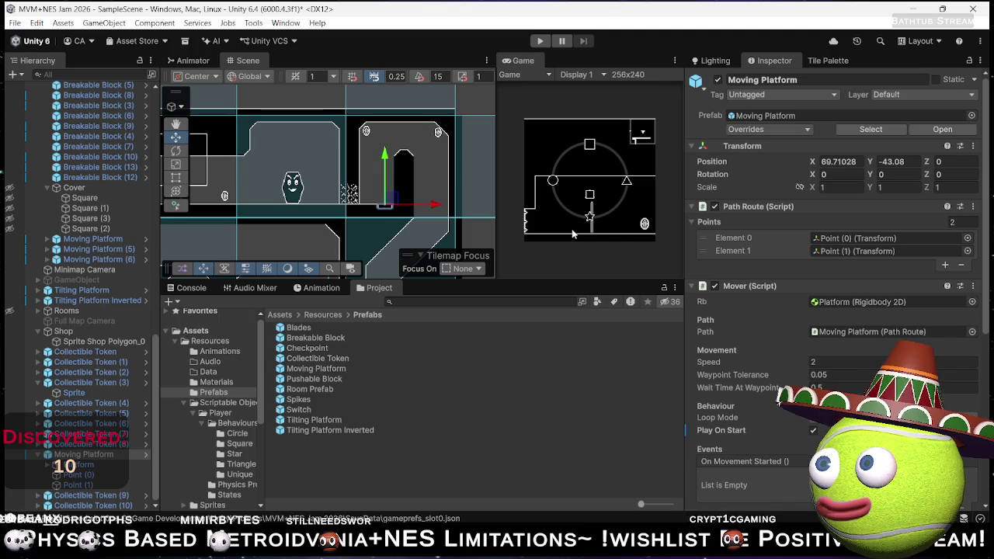
{"action": "key", "text": "ctrl+p"}
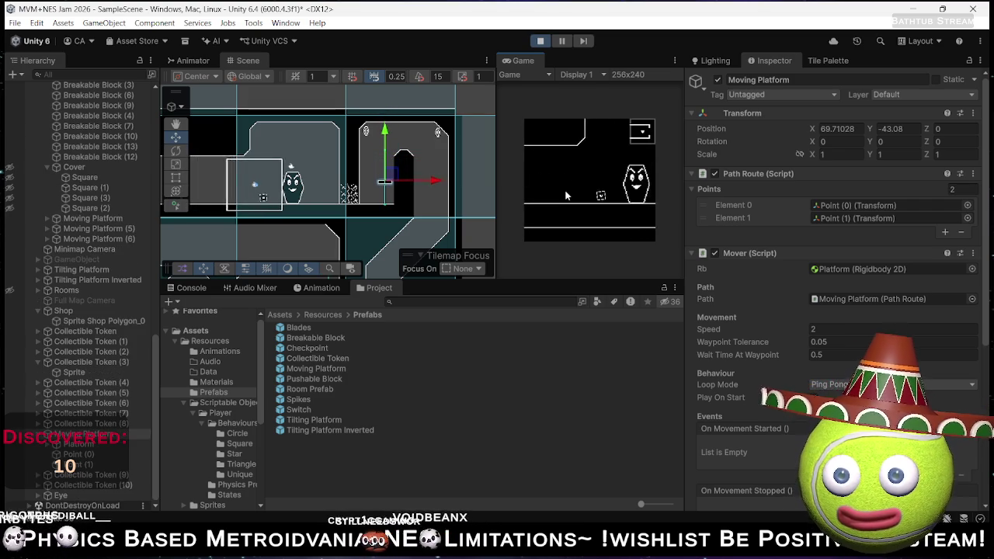
{"action": "key", "text": "Right"}
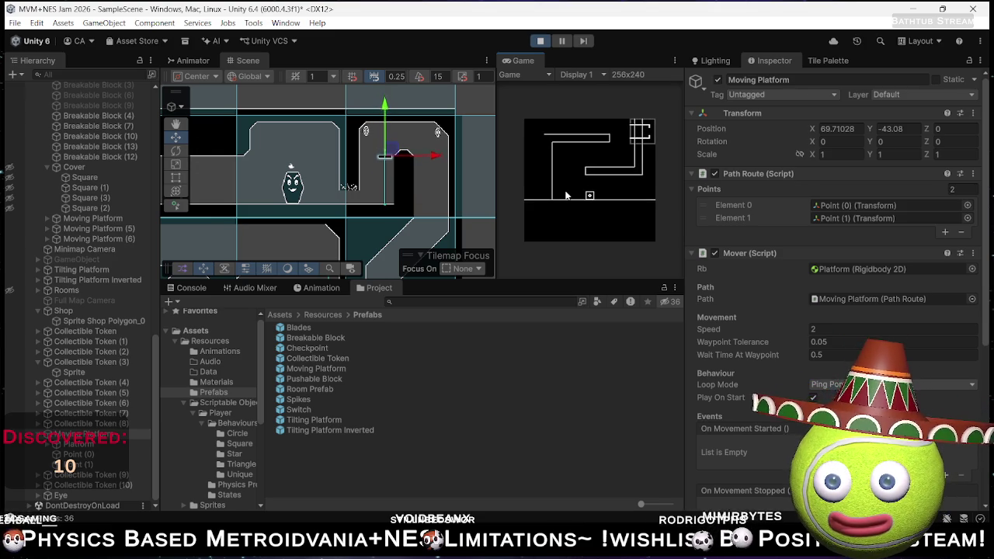
{"action": "left_click", "coordinate": [540, 42]}
{"action": "mouse_move", "coordinate": [477, 180]}
{"action": "left_mouse_down"}
{"action": "mouse_move", "coordinate": [302, 216]}
{"action": "mouse_move", "coordinate": [351, 102]}
{"action": "mouse_move", "coordinate": [322, 171]}
{"action": "left_mouse_up"}
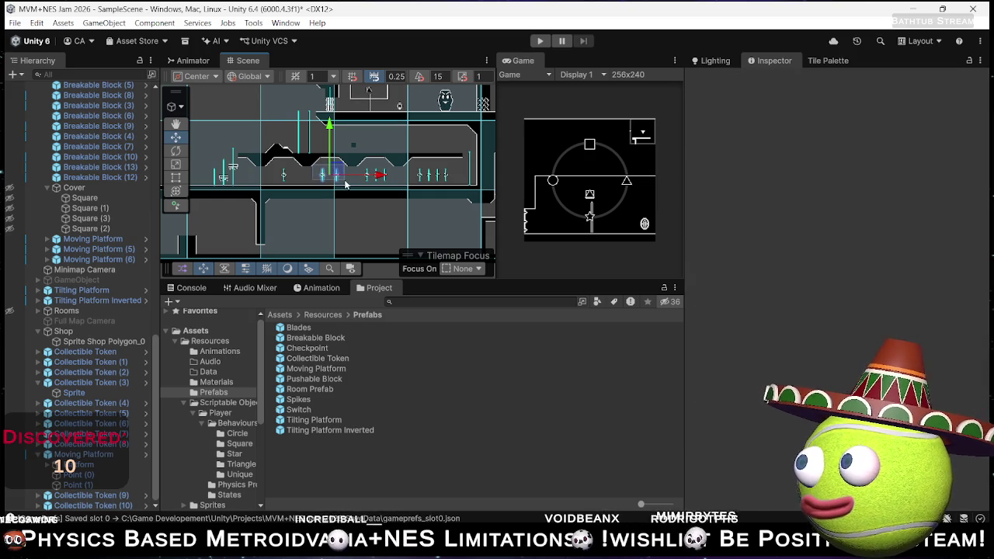
- Copy the two corridor blades into the lower room and place Moving Platform (5) beneath them
{"action": "left_click_drag", "start_coordinate": [314, 167], "coordinate": [346, 188]}
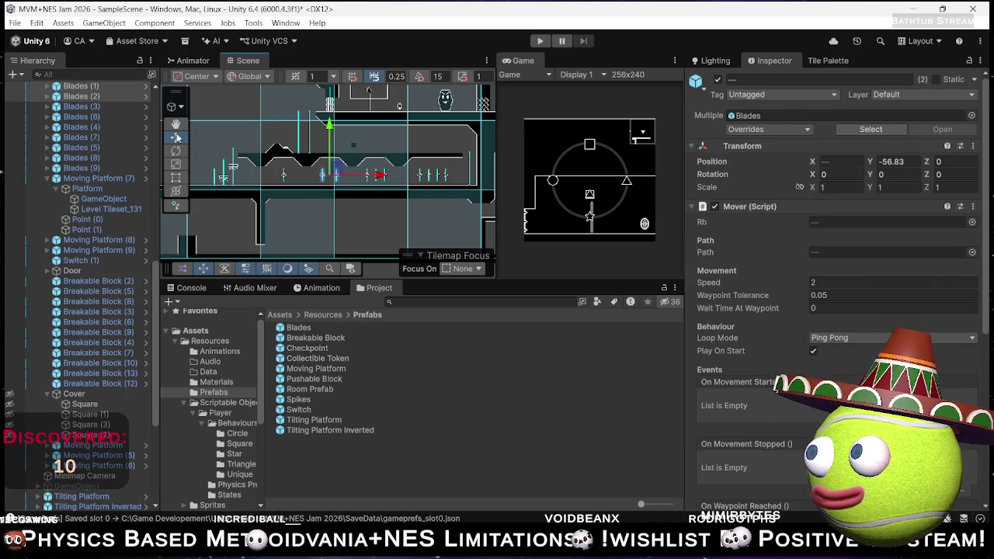
{"action": "key", "text": "ctrl+d"}
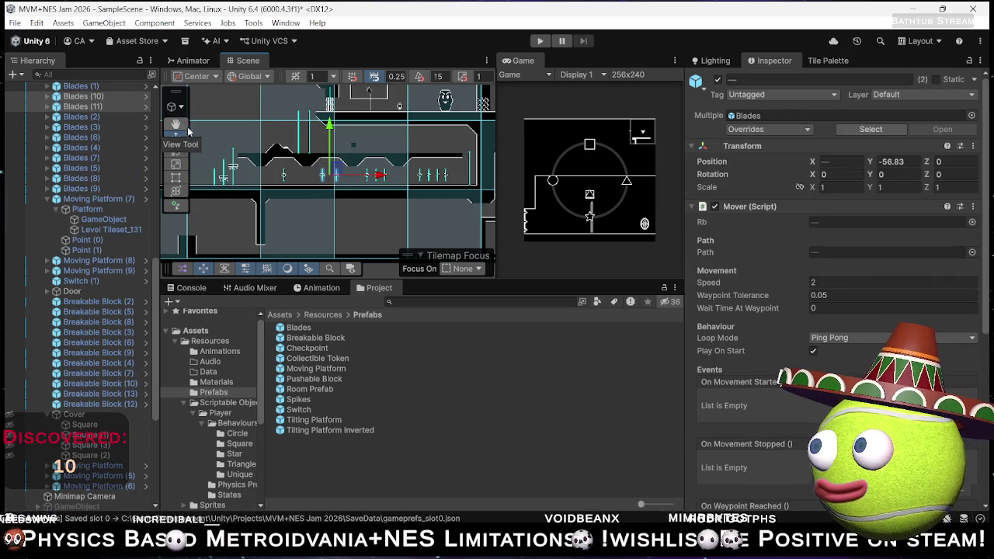
{"action": "left_click_drag", "start_coordinate": [487, 224], "coordinate": [345, 184]}
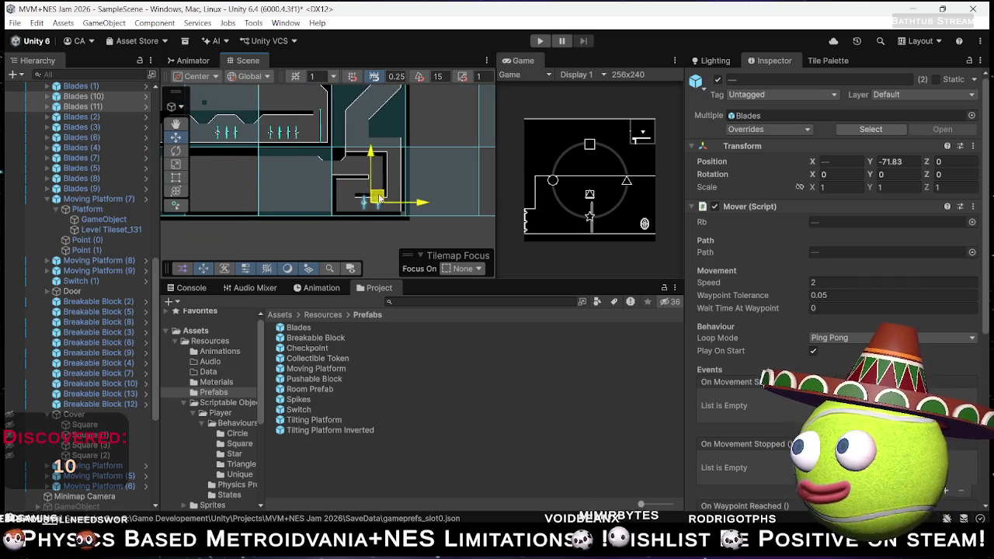
{"action": "scroll", "coordinate": [376, 203], "scroll_direction": "up", "scroll_amount": 8}
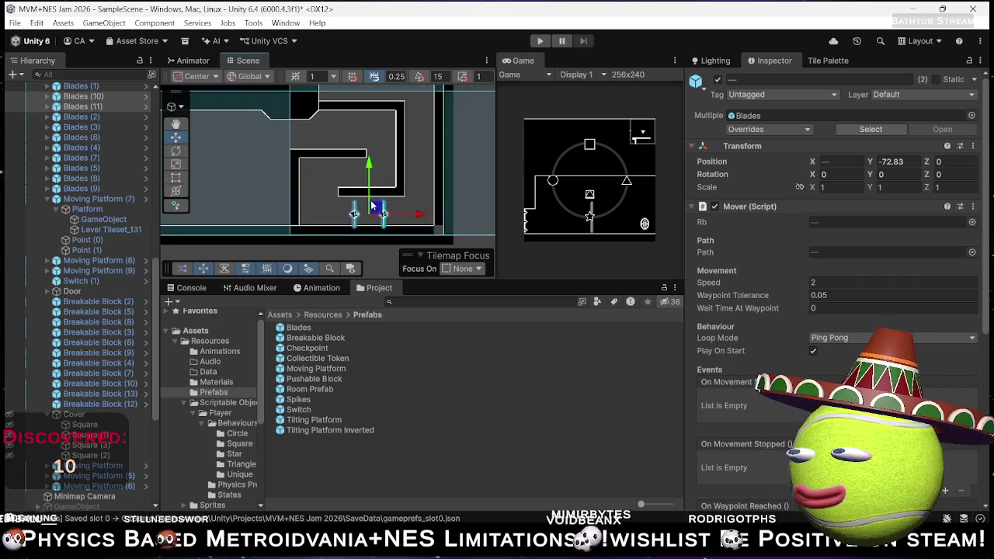
{"action": "left_click_drag", "start_coordinate": [375, 220], "coordinate": [380, 215]}
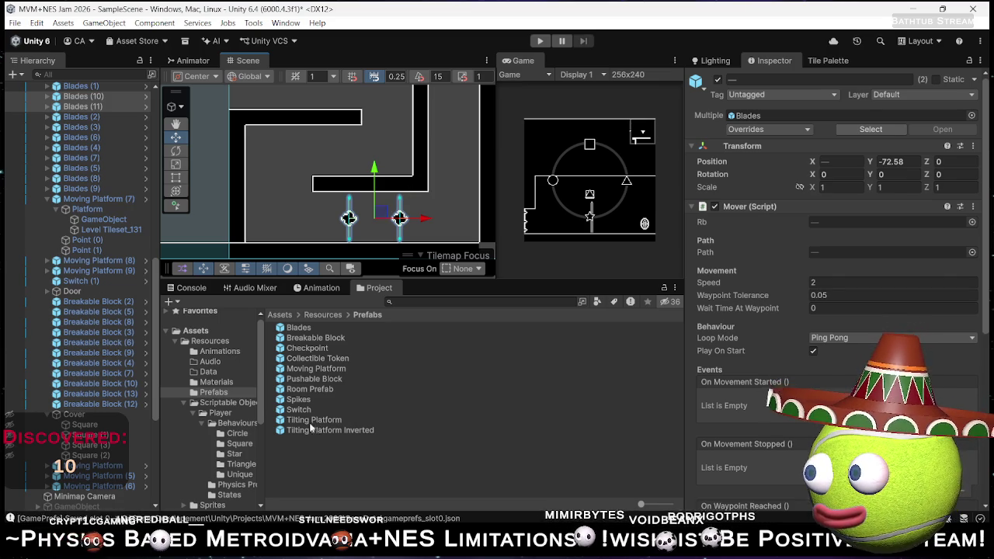
{"action": "left_click_drag", "start_coordinate": [308, 378], "coordinate": [303, 230]}
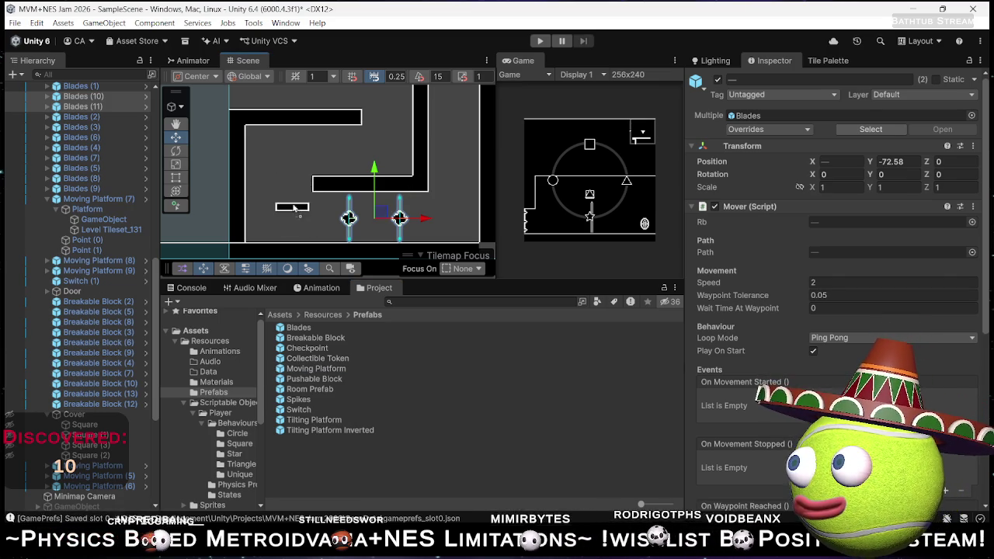
{"action": "left_click", "coordinate": [294, 247]}
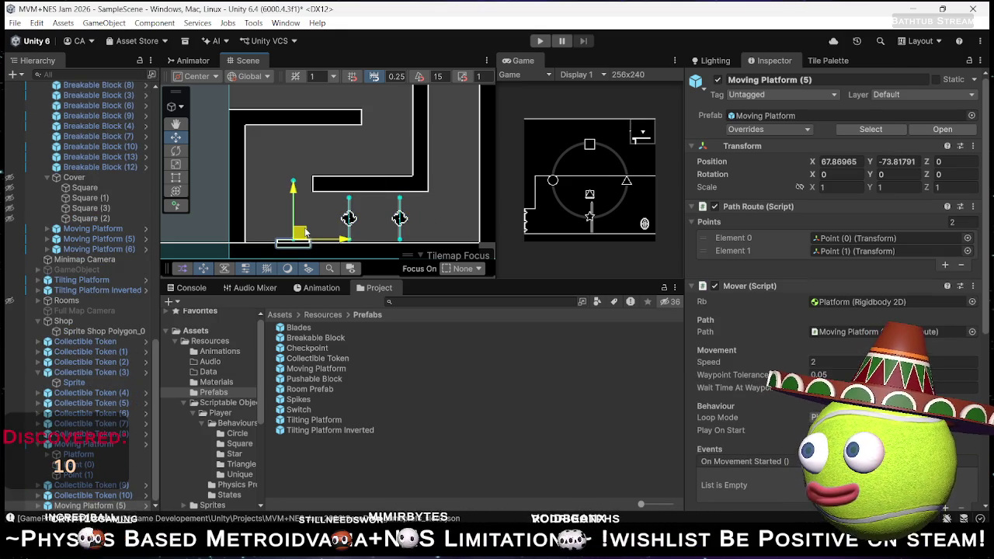
- Settle Moving Platform (5) on the floor at X 67.47, Y -74.1 and expand its children
{"action": "left_click_drag", "start_coordinate": [309, 231], "coordinate": [297, 238]}
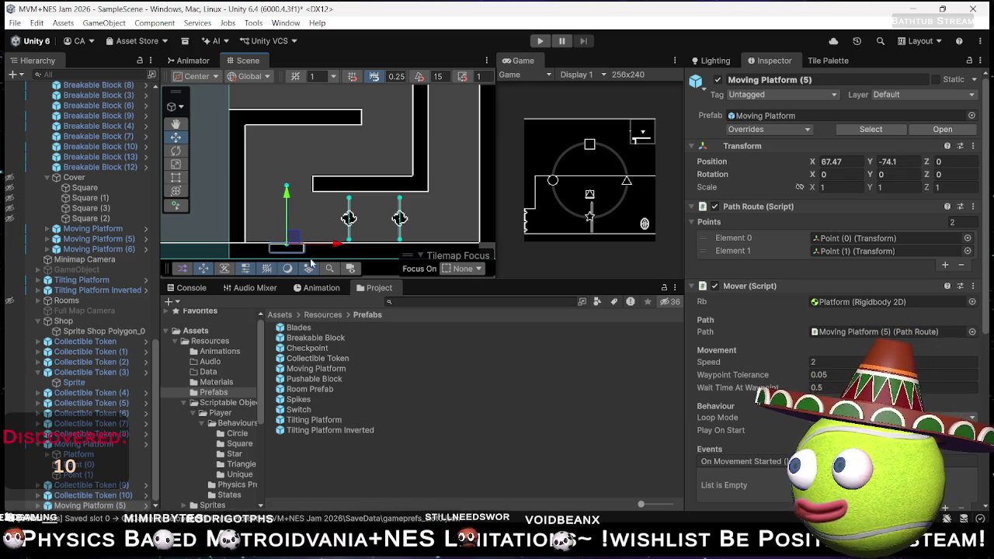
{"action": "left_click", "coordinate": [38, 504]}
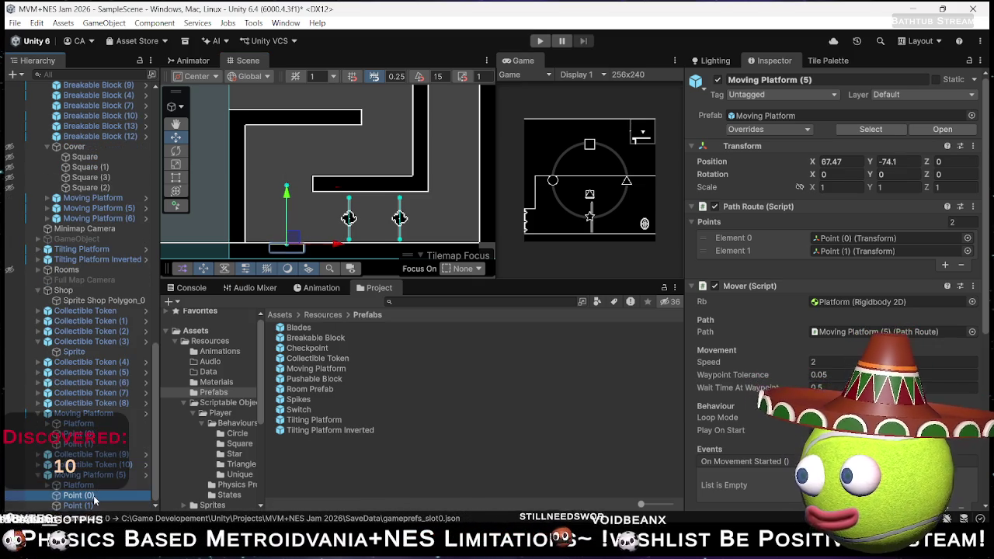
- Move Moving Platform (5)'s Point (0) to Y 4.03 and run a quick play test
{"action": "left_click", "coordinate": [85, 496]}
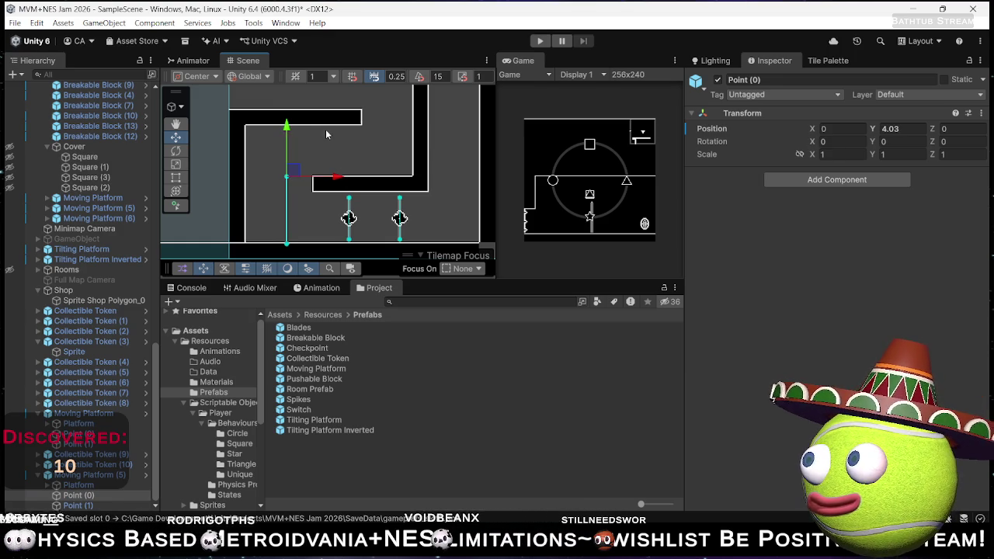
{"action": "left_click", "coordinate": [540, 43]}
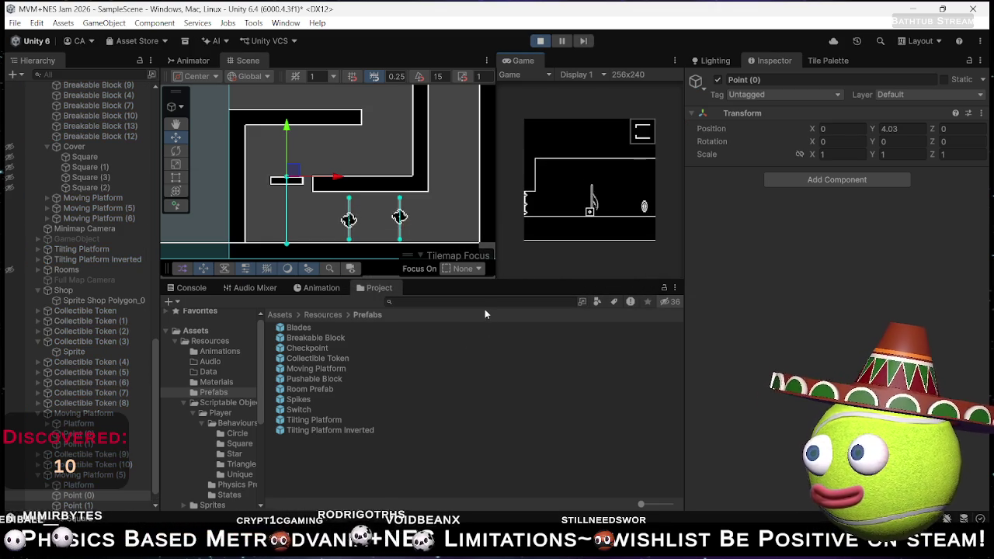
{"action": "key", "text": "ctrl+p"}
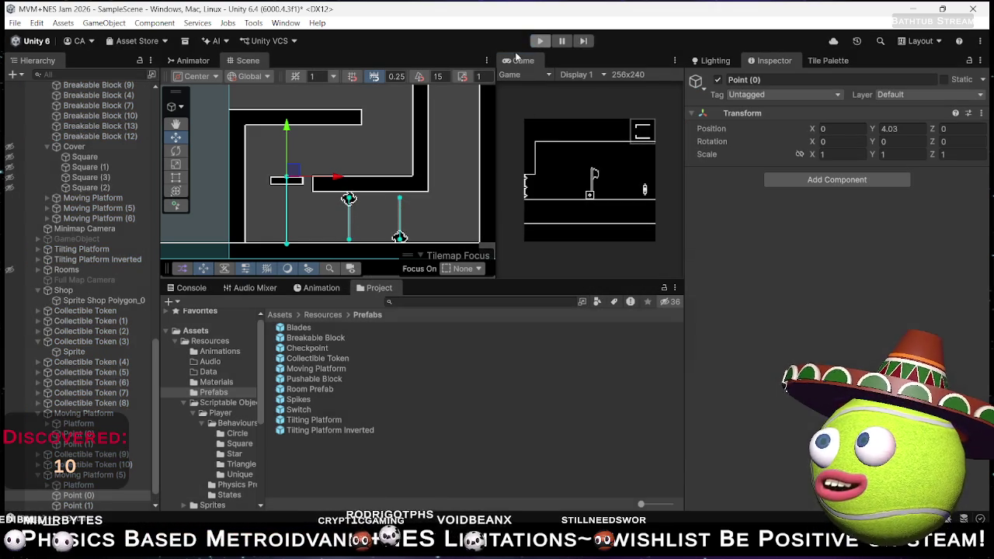
- Check the Moving Platform prefab's settings, run a new play test, then bring Spotify forward
{"action": "left_click", "coordinate": [315, 368]}
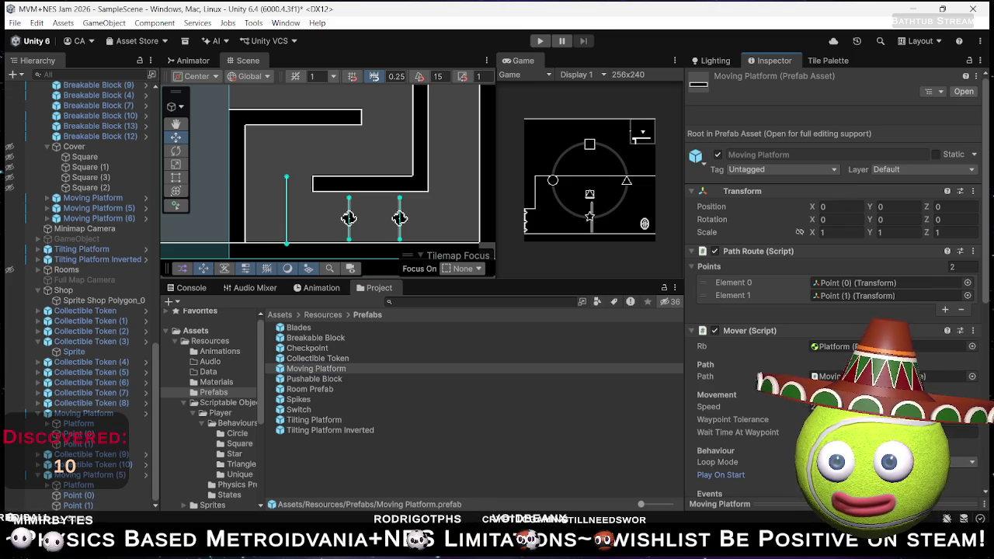
{"action": "left_click", "coordinate": [539, 41]}
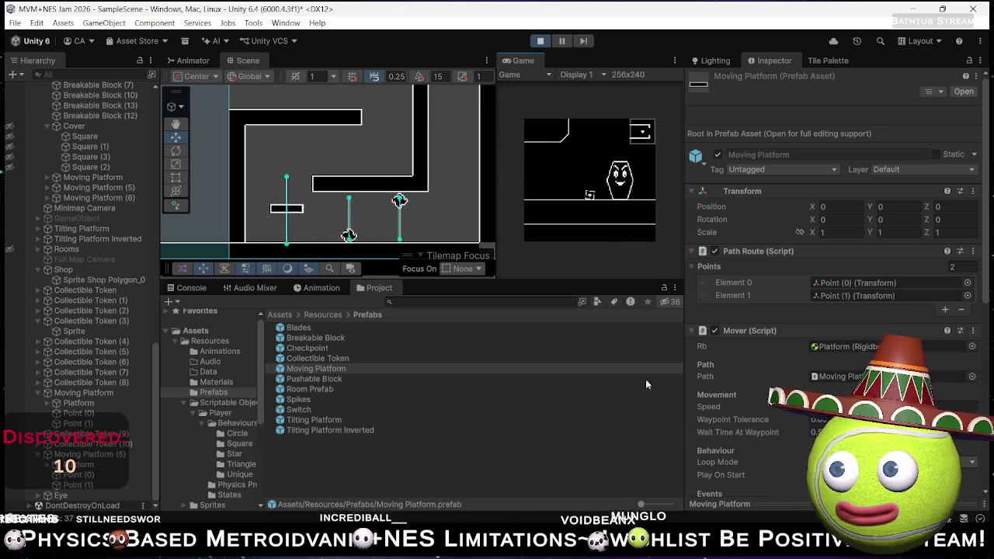
{"action": "mouse_move", "coordinate": [580, 547]}
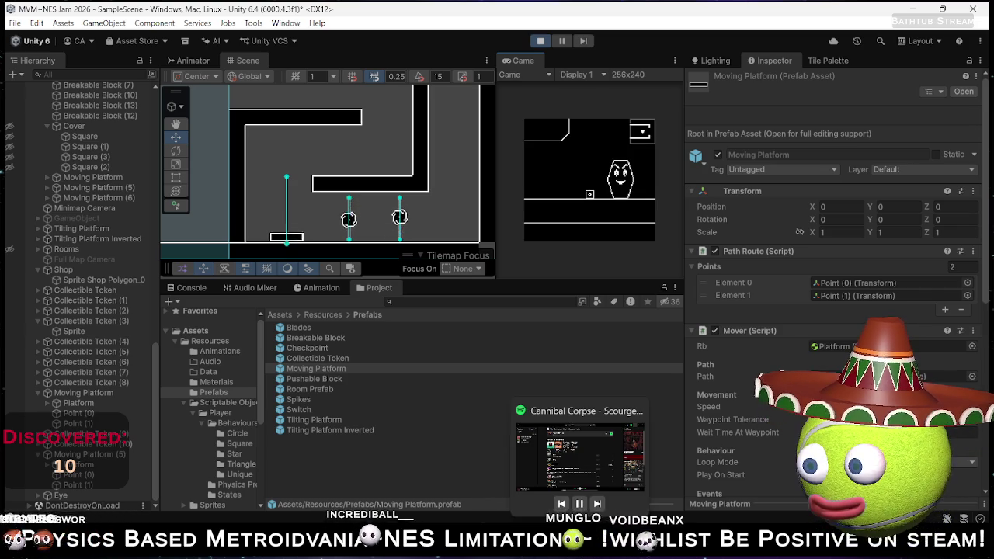
{"action": "left_click", "coordinate": [617, 462]}
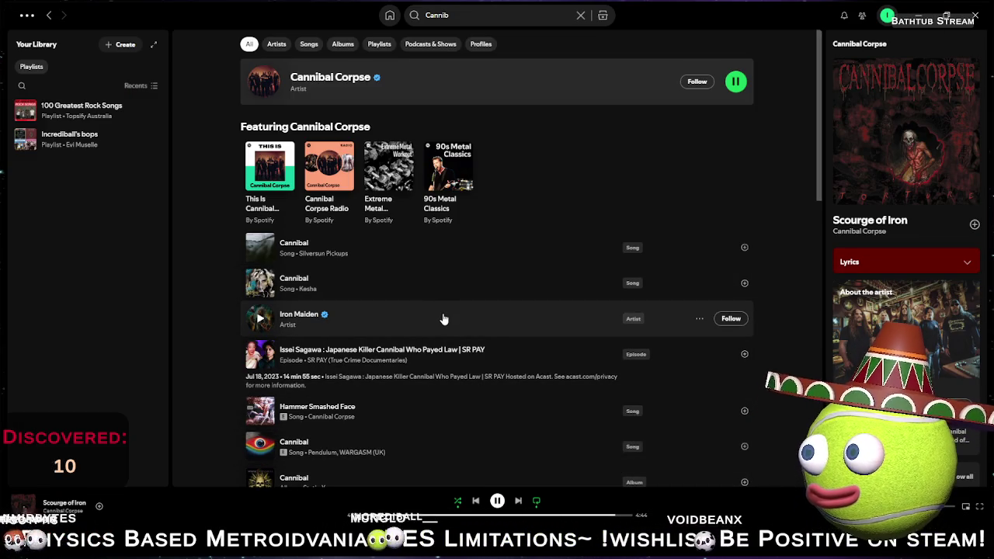
- Open the Iron Maiden artist page and start a new Spotify search
{"action": "left_click", "coordinate": [444, 320]}
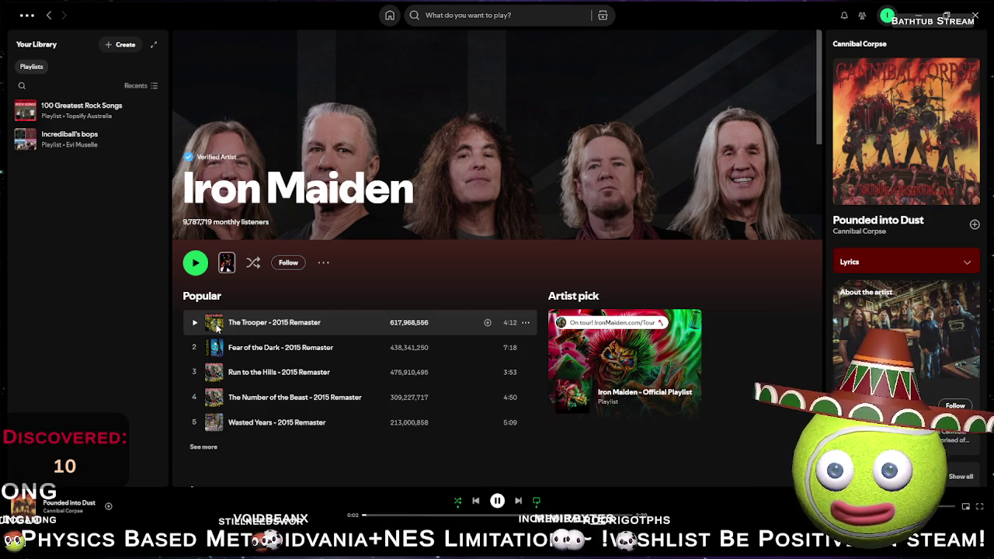
{"action": "left_click", "coordinate": [467, 23]}
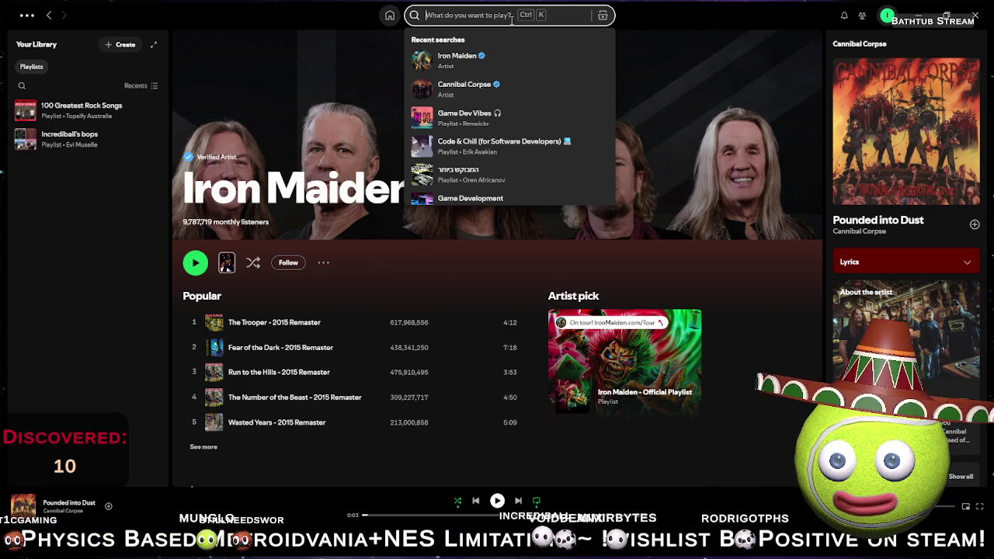
- Search 'bloody roots', open Sepultura's Roots (Expanded Edition) album, then minimize and revisit Spotify
{"action": "type", "text": "bloody m"}
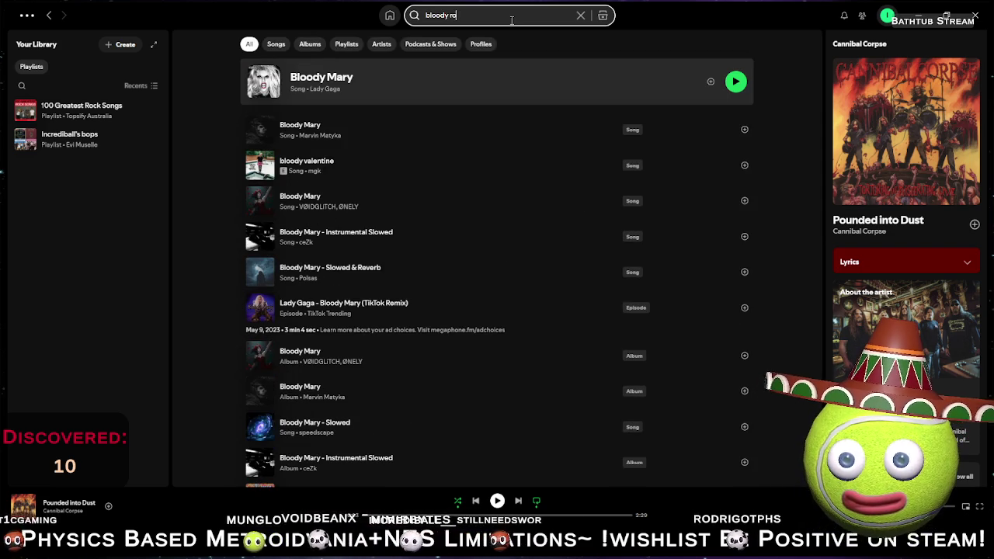
{"action": "type", "text": "ts"}
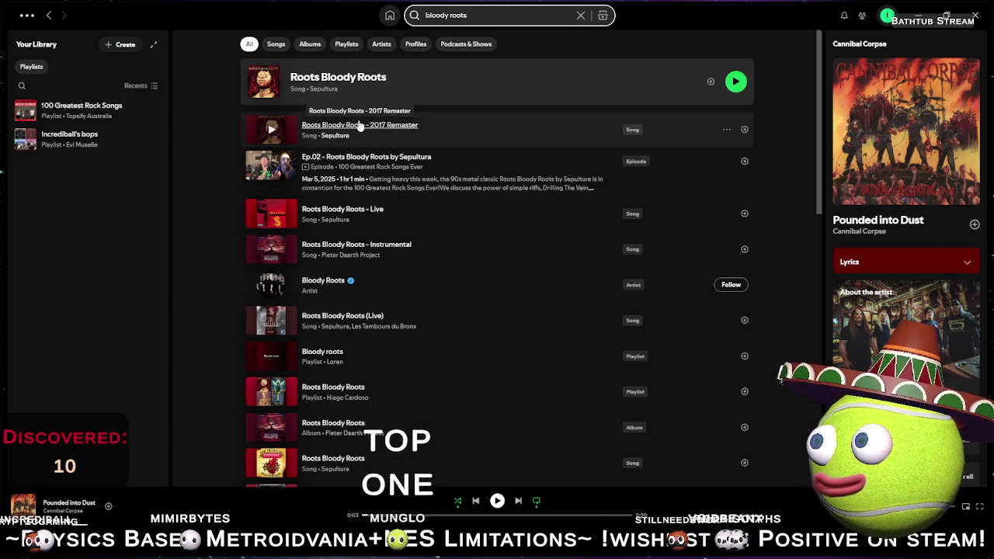
{"action": "left_click", "coordinate": [367, 124]}
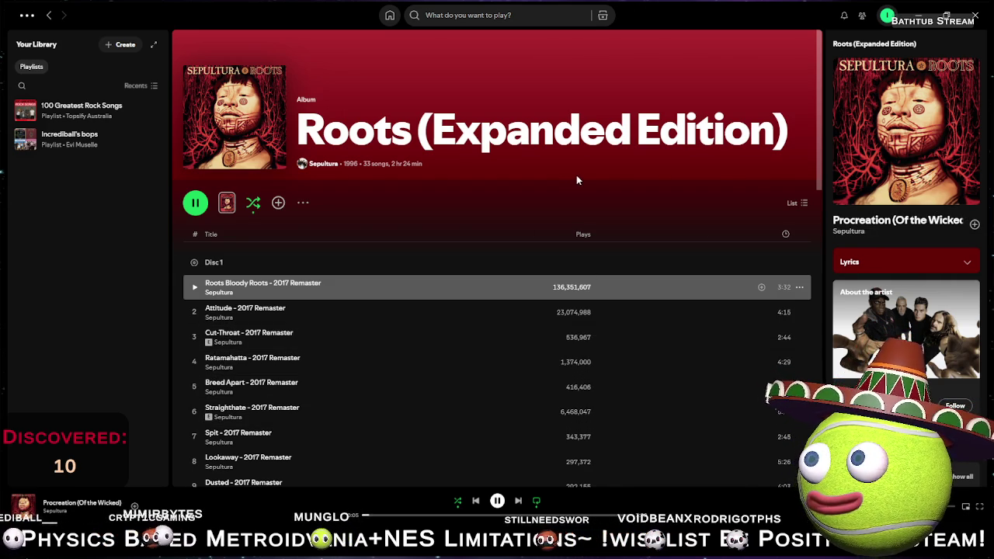
{"action": "left_click", "coordinate": [915, 9]}
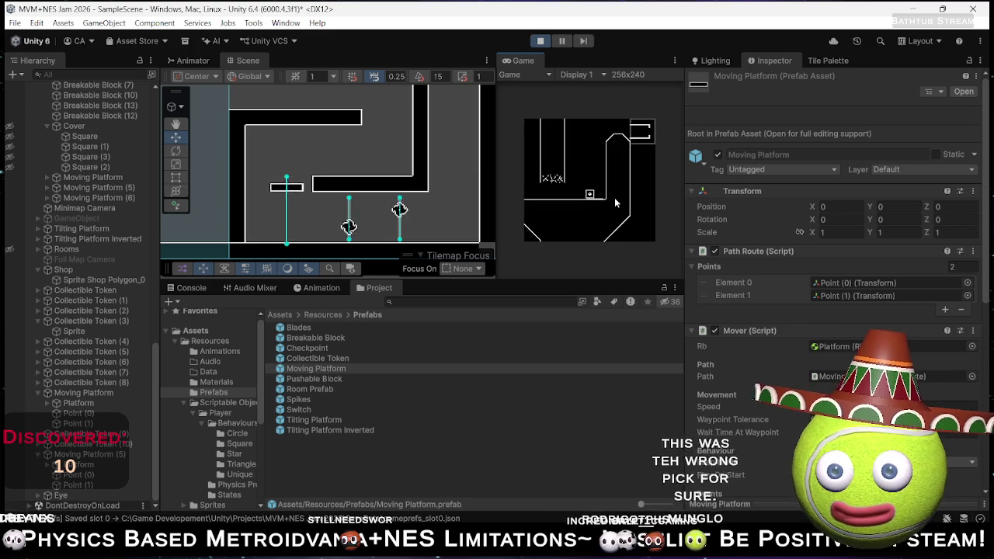
{"action": "key", "text": "alt+Tab"}
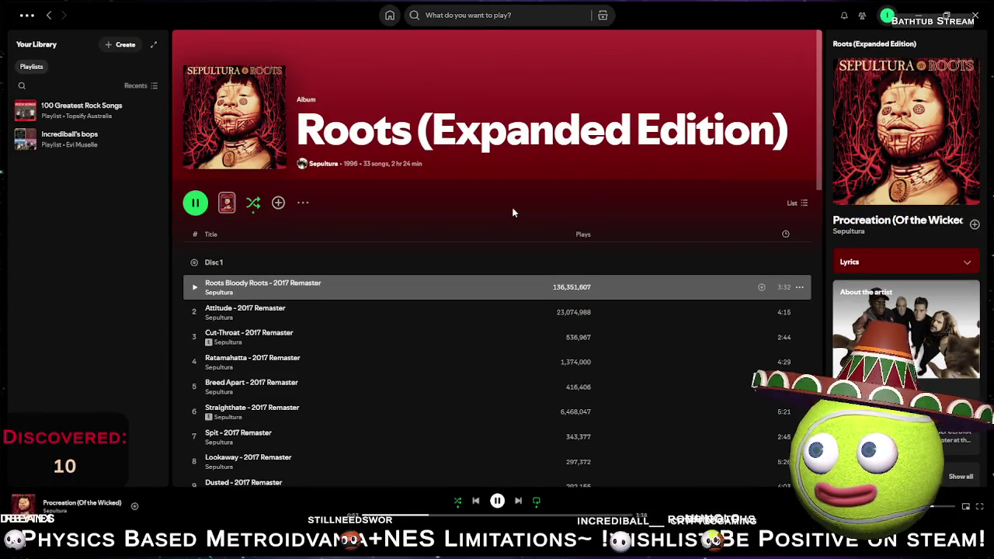
- Pause the podcast episode, play Sepultura's Roots Bloody Roots - Live instead, and minimize Spotify
{"action": "double_click", "coordinate": [292, 309]}
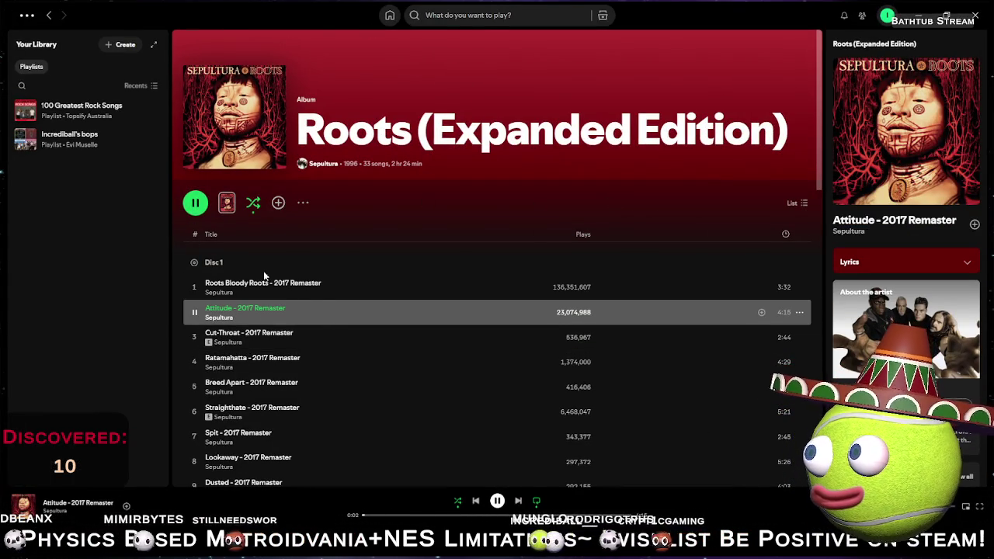
{"action": "left_click", "coordinate": [53, 16]}
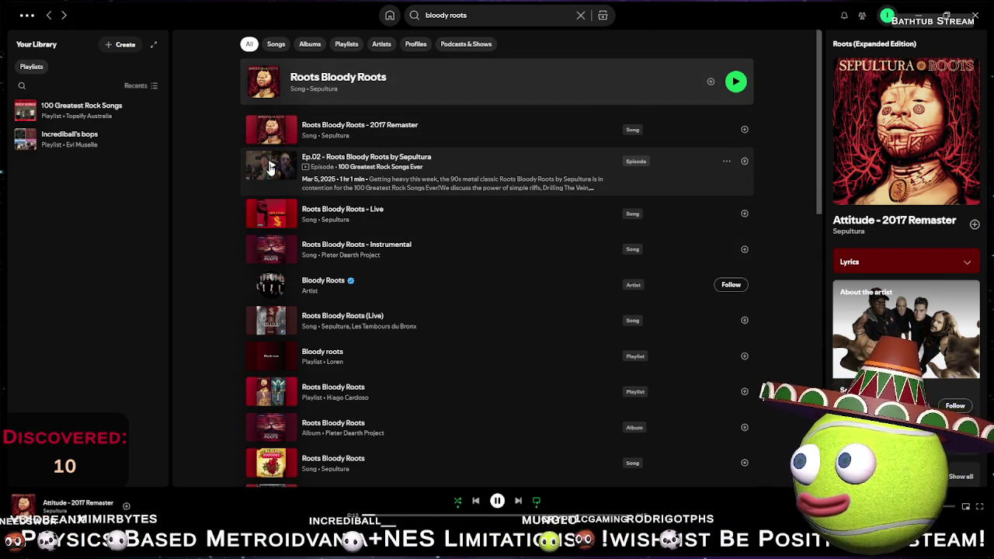
{"action": "left_click", "coordinate": [270, 167]}
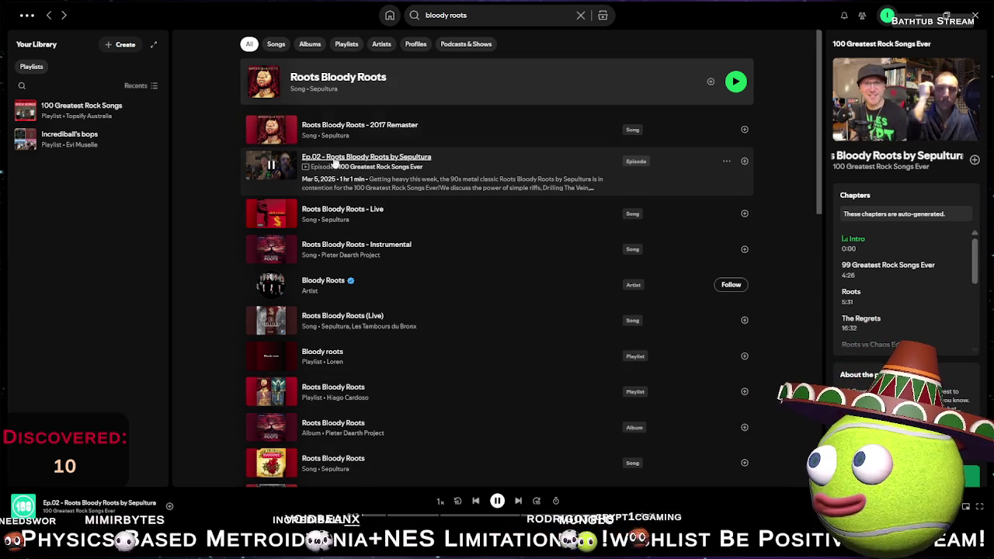
{"action": "key", "text": "space"}
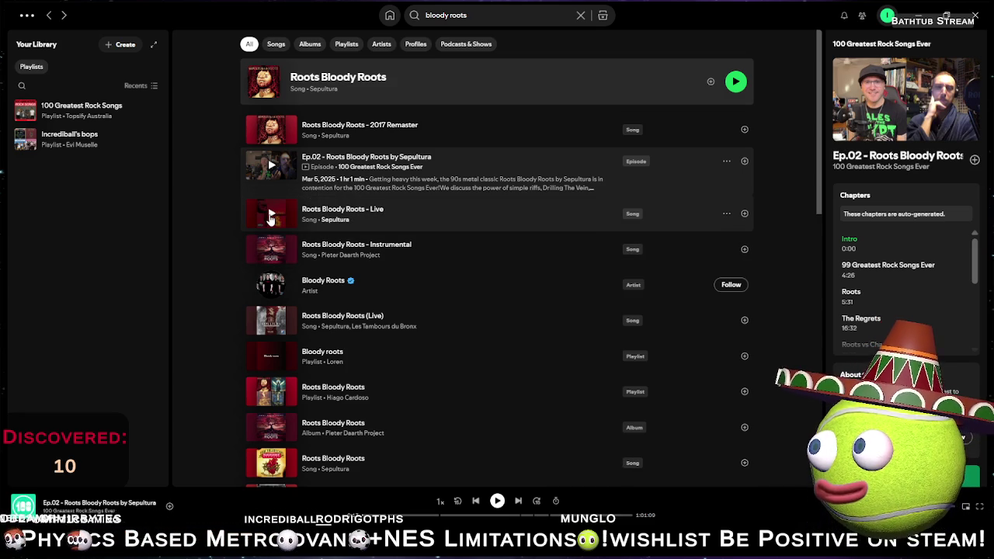
{"action": "left_click", "coordinate": [271, 213]}
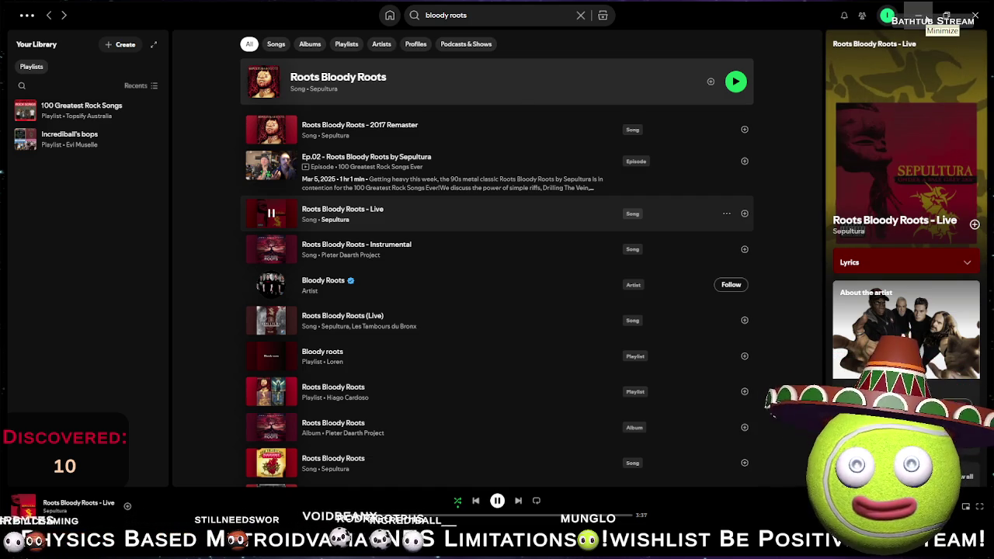
{"action": "left_click", "coordinate": [919, 16]}
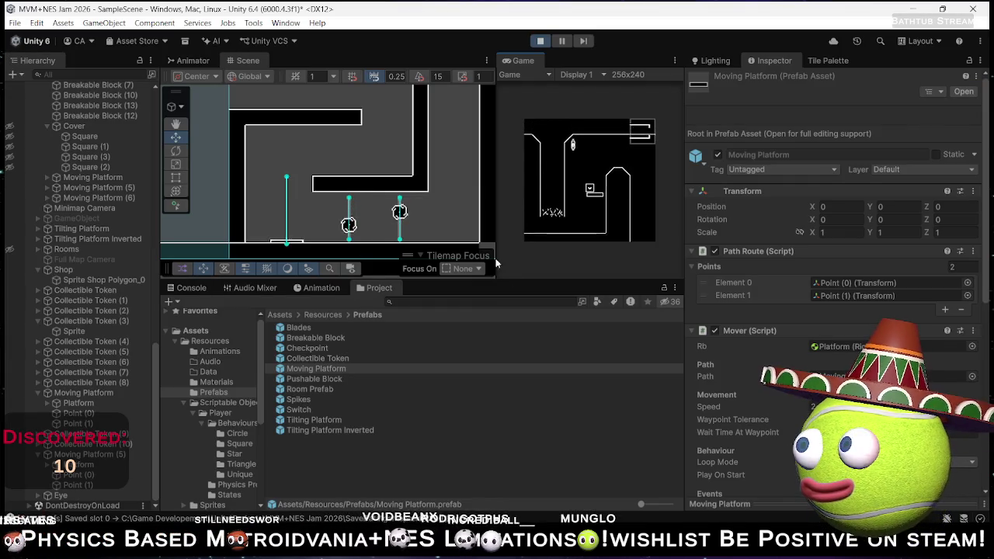
- Stop play mode and move the Player down-right to X 68.62, Y -58
{"action": "left_click", "coordinate": [604, 163]}
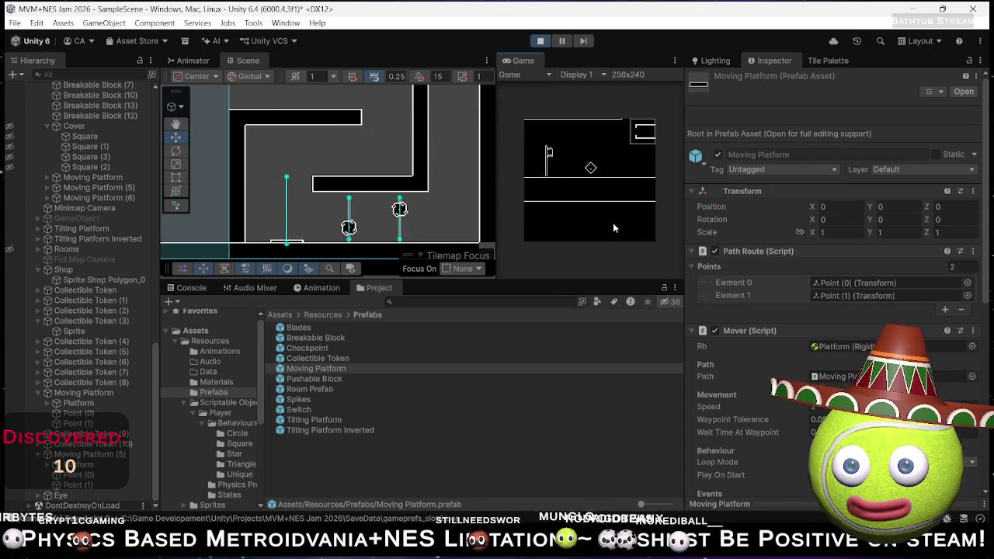
{"action": "left_click", "coordinate": [540, 40]}
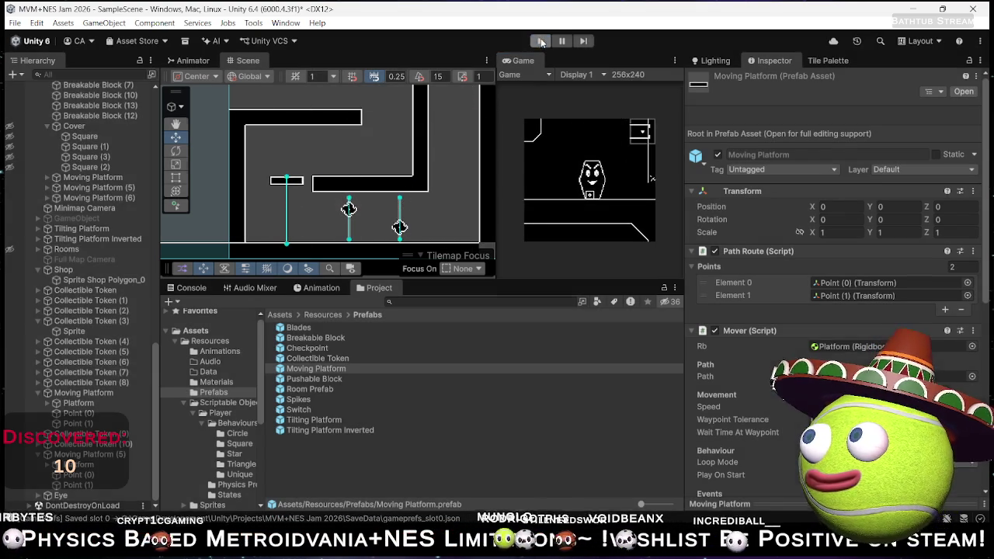
{"action": "left_click_drag", "start_coordinate": [310, 161], "coordinate": [329, 195]}
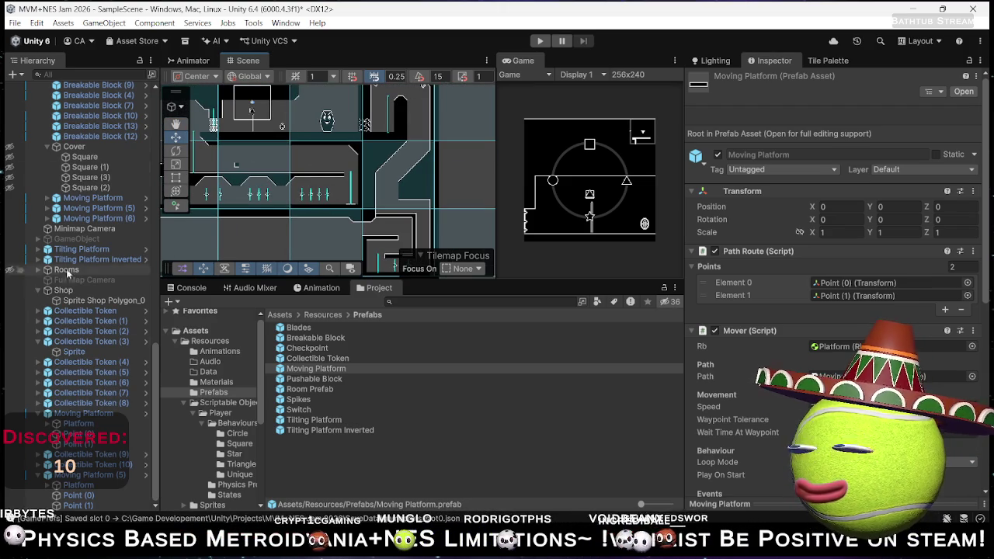
{"action": "scroll", "coordinate": [85, 272], "scroll_direction": "up", "scroll_amount": 10}
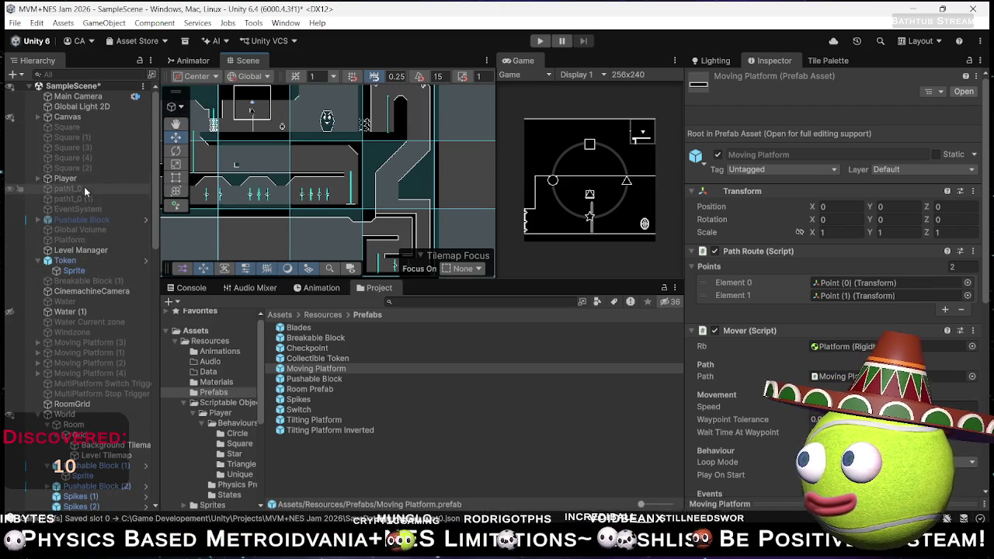
{"action": "left_click", "coordinate": [85, 180]}
{"action": "scroll", "coordinate": [285, 161], "scroll_direction": "down", "scroll_amount": 2}
{"action": "left_click_drag", "start_coordinate": [284, 162], "coordinate": [268, 161]}
{"action": "key", "text": "w"}
{"action": "mouse_move", "coordinate": [230, 131]}
{"action": "left_mouse_down"}
{"action": "mouse_move", "coordinate": [256, 126]}
{"action": "mouse_move", "coordinate": [347, 178]}
{"action": "mouse_move", "coordinate": [328, 194]}
{"action": "left_mouse_up"}
{"action": "scroll", "coordinate": [341, 239], "scroll_direction": "down", "scroll_amount": 1}
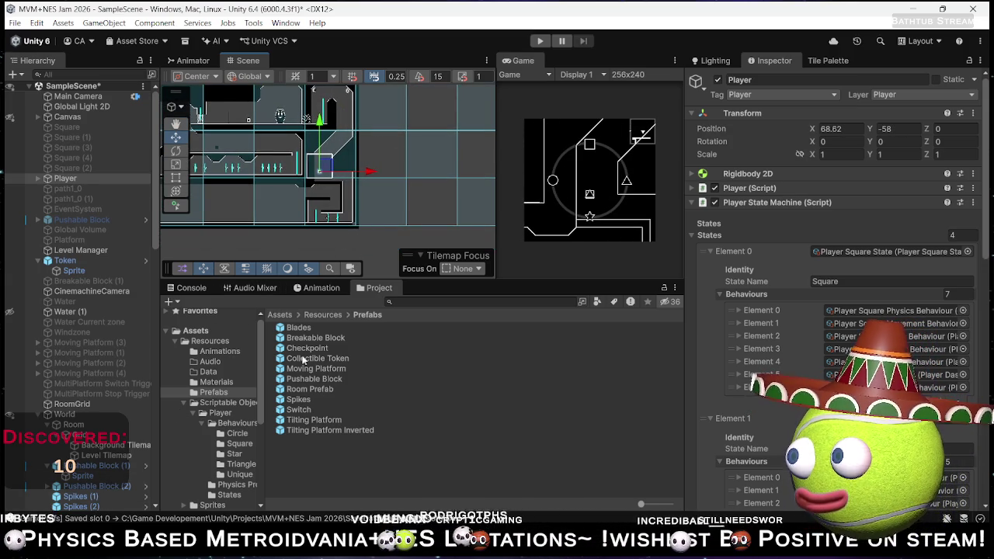
- Select and frame the Blades object placed in the level, setting its Mover speed to 3
{"action": "left_click", "coordinate": [299, 329]}
{"action": "left_click", "coordinate": [338, 186]}
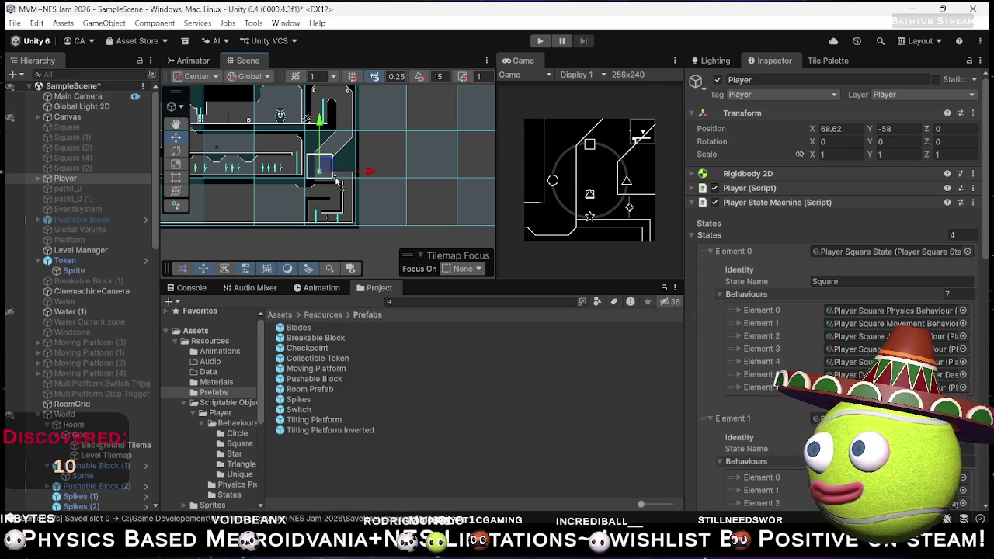
{"action": "left_click", "coordinate": [337, 180]}
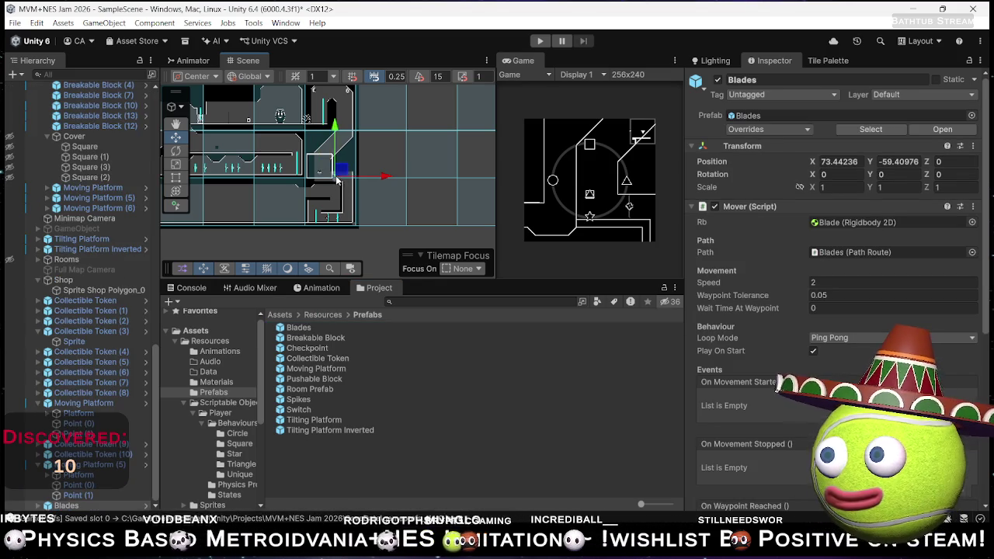
{"action": "key", "text": "f"}
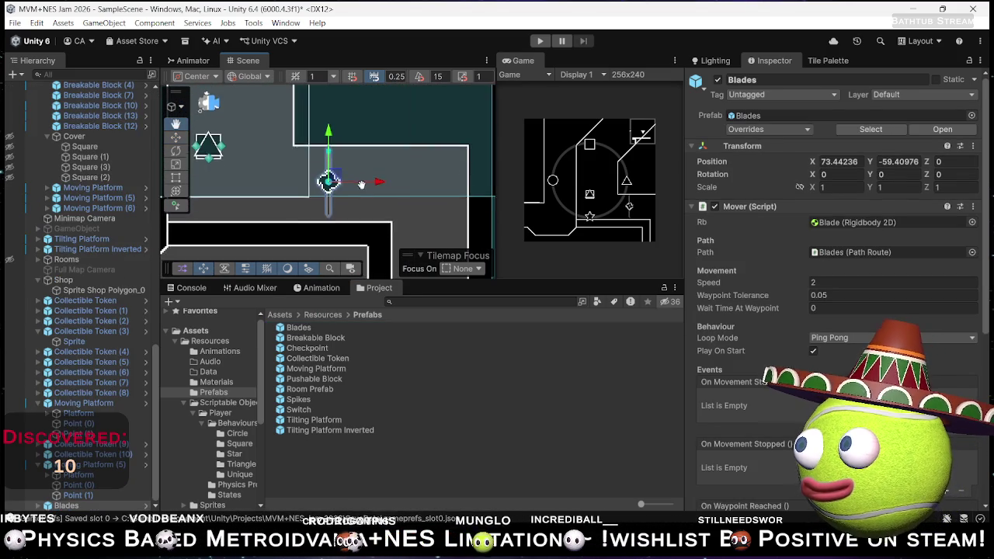
{"action": "mouse_move", "coordinate": [361, 184]}
{"action": "left_mouse_down"}
{"action": "mouse_move", "coordinate": [361, 208]}
{"action": "mouse_move", "coordinate": [383, 184]}
{"action": "left_mouse_up"}
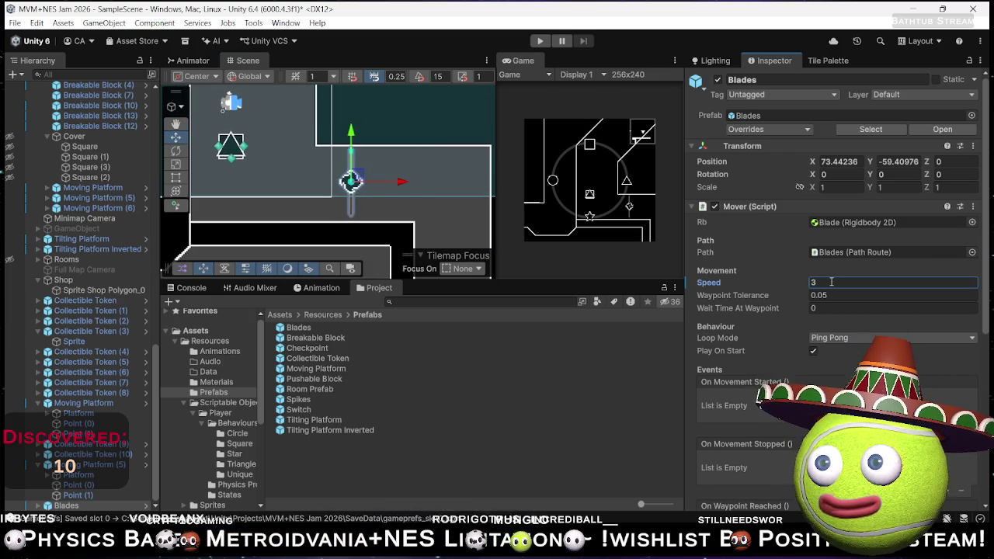
- Run a quick play test of the faster blades and stop it
{"action": "left_click", "coordinate": [539, 40]}
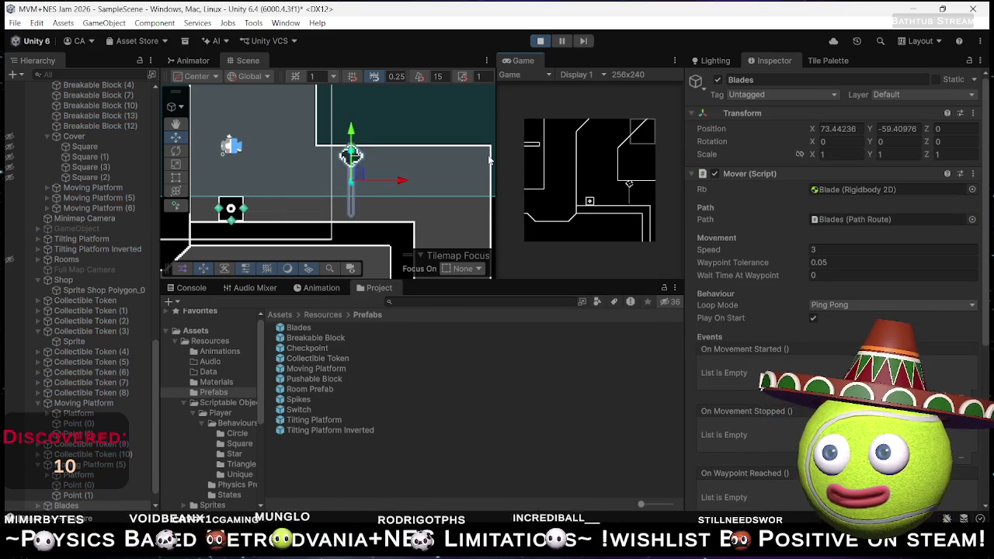
{"action": "left_click", "coordinate": [539, 42]}
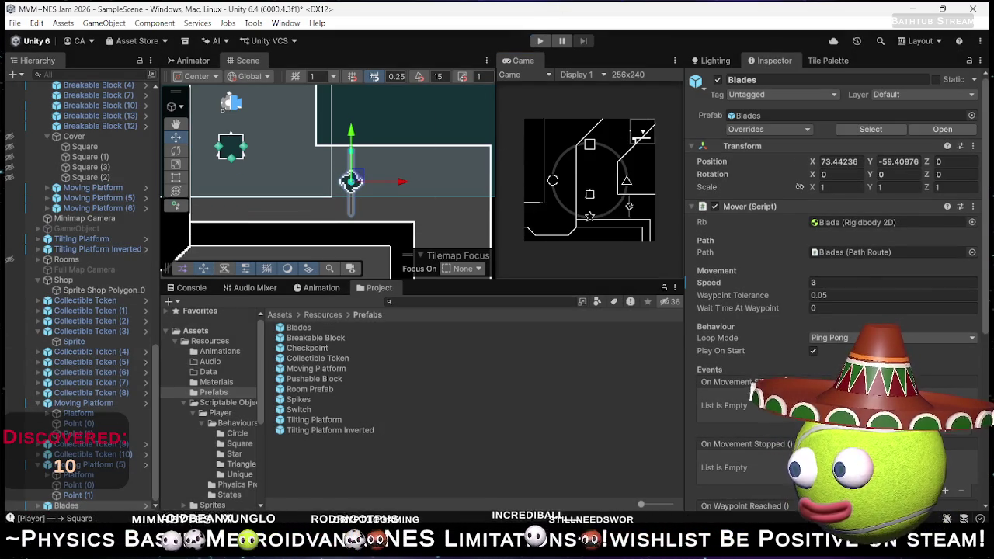
{"action": "scroll", "coordinate": [82, 500], "scroll_direction": "down", "scroll_amount": 3}
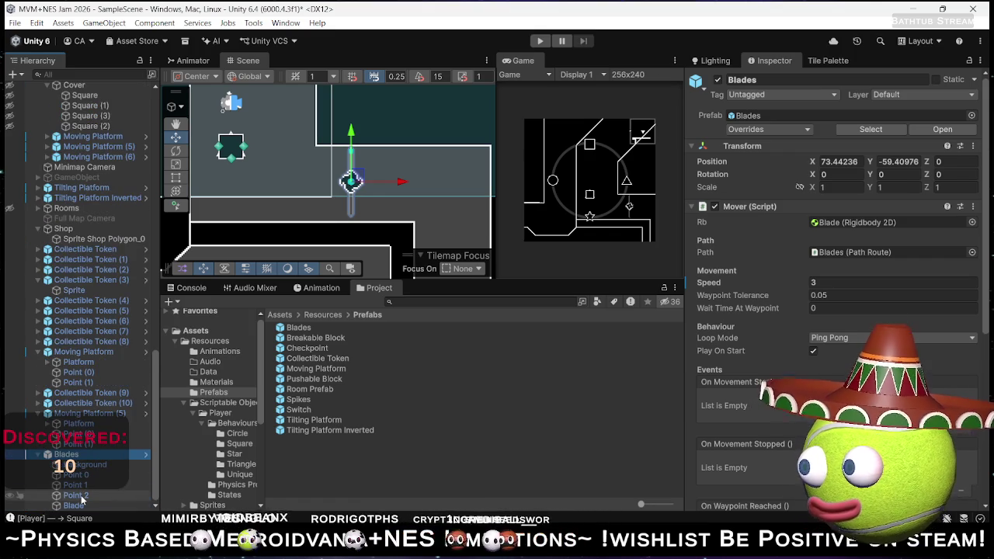
- Compare the positions of Point 1 and Point 2, then delete Point 1 from Blades
{"action": "left_click", "coordinate": [86, 496]}
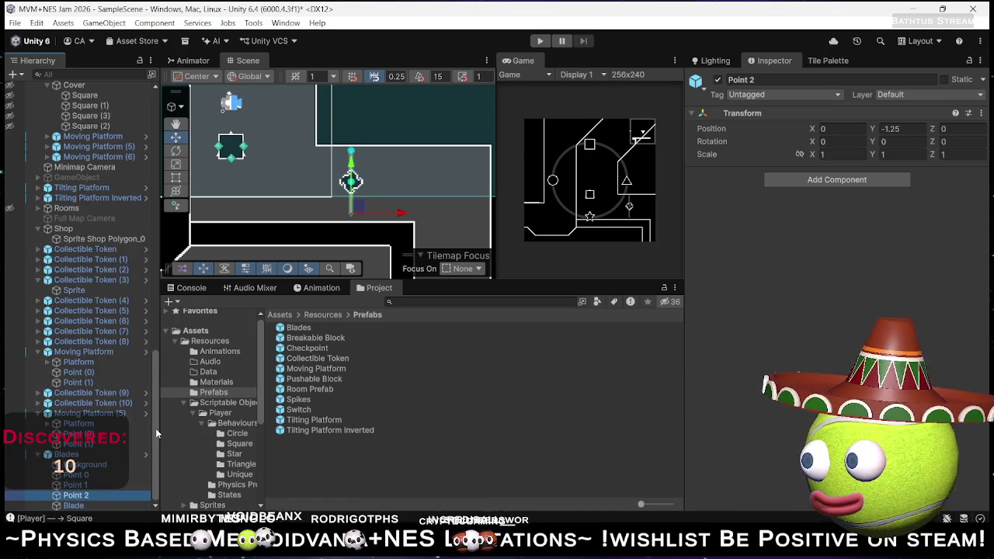
{"action": "left_click", "coordinate": [88, 484]}
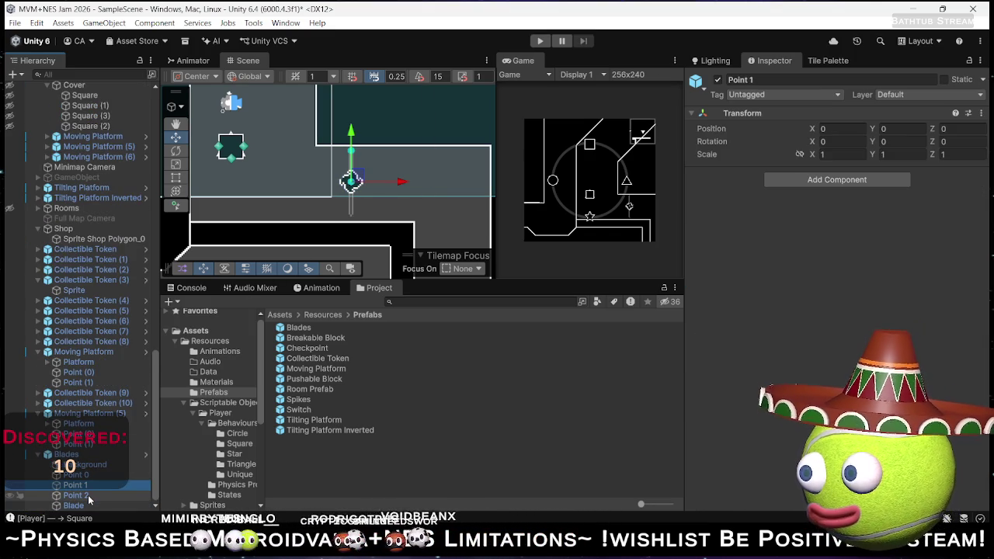
{"action": "left_click", "coordinate": [88, 494]}
{"action": "left_click", "coordinate": [88, 484]}
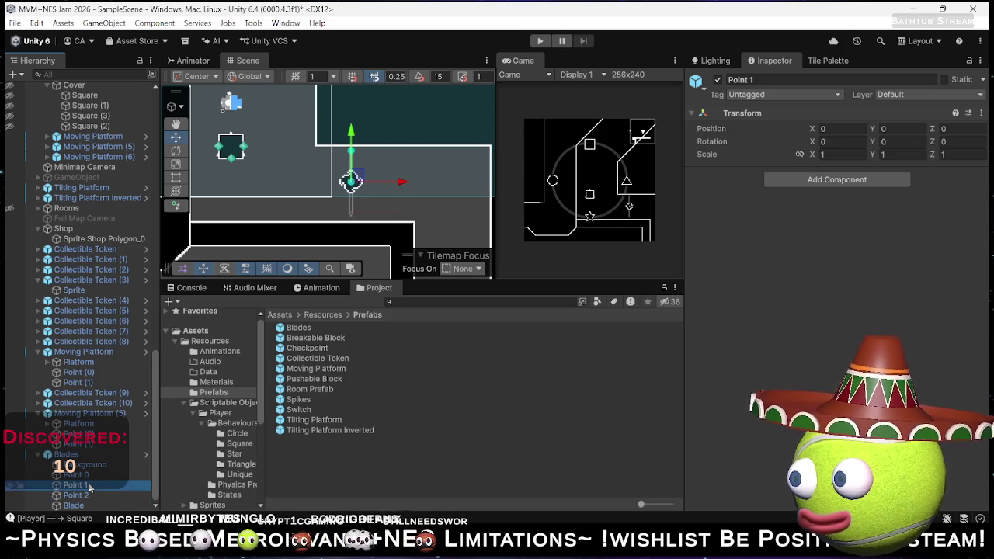
{"action": "key", "text": "Delete"}
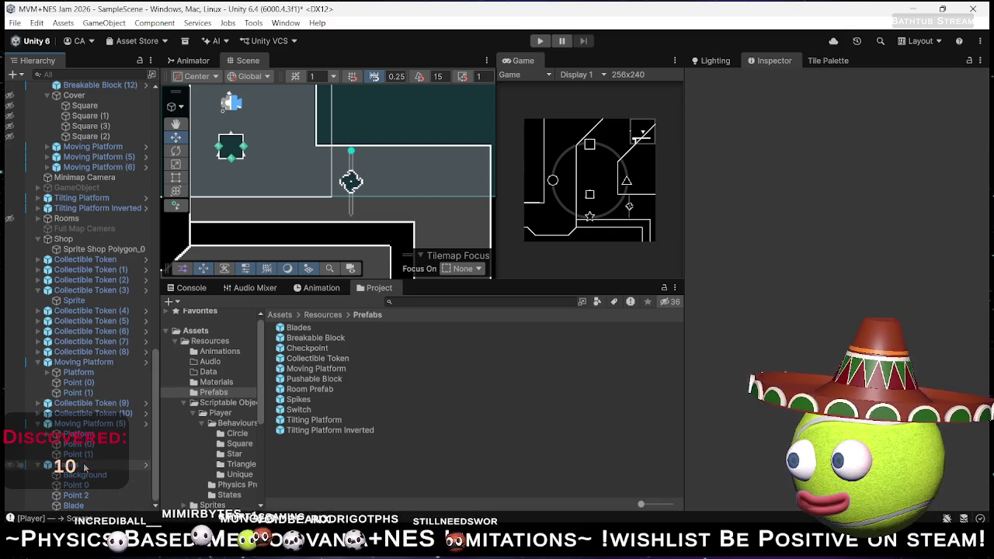
- Assign Point 2 to Path Route Element 1 of Blades and switch to the Notepad abilities list
{"action": "left_click", "coordinate": [85, 465]}
{"action": "scroll", "coordinate": [849, 267], "scroll_direction": "down", "scroll_amount": 5}
{"action": "scroll", "coordinate": [819, 247], "scroll_direction": "down", "scroll_amount": 2}
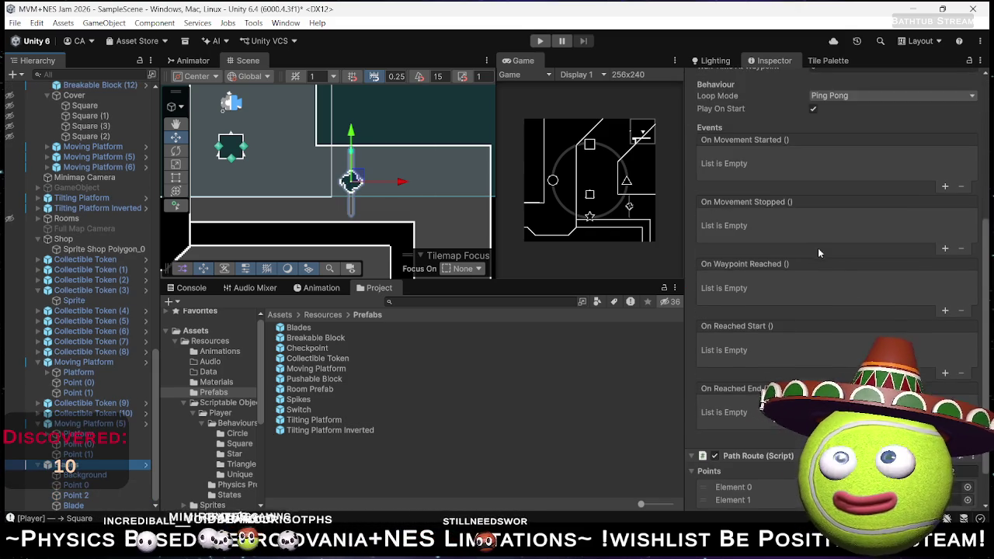
{"action": "scroll", "coordinate": [819, 248], "scroll_direction": "down", "scroll_amount": 1}
{"action": "left_click", "coordinate": [85, 497]}
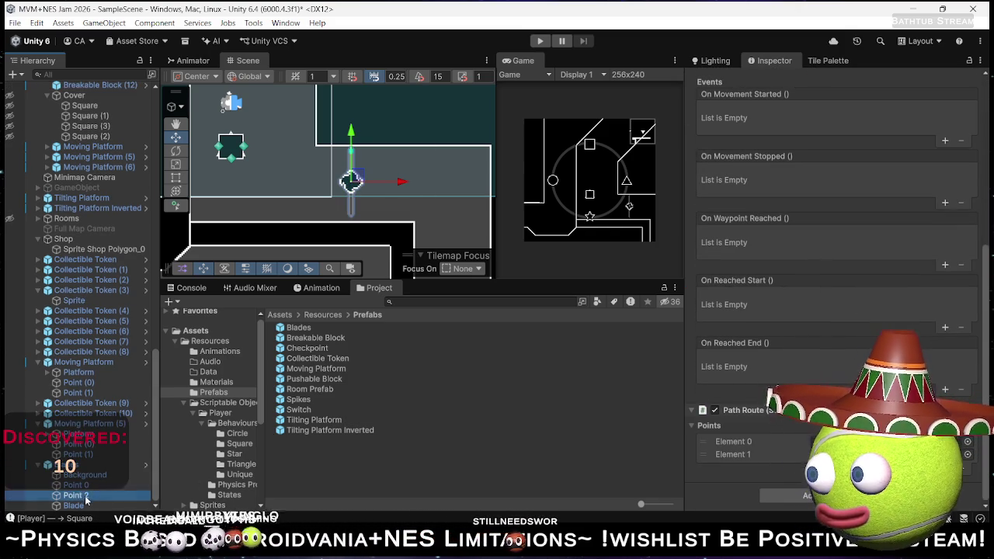
{"action": "left_click_drag", "start_coordinate": [85, 501], "coordinate": [854, 454]}
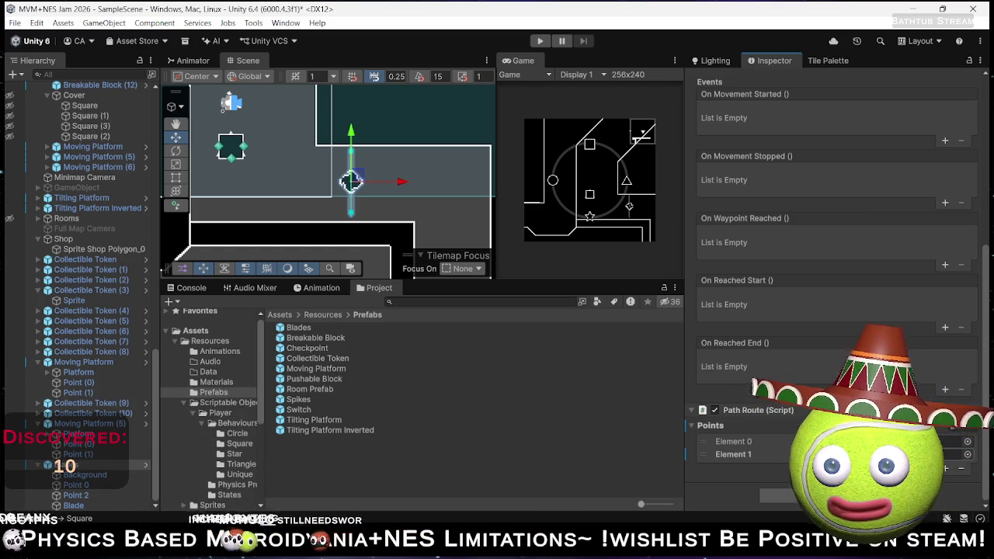
{"action": "key", "text": "alt+Tab"}
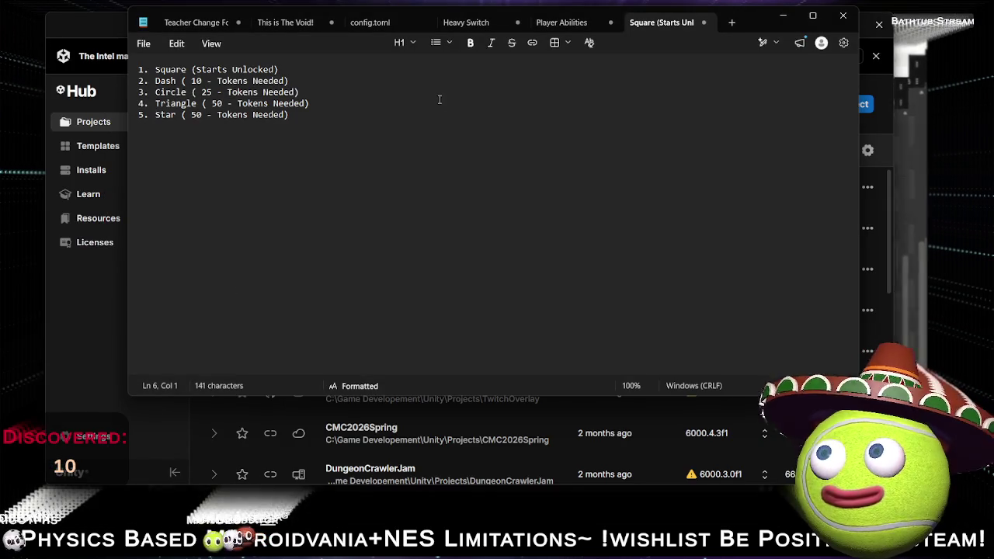
- Search Spotify for 'dying fetus', then bring Chrome's itch.io jam rankings page forward
{"action": "key", "text": "alt+Tab"}
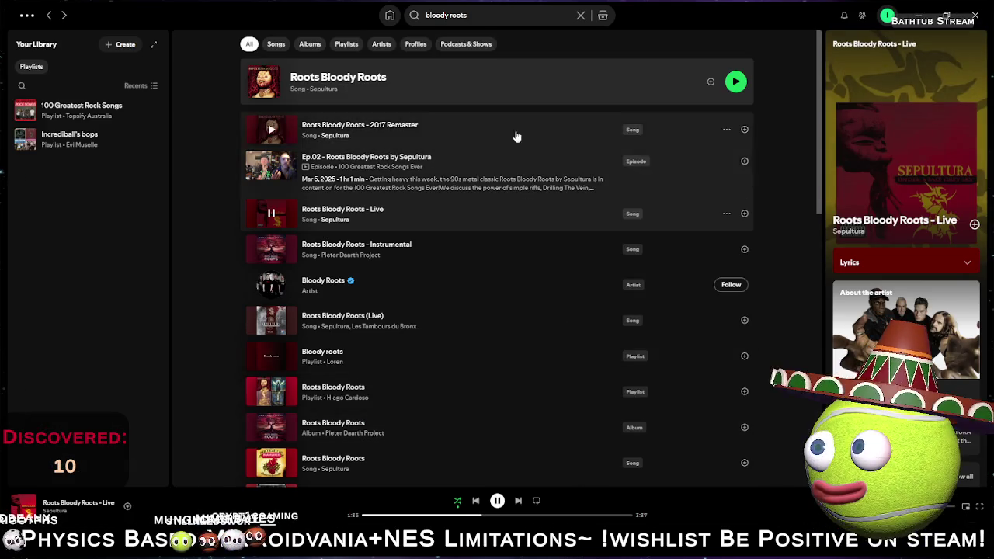
{"action": "key", "text": "ctrl+l"}
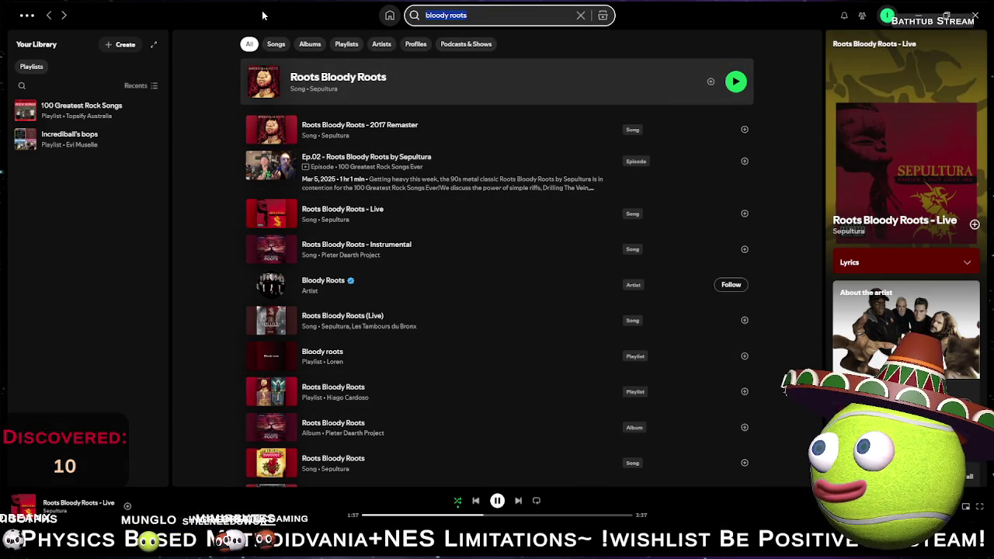
{"action": "type", "text": "d"}
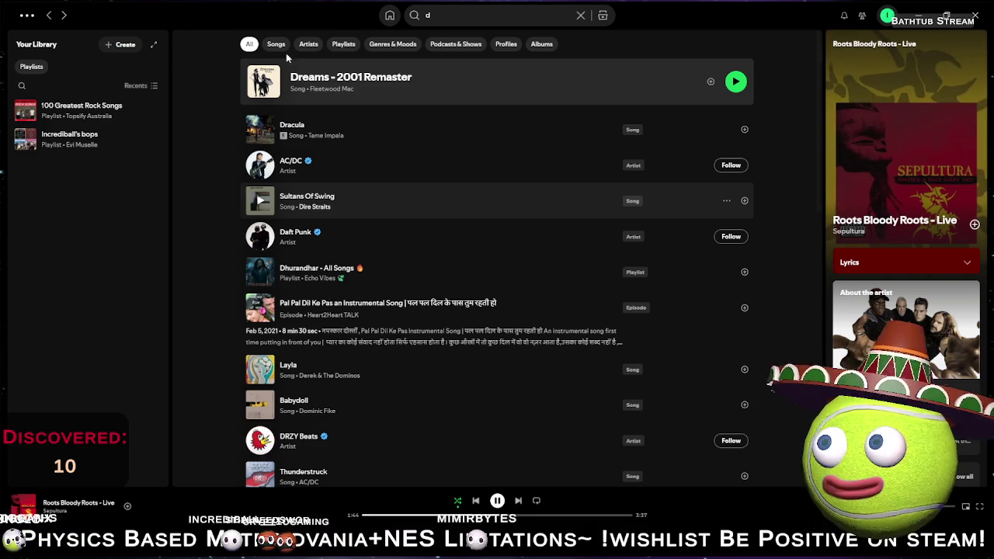
{"action": "left_click", "coordinate": [452, 15]}
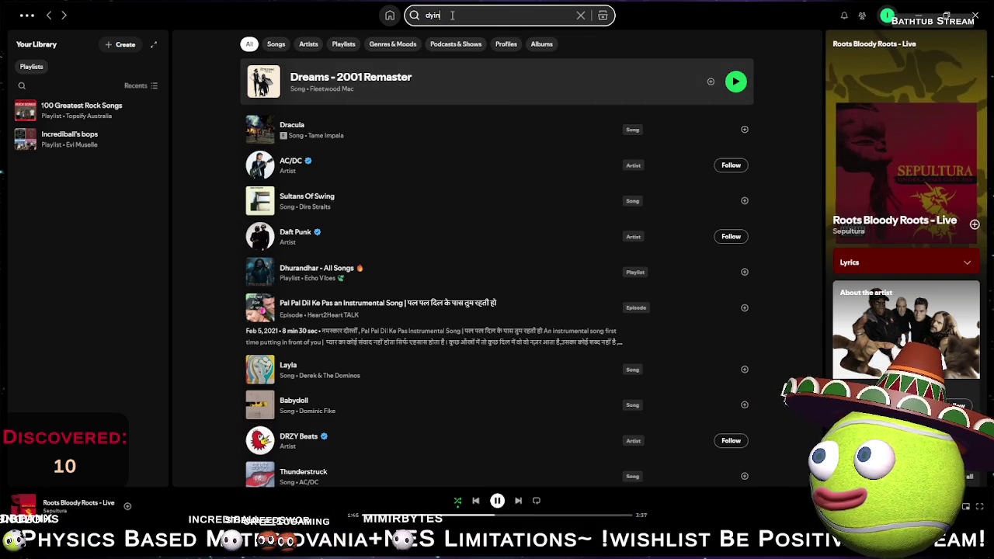
{"action": "type", "text": "g"}
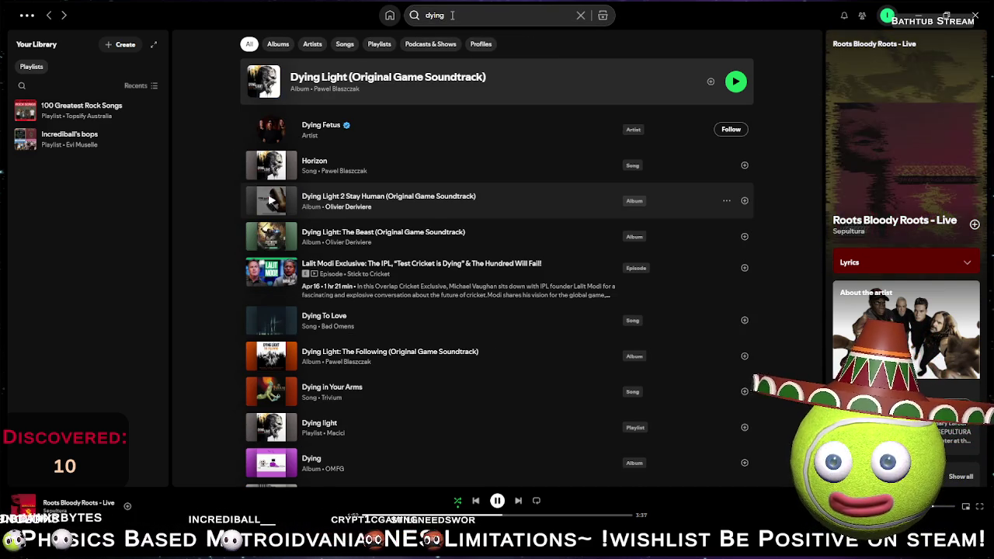
{"action": "left_click", "coordinate": [485, 14]}
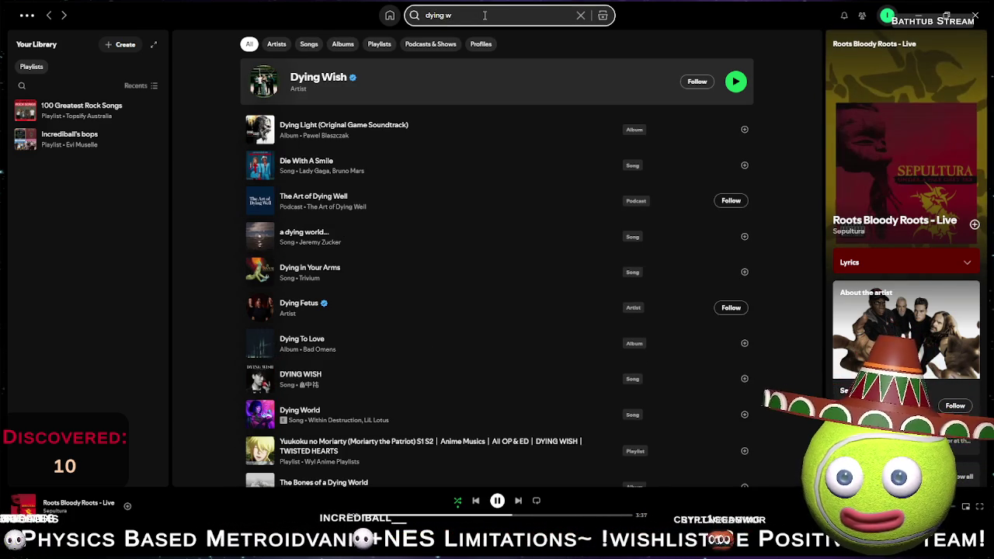
{"action": "key", "text": "BackSpace"}
{"action": "key", "text": "BackSpace"}
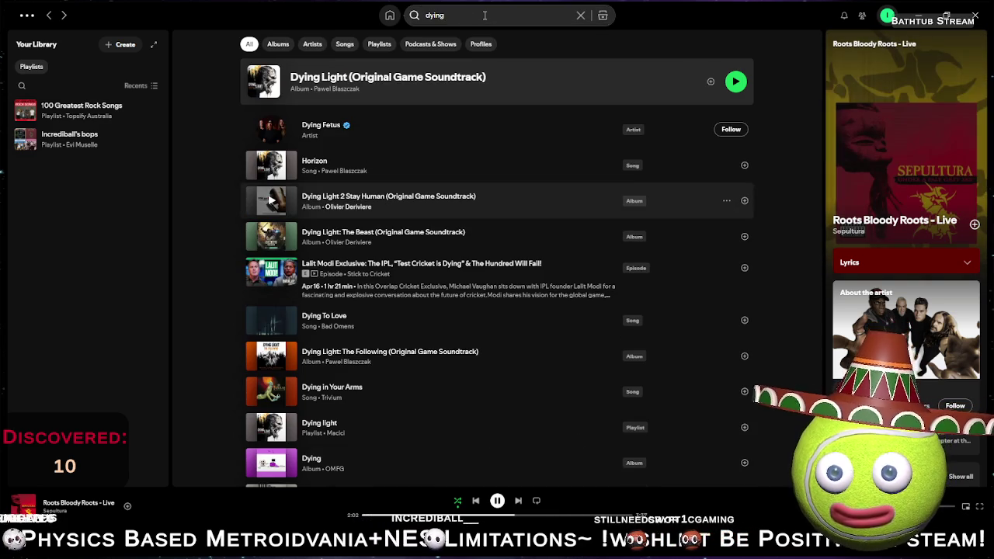
{"action": "type", "text": "s"}
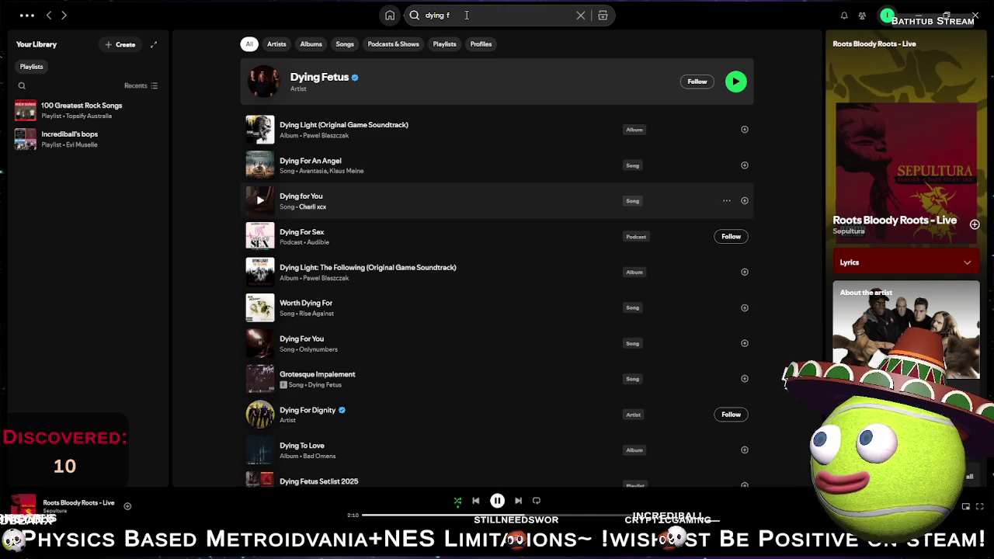
{"action": "type", "text": "e"}
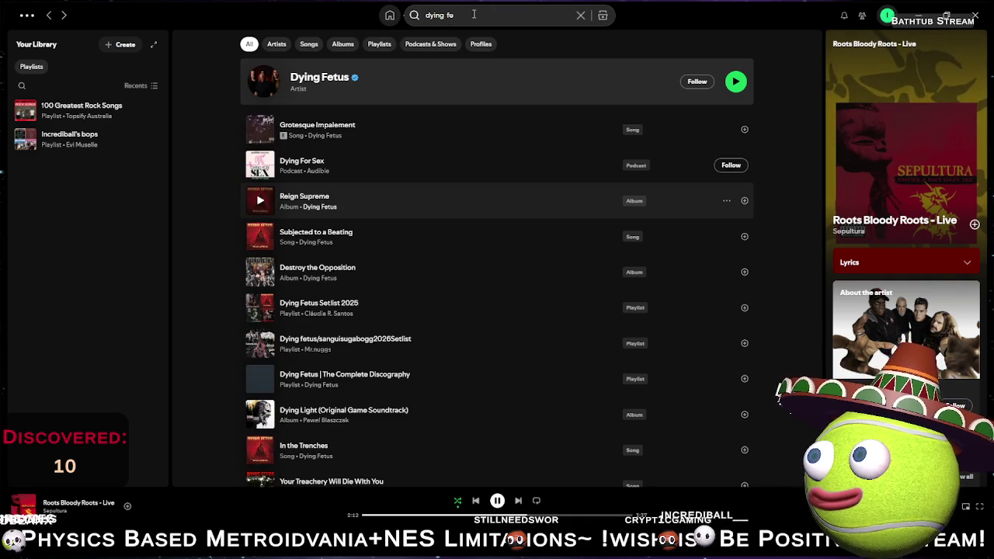
{"action": "type", "text": "t"}
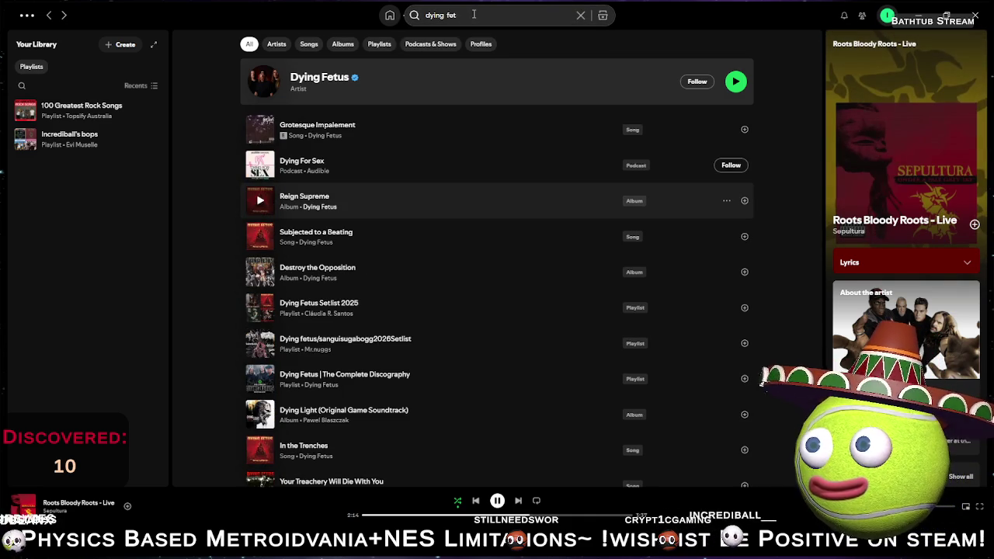
{"action": "left_click", "coordinate": [475, 14]}
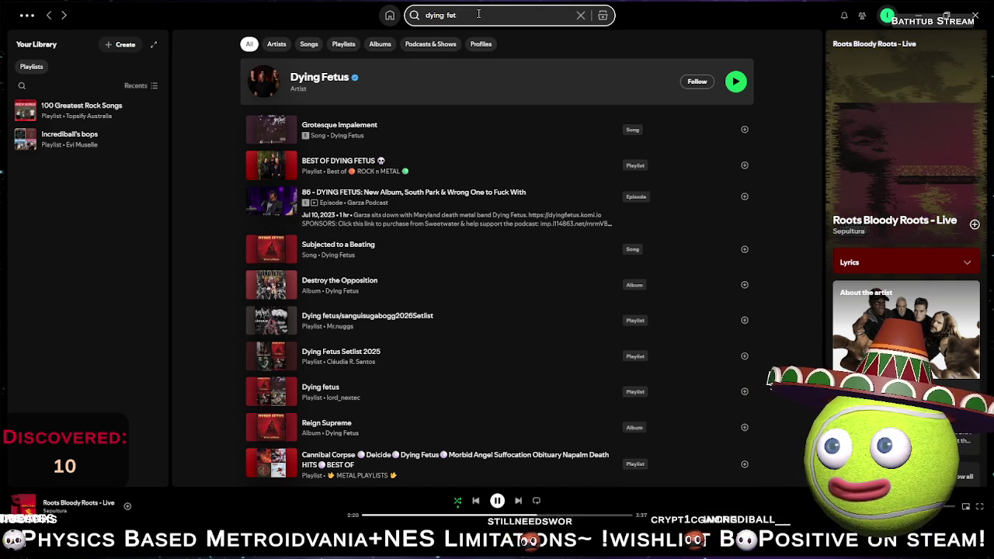
{"action": "type", "text": "us"}
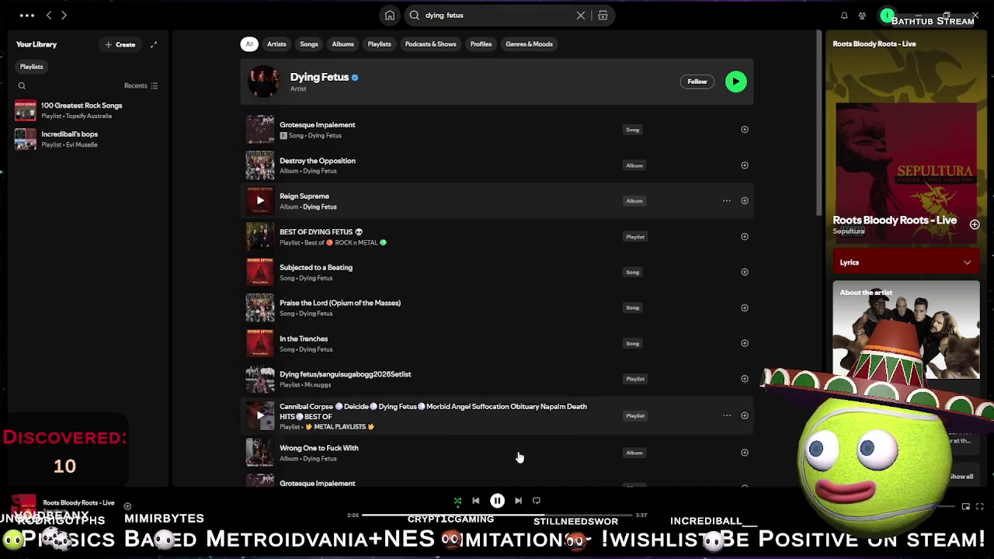
{"action": "mouse_move", "coordinate": [494, 553]}
{"action": "left_click", "coordinate": [494, 470]}
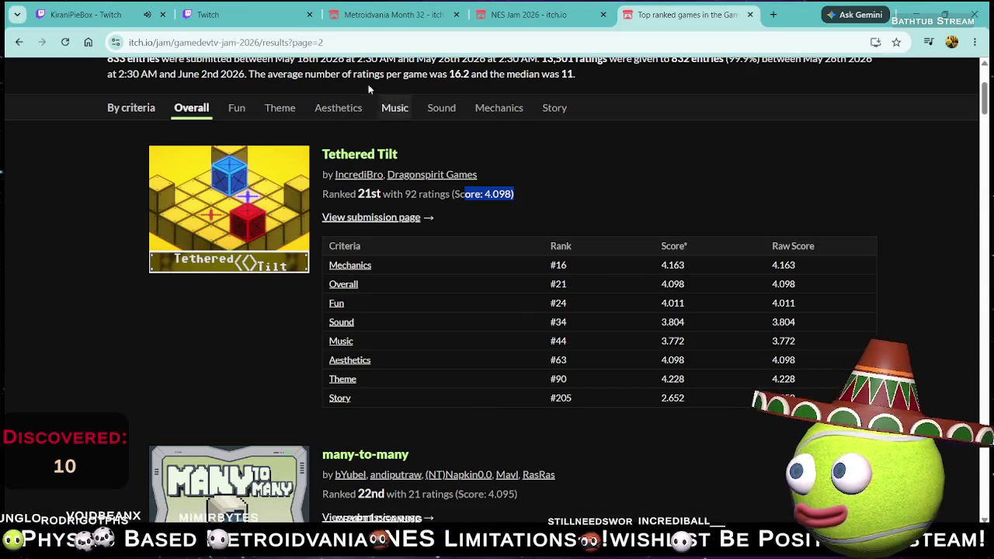
- Select and copy the viewer's song request in the Twitch Stream Manager chat, then return to Spotify
{"action": "left_click", "coordinate": [116, 15]}
{"action": "left_click", "coordinate": [208, 14]}
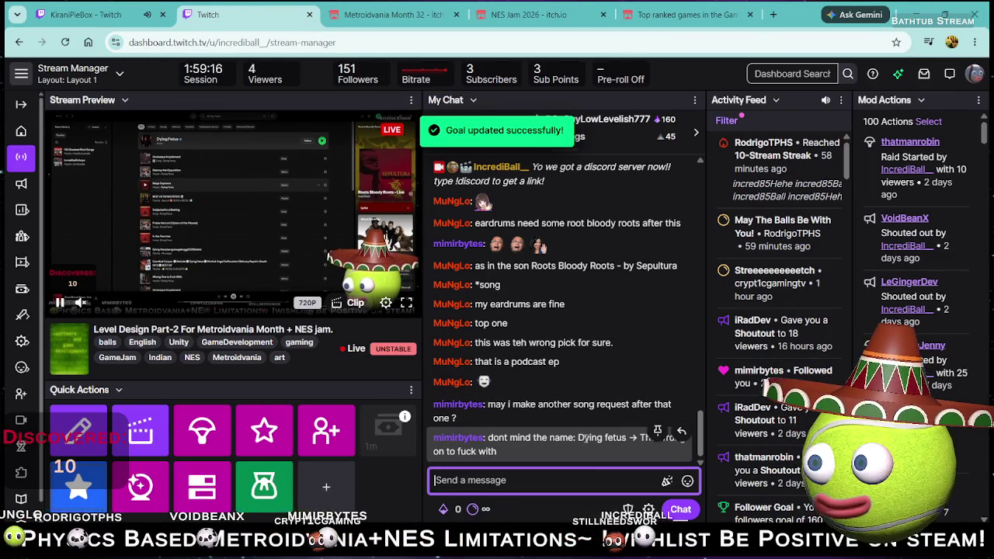
{"action": "left_click", "coordinate": [577, 437]}
{"action": "left_click_drag", "start_coordinate": [577, 437], "coordinate": [528, 457]}
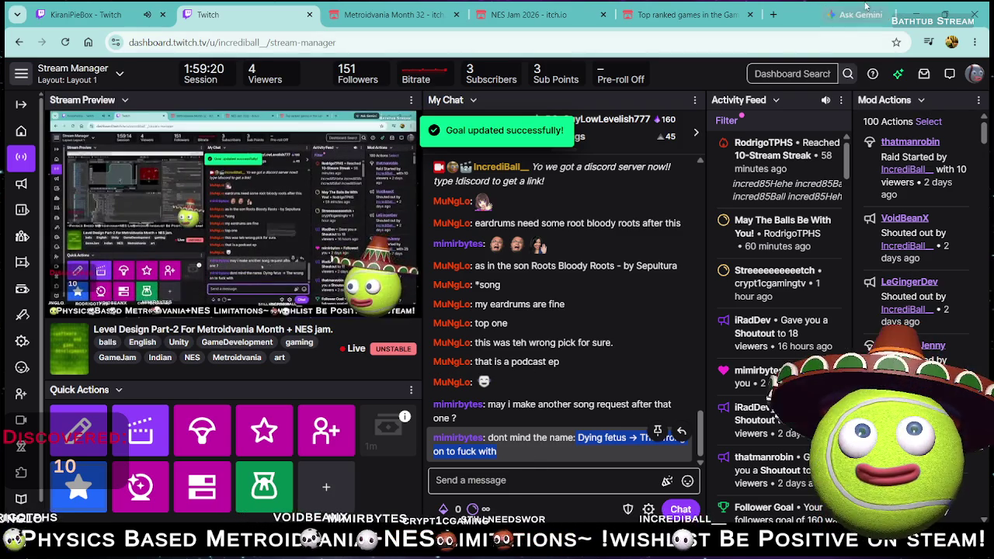
{"action": "key", "text": "alt+Tab"}
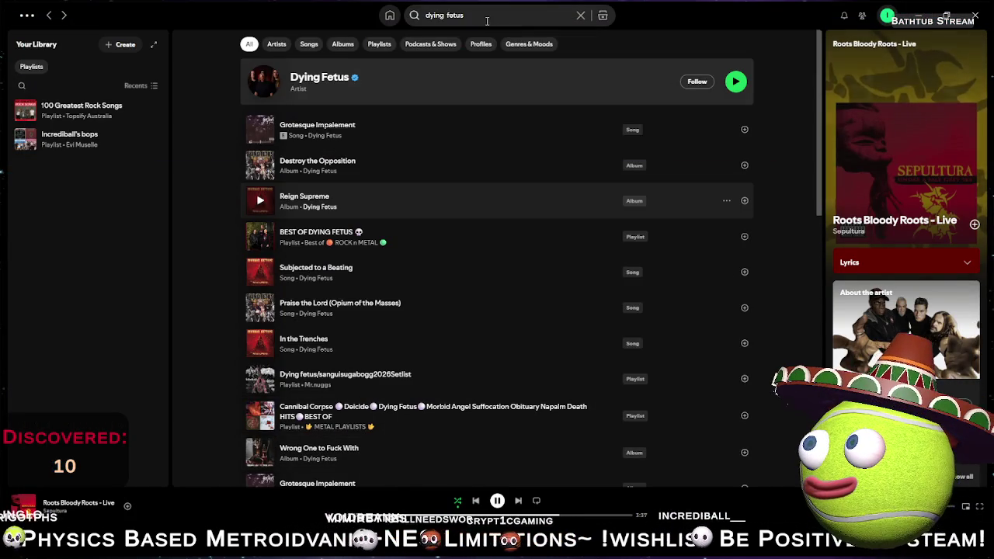
- Paste the song request into Spotify's search and remove the stray '>'
{"action": "key", "text": "ctrl+l"}
{"action": "type", "text": "Dying fetus -> The wrong on to fuck with"}
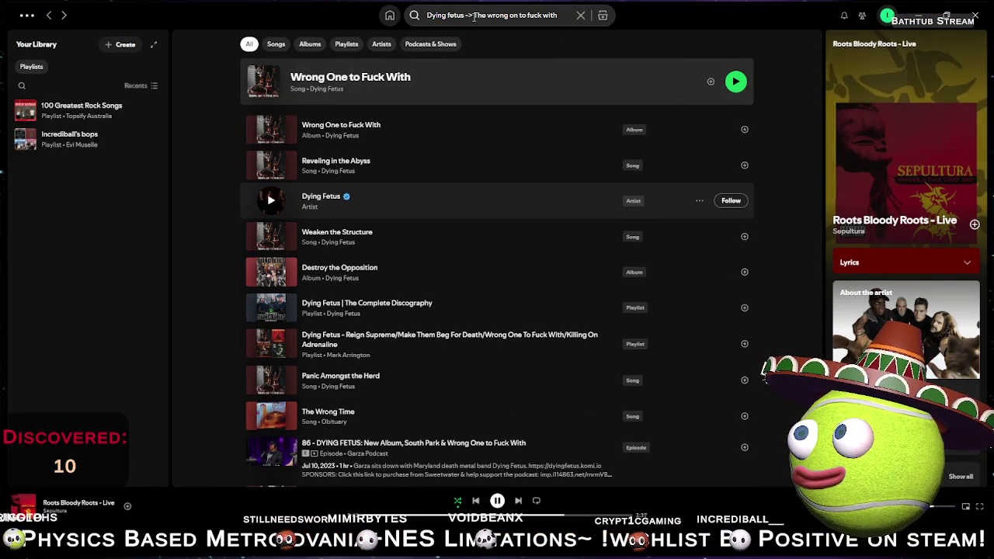
{"action": "left_click", "coordinate": [472, 15]}
{"action": "key", "text": "BackSpace"}
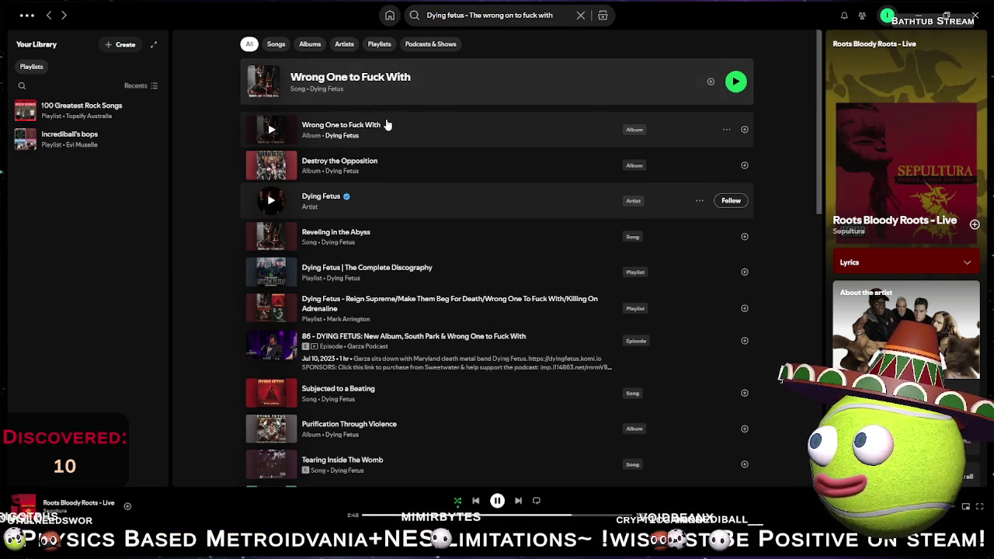
- Add the Wrong One to Fuck With album to the queue and show the Queue panel
{"action": "left_click", "coordinate": [727, 130]}
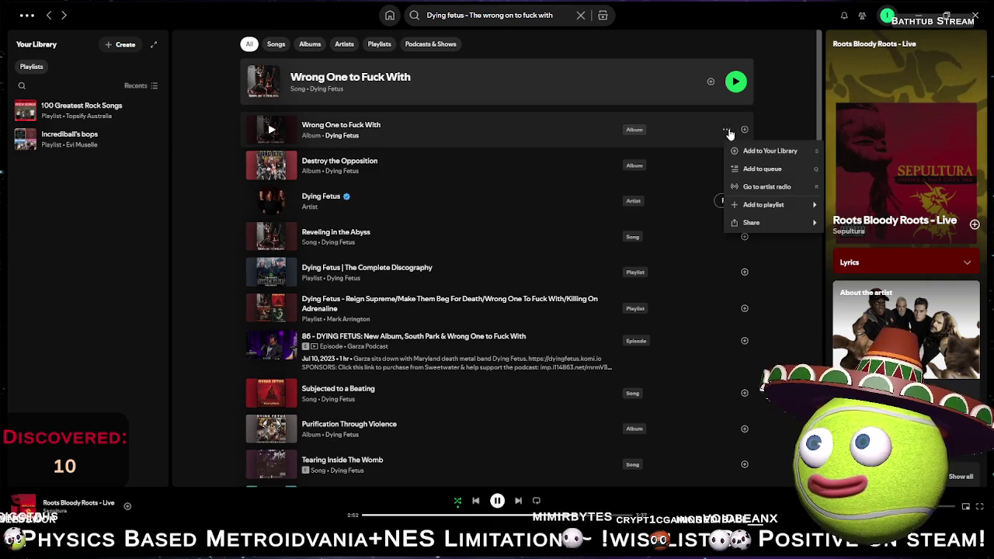
{"action": "left_click", "coordinate": [786, 171]}
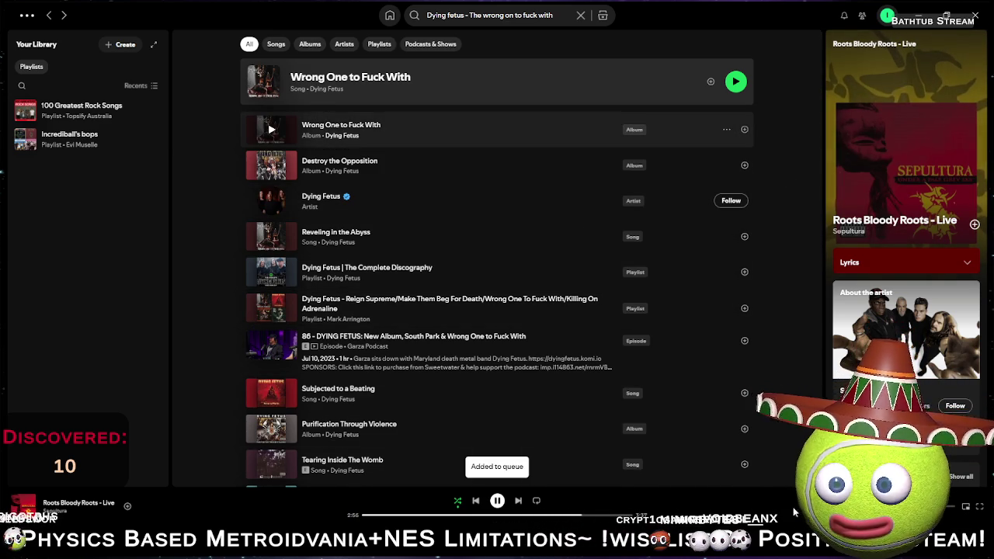
{"action": "key", "text": "alt+shift+q"}
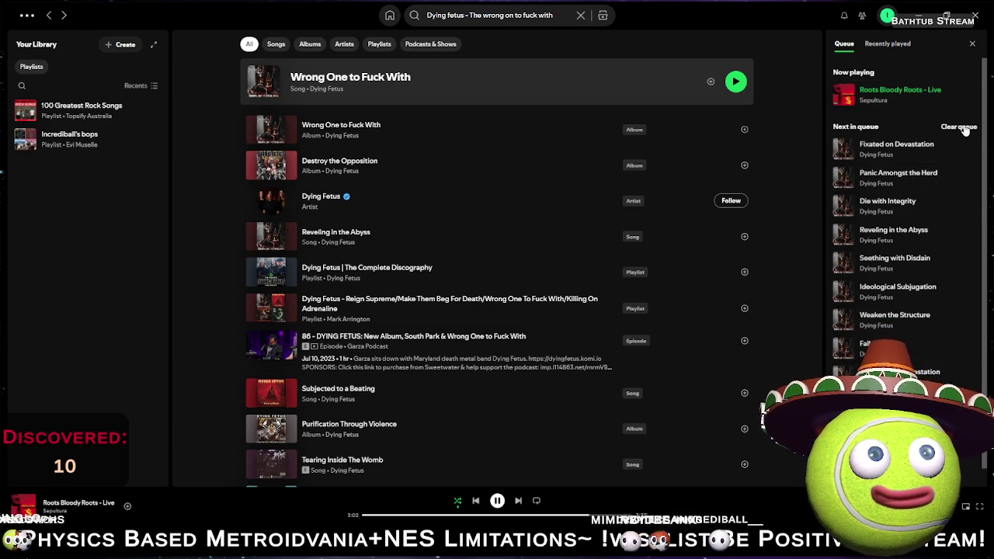
{"action": "scroll", "coordinate": [954, 233], "scroll_direction": "down", "scroll_amount": 1}
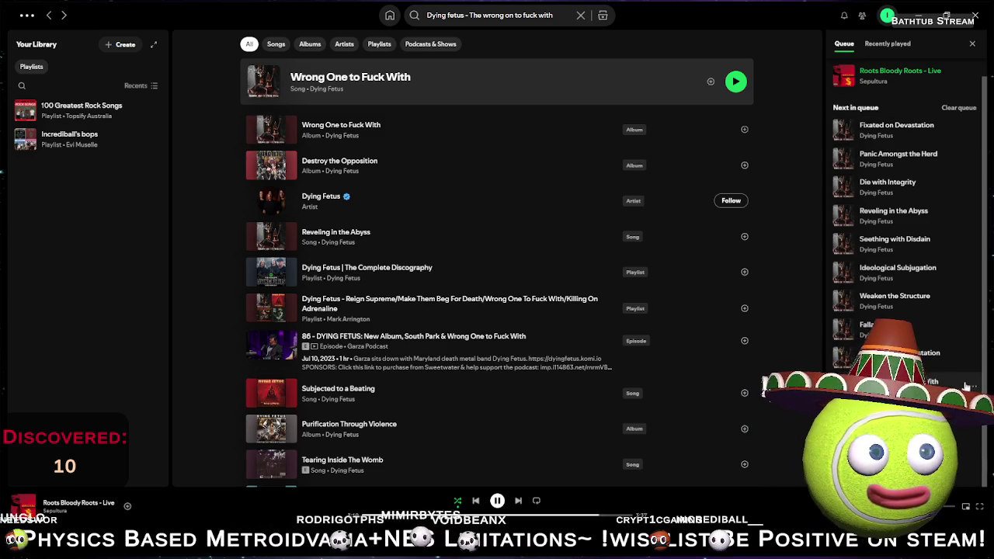
- Clear the Spotify queue and confirm with Yes
{"action": "left_click", "coordinate": [960, 108]}
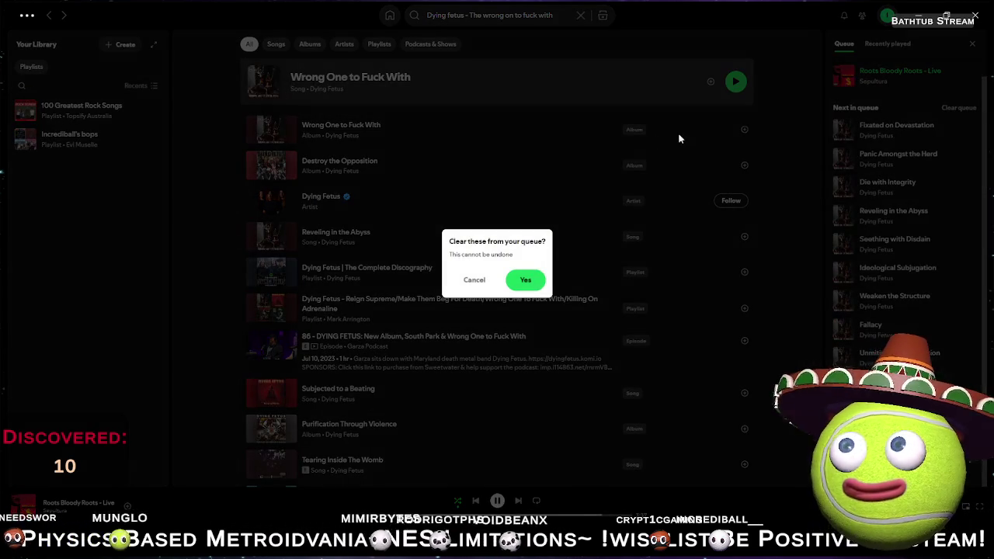
{"action": "left_click", "coordinate": [525, 281]}
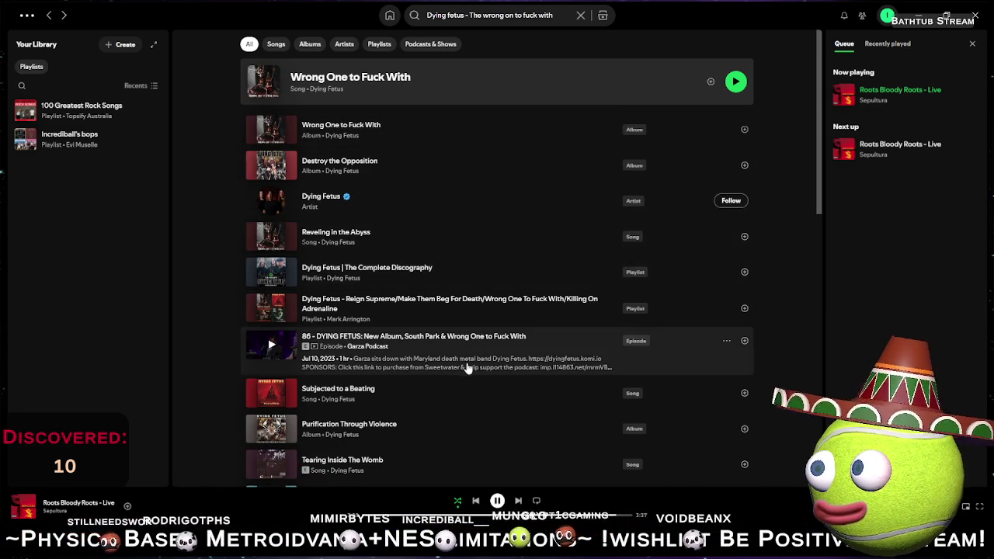
{"action": "scroll", "coordinate": [423, 429], "scroll_direction": "down", "scroll_amount": 3}
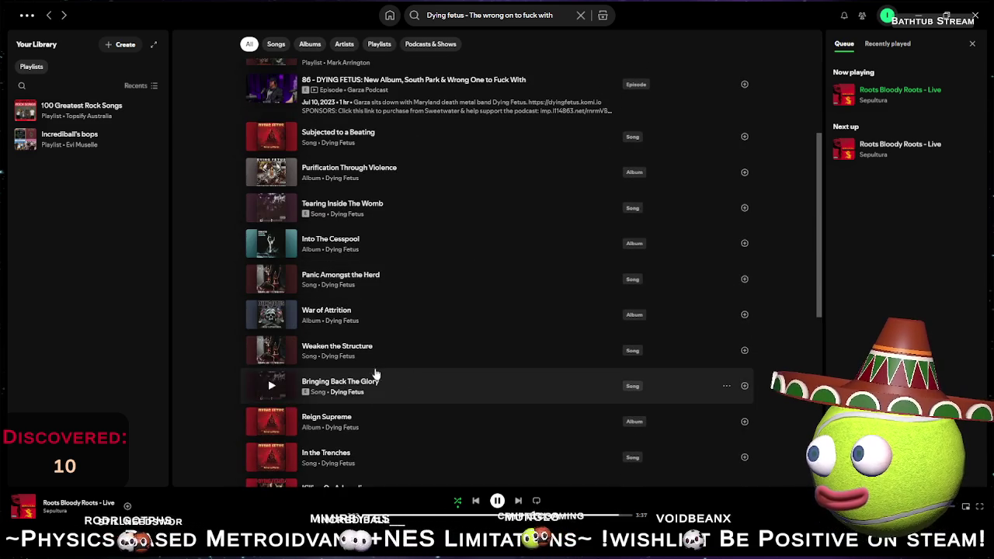
{"action": "scroll", "coordinate": [428, 383], "scroll_direction": "down", "scroll_amount": 2}
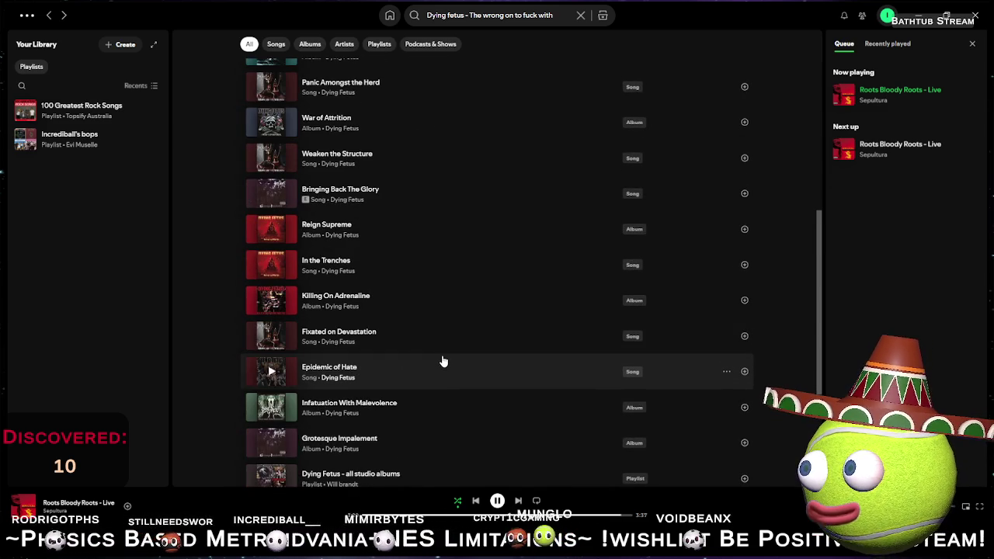
{"action": "scroll", "coordinate": [443, 373], "scroll_direction": "down", "scroll_amount": 2}
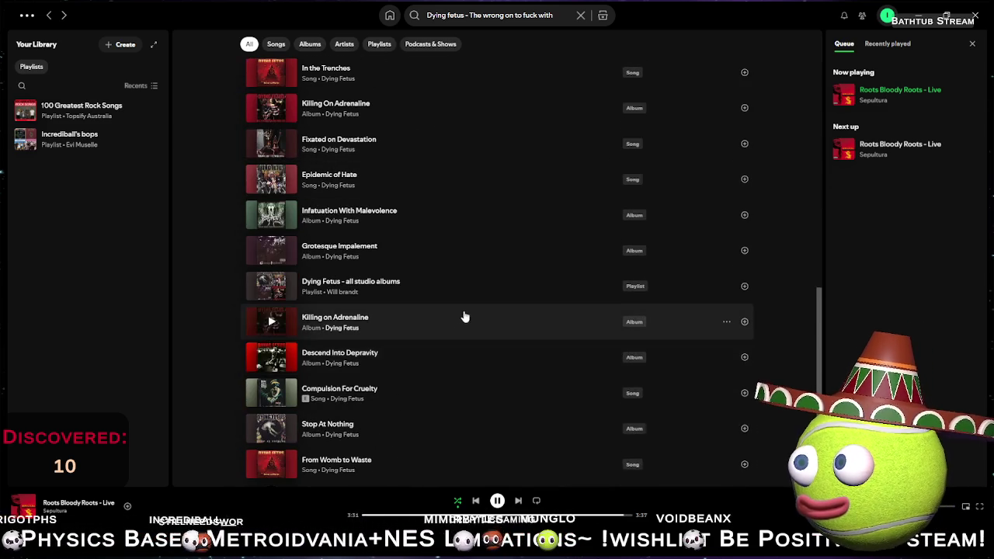
{"action": "scroll", "coordinate": [477, 303], "scroll_direction": "up", "scroll_amount": 8}
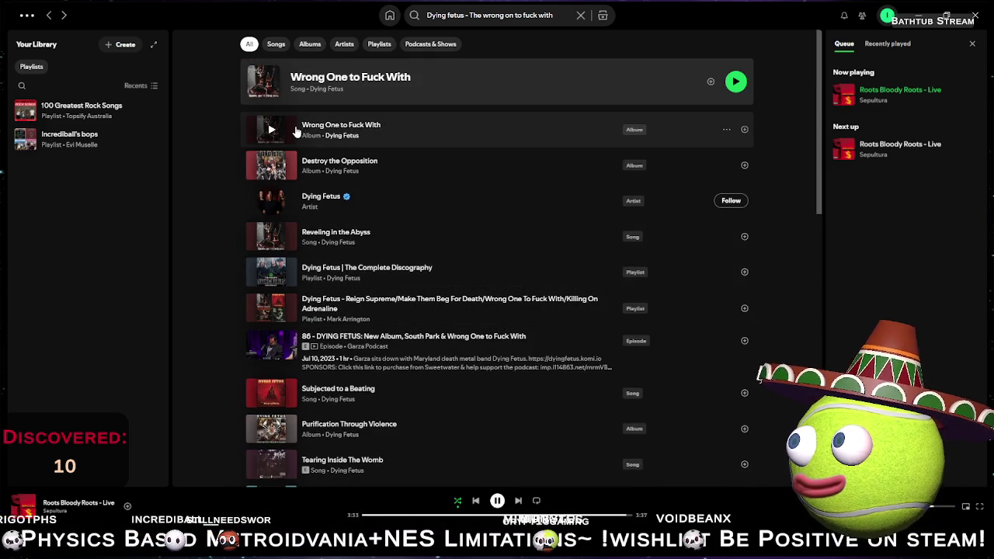
- Play the Wrong One to Fuck With track from its album page, then minimize Spotify
{"action": "left_click", "coordinate": [545, 136]}
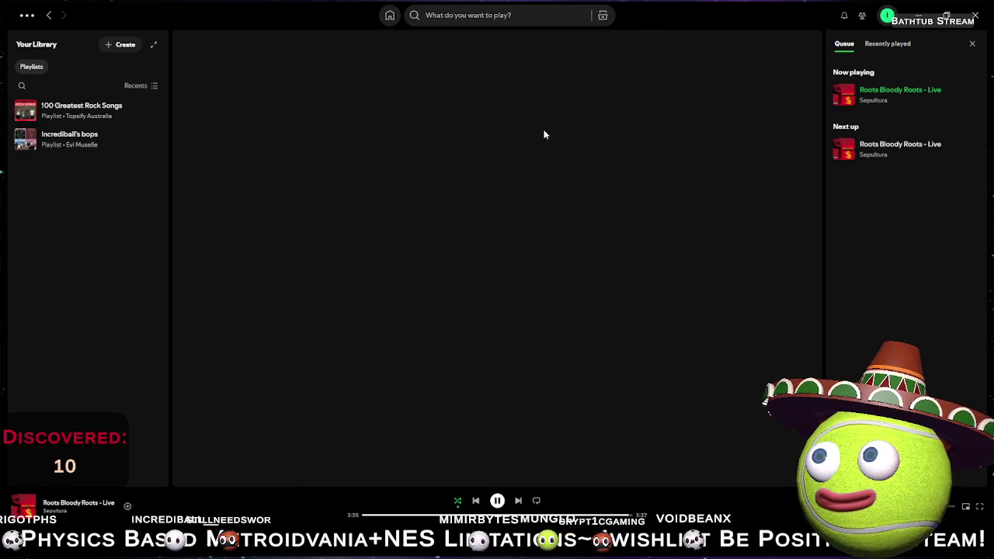
{"action": "scroll", "coordinate": [350, 307], "scroll_direction": "down", "scroll_amount": 3}
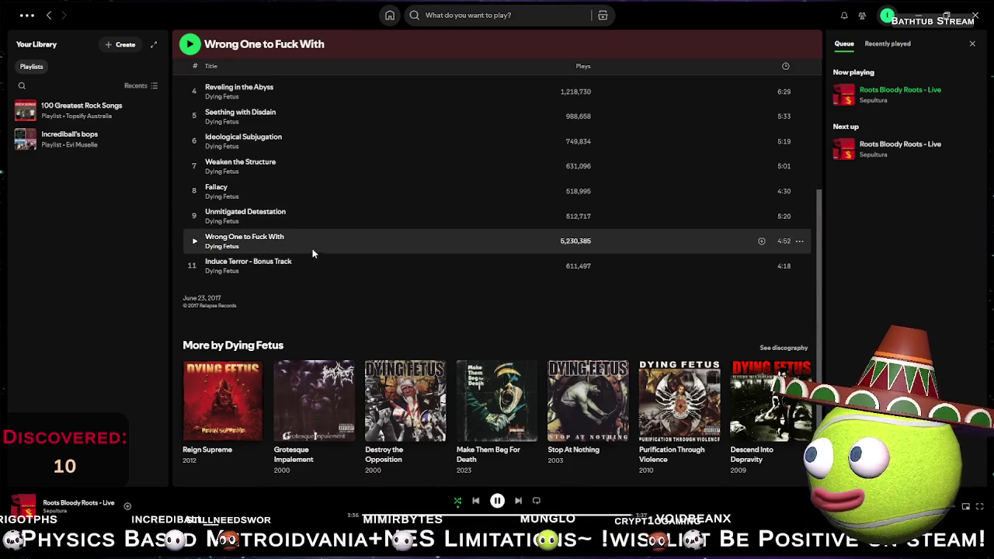
{"action": "left_click", "coordinate": [799, 241]}
{"action": "left_click", "coordinate": [631, 238]}
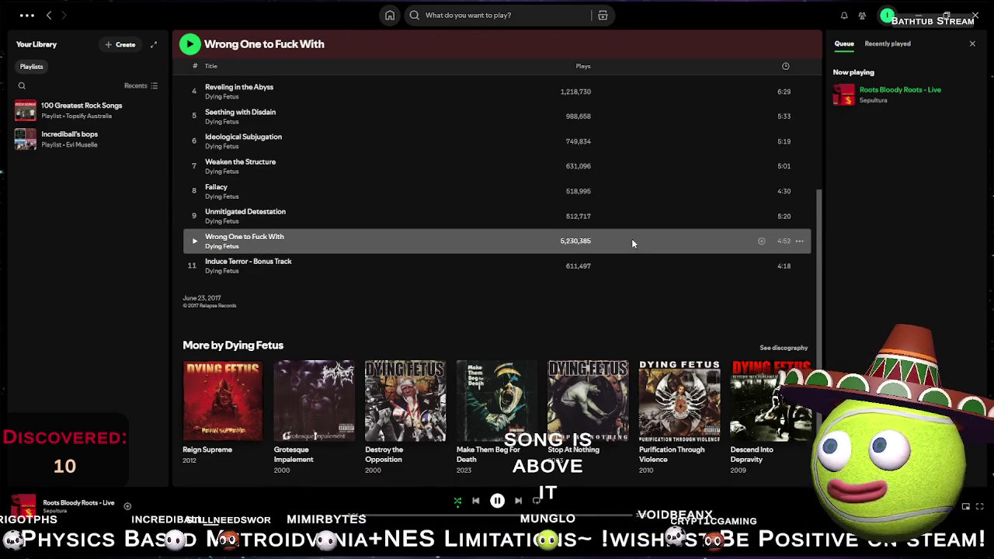
{"action": "double_click", "coordinate": [628, 239]}
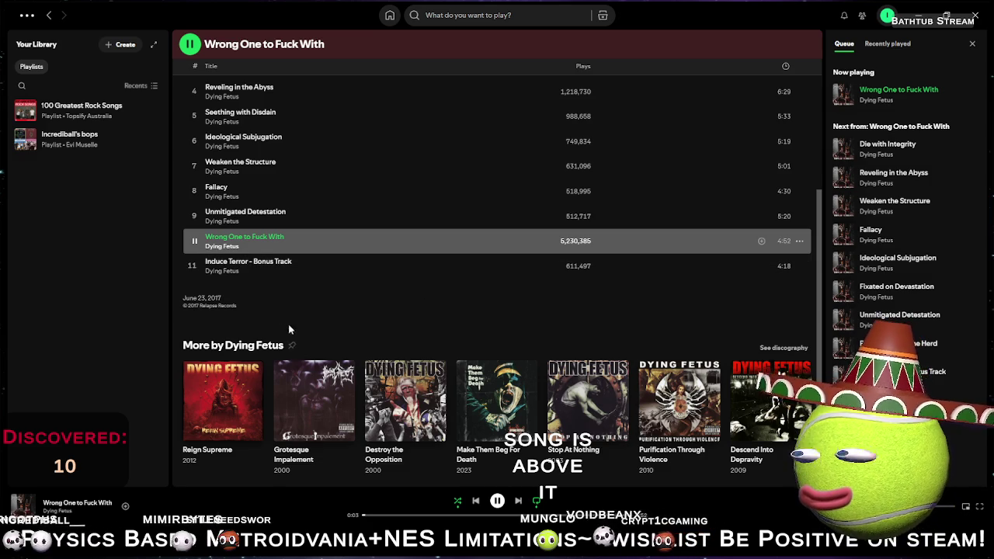
{"action": "left_click", "coordinate": [50, 18]}
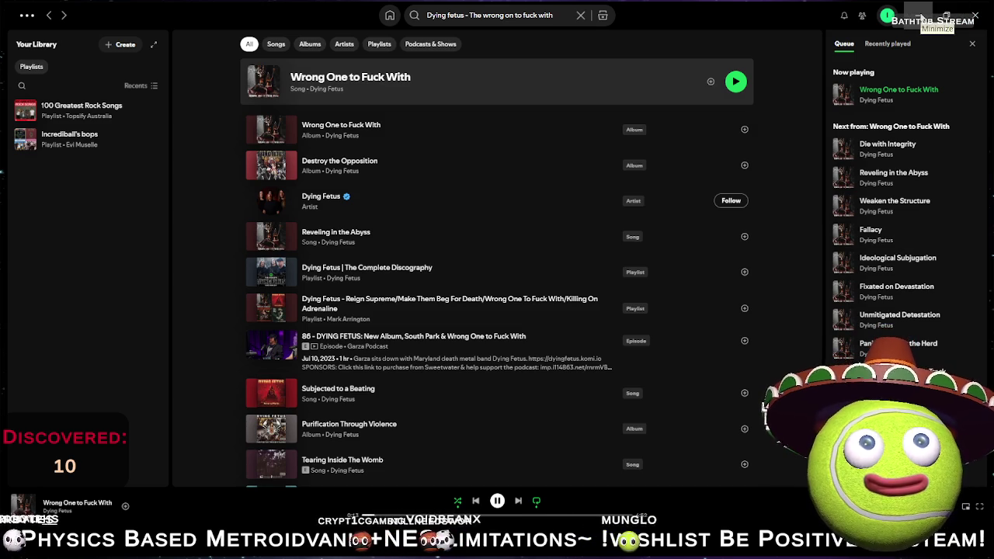
{"action": "left_click", "coordinate": [918, 15]}
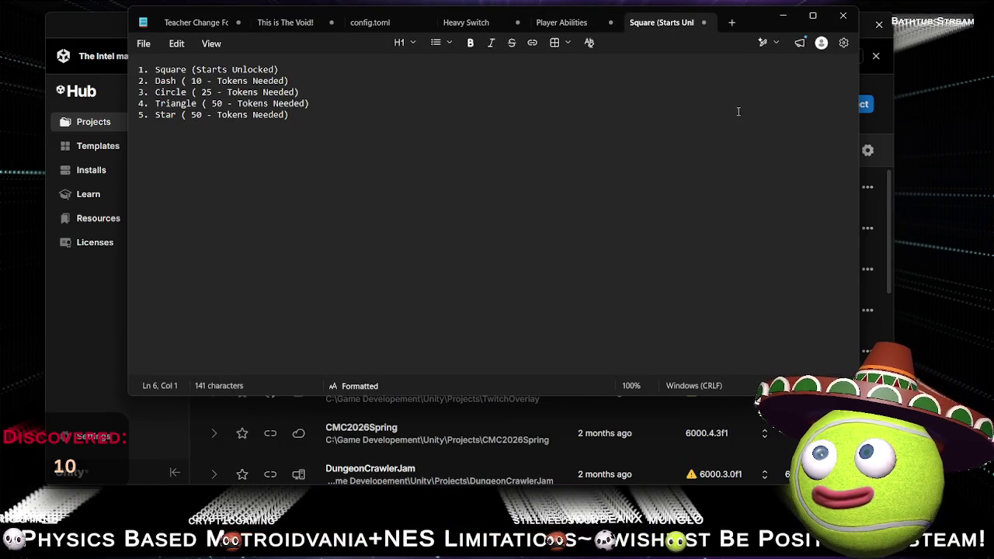
- Bring the Unity editor back to the front and start a new play test of the level
{"action": "key", "text": "alt+Tab"}
{"action": "key", "text": "alt+Tab"}
{"action": "key", "text": "alt+Tab"}
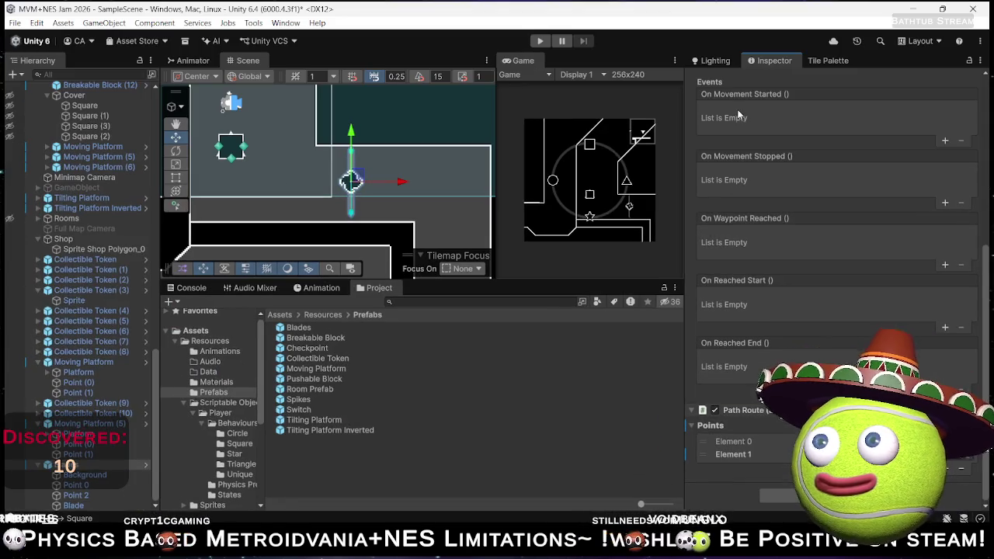
{"action": "left_click", "coordinate": [541, 41]}
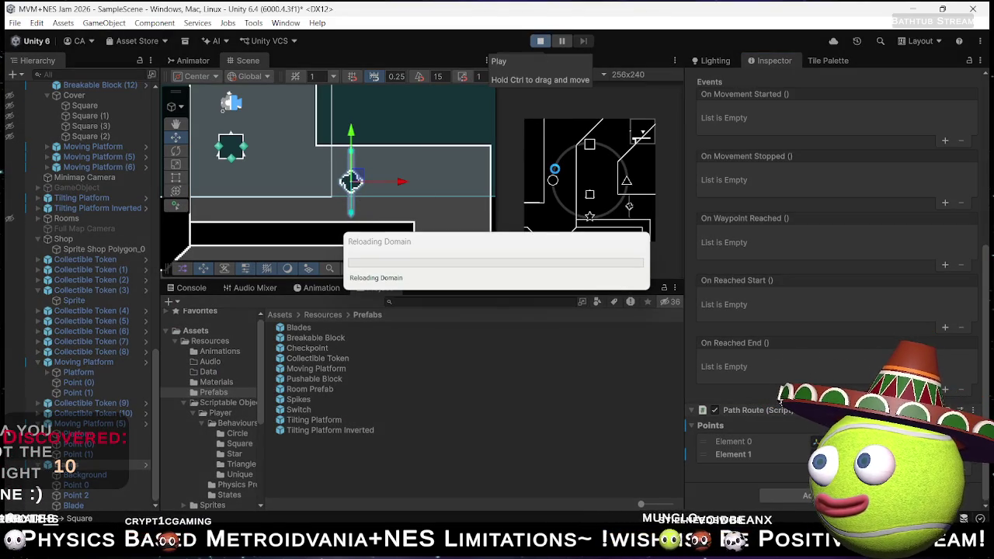
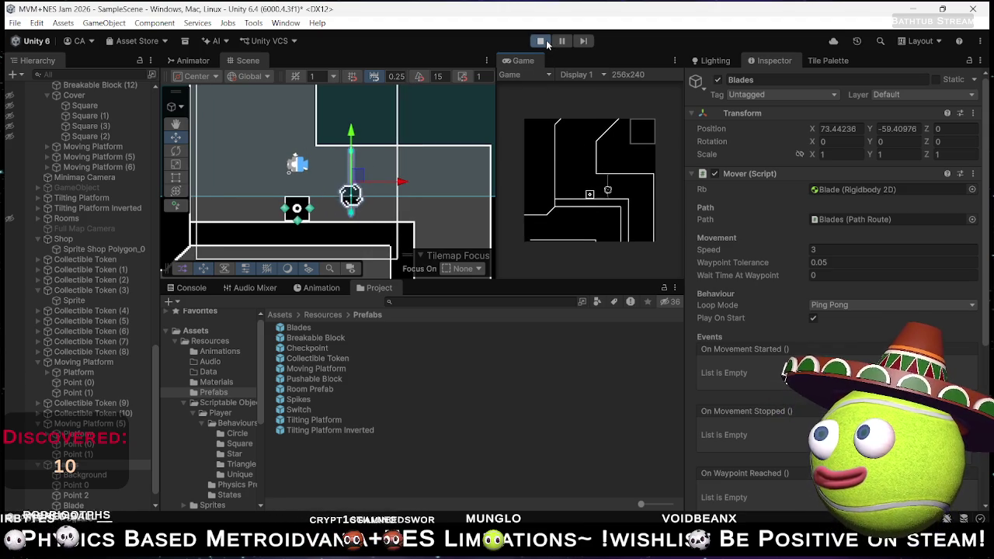
- Try Blades Mover Speed values, typing 4.52 and then dragging it to 7.62
{"action": "left_click", "coordinate": [833, 248]}
{"action": "type", "text": "4.52"}
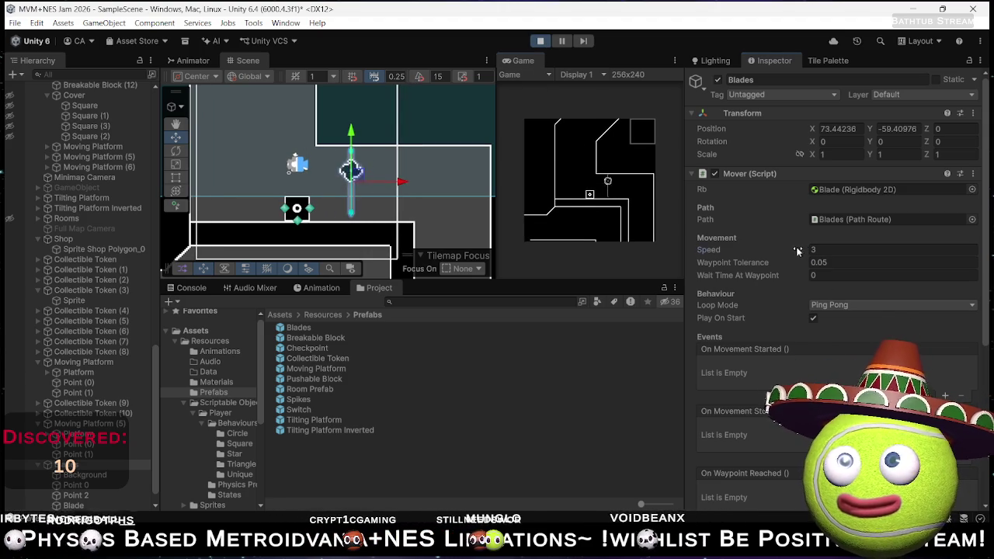
{"action": "left_click_drag", "start_coordinate": [833, 248], "coordinate": [900, 250]}
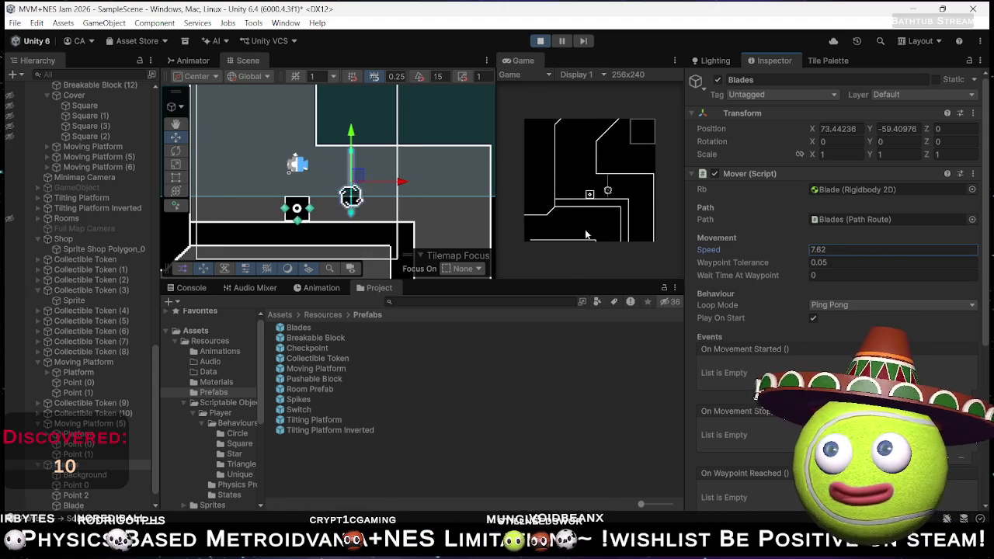
- Test the new blade speed in play mode, then switch to Spotify's search field
{"action": "left_click", "coordinate": [598, 190]}
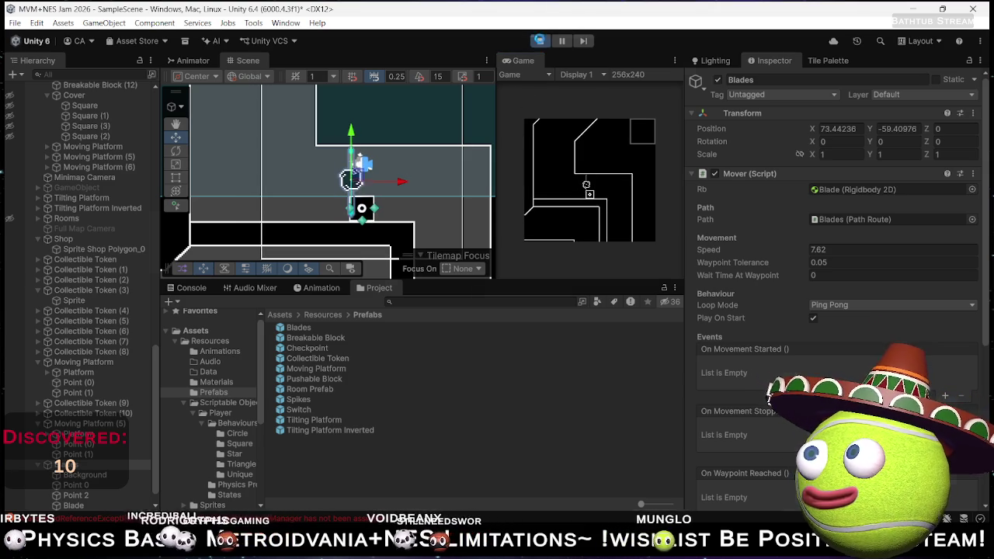
{"action": "left_click", "coordinate": [540, 41]}
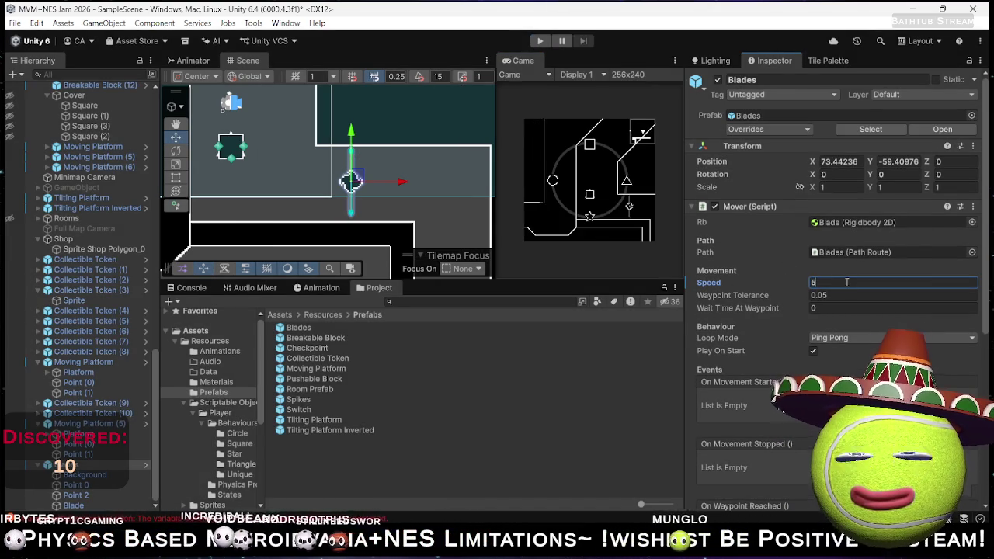
{"action": "left_click", "coordinate": [539, 40]}
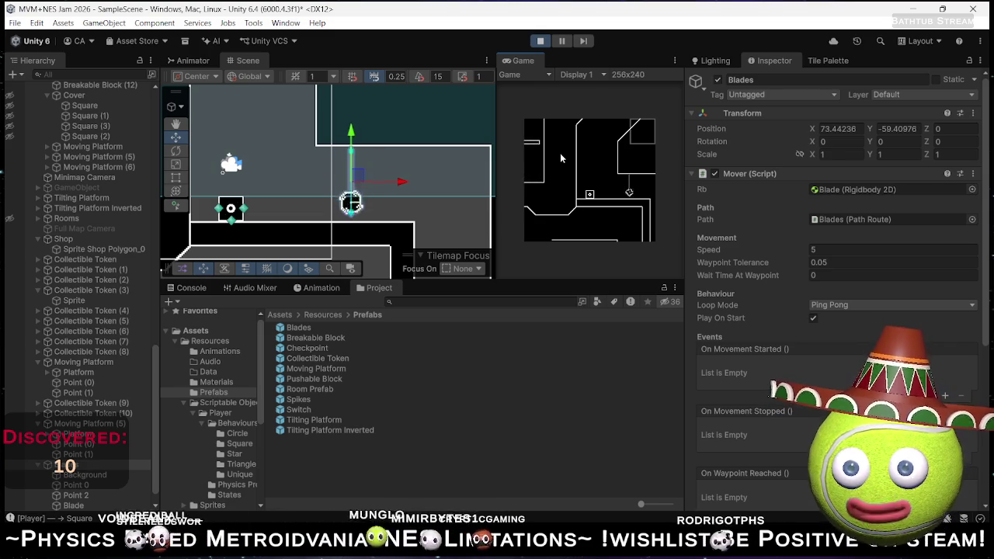
{"action": "key", "text": "alt+Tab"}
{"action": "key", "text": "alt+Tab"}
{"action": "left_click", "coordinate": [486, 15]}
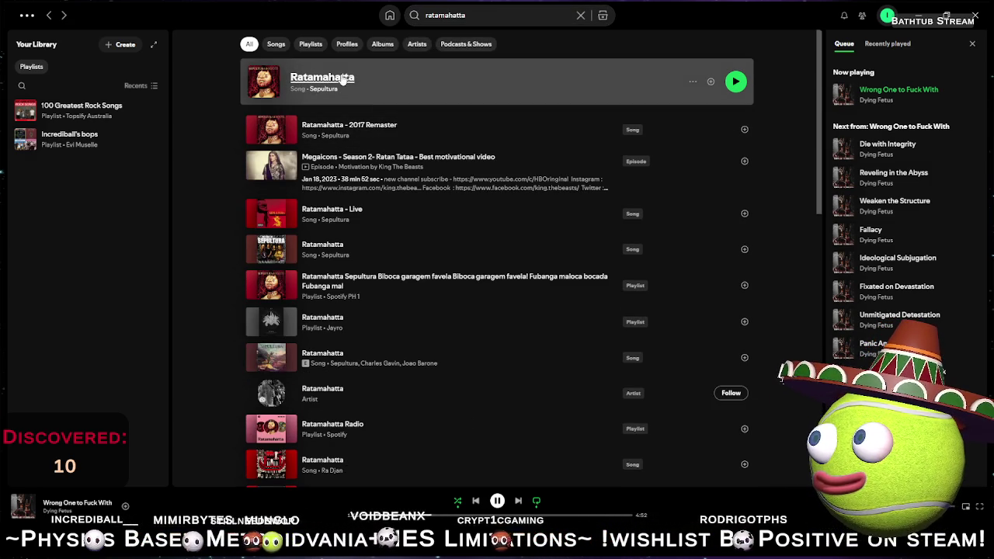
- Add Sepultura's 'Ratamahatta' to the Spotify queue and minimize the player
{"action": "left_click", "coordinate": [694, 85]}
{"action": "left_click", "coordinate": [780, 143]}
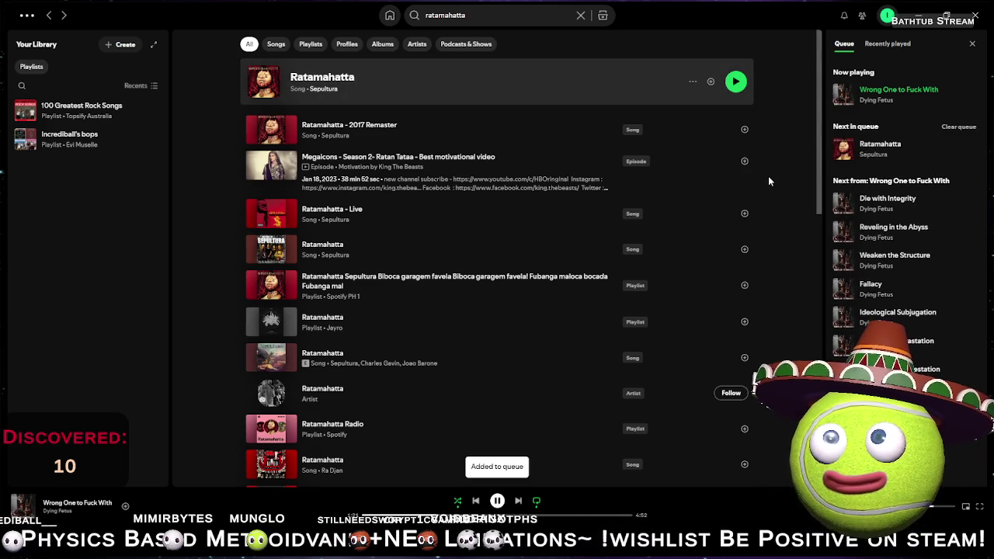
{"action": "left_click", "coordinate": [918, 14]}
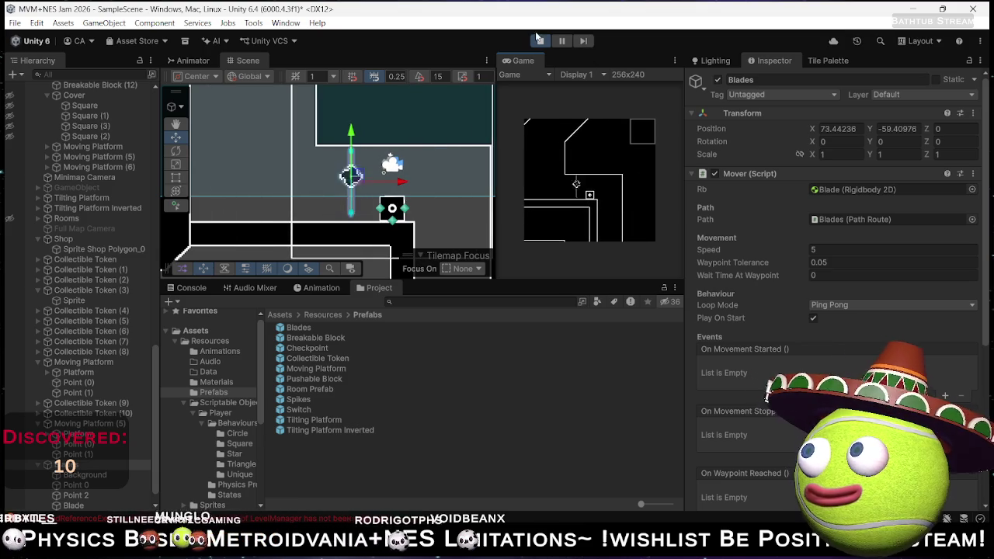
- Stop play mode and give the two selected blade hazards a speed of 5
{"action": "left_click", "coordinate": [541, 41]}
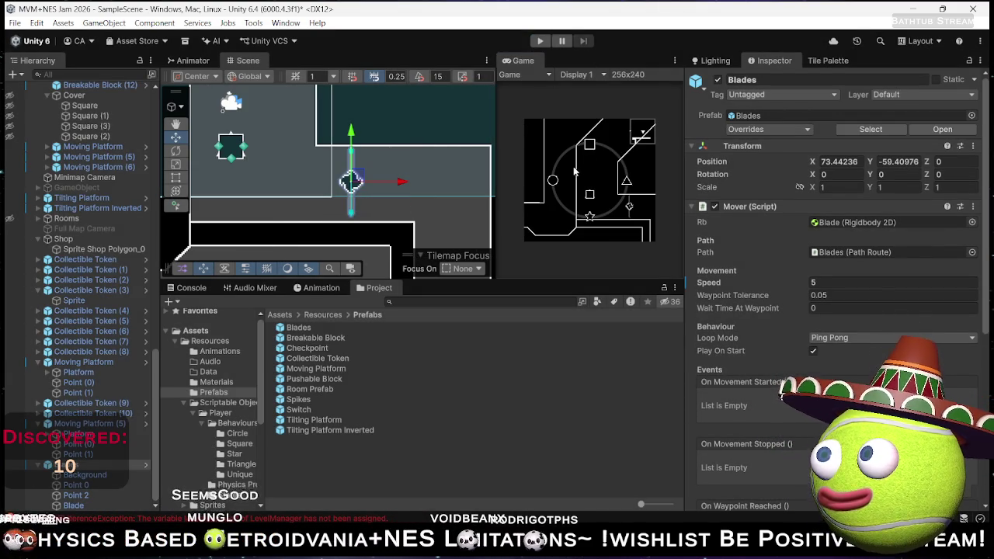
{"action": "scroll", "coordinate": [300, 194], "scroll_direction": "down", "scroll_amount": 3}
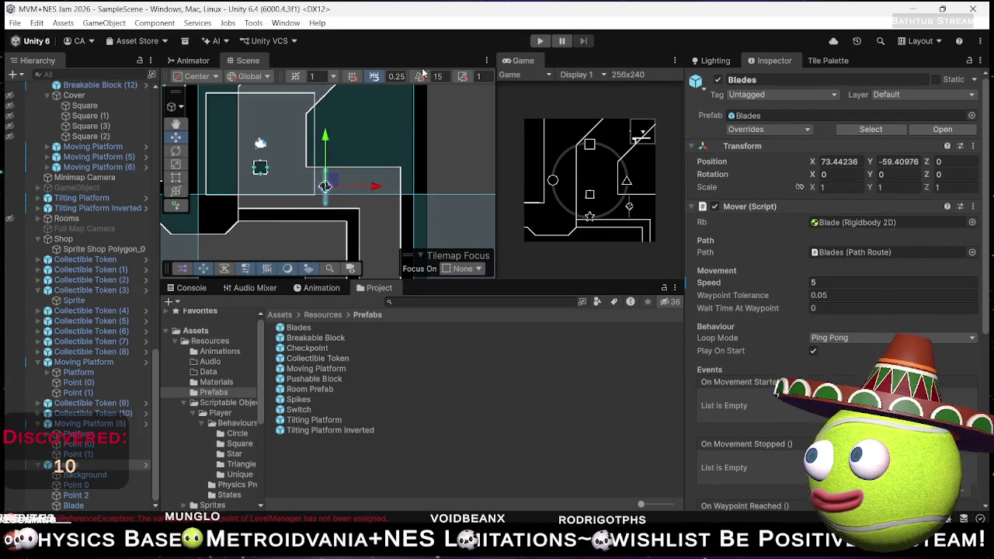
{"action": "key", "text": "f"}
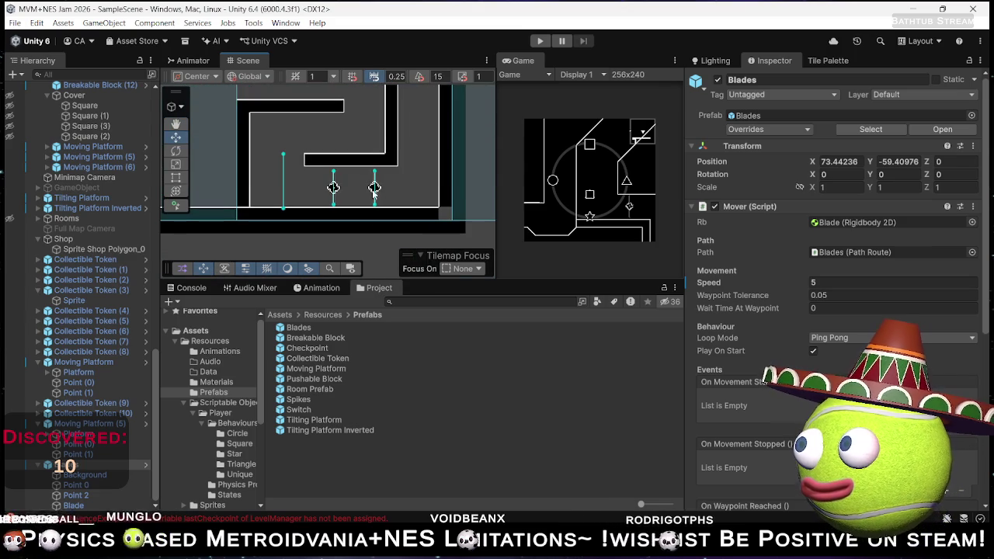
{"action": "left_click", "coordinate": [374, 191]}
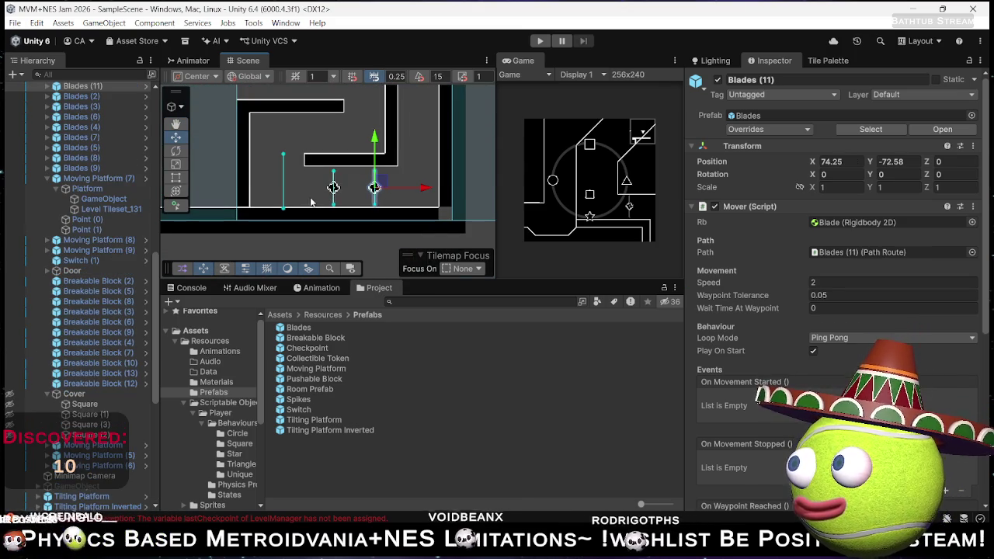
{"action": "left_click", "coordinate": [333, 187], "text": "shift"}
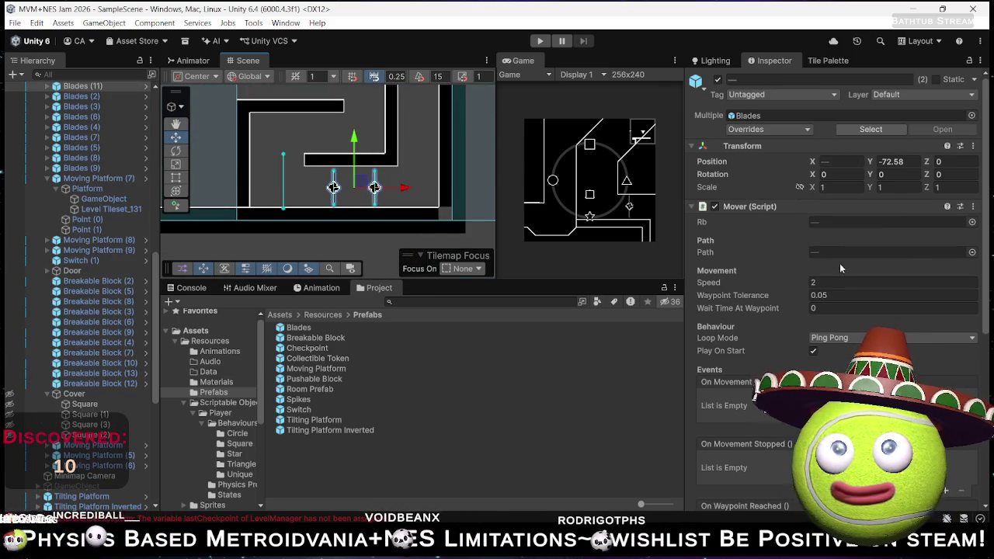
{"action": "left_click", "coordinate": [831, 284]}
{"action": "type", "text": "5"}
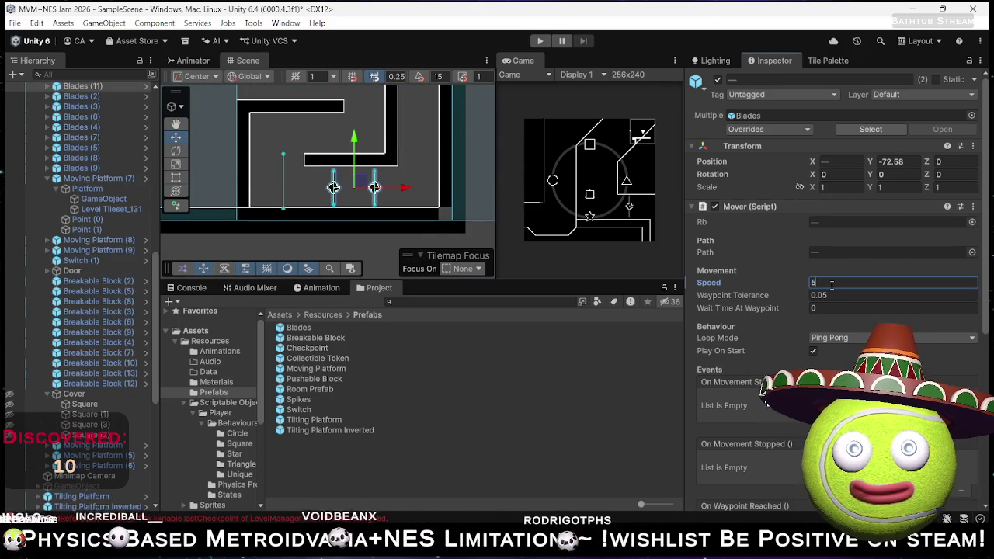
- Reselect the Blades object and pan the scene to show more rooms
{"action": "scroll", "coordinate": [435, 171], "scroll_direction": "down", "scroll_amount": 3}
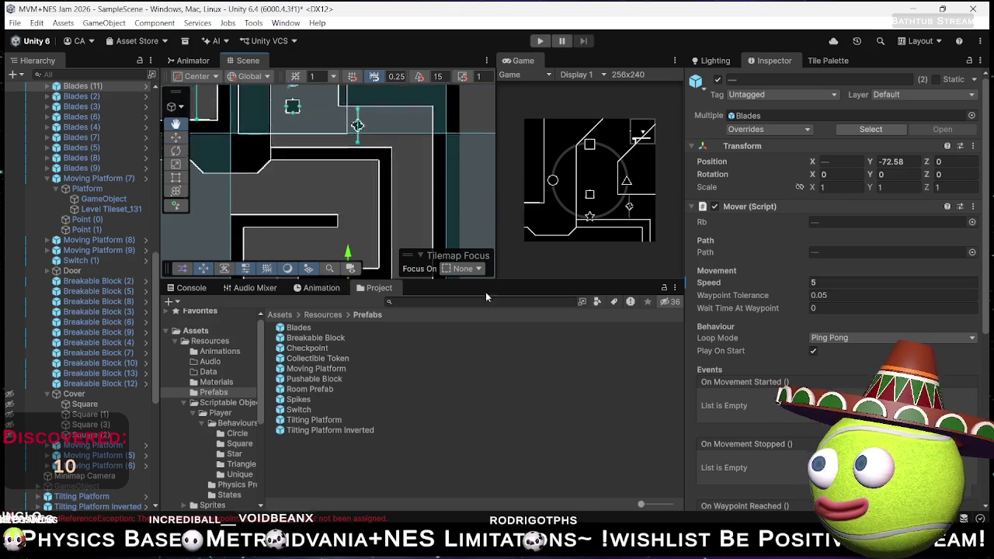
{"action": "scroll", "coordinate": [372, 137], "scroll_direction": "up", "scroll_amount": 5}
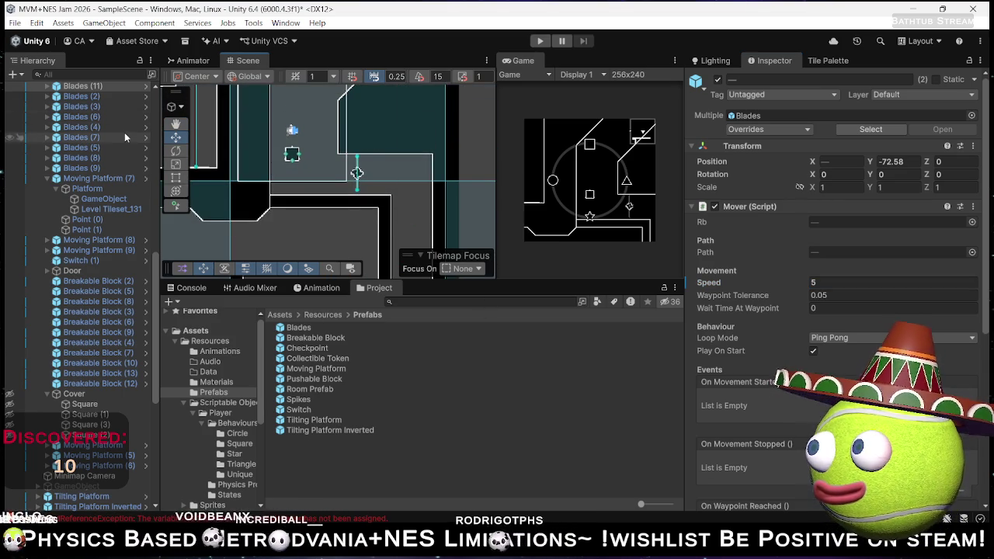
{"action": "left_click", "coordinate": [356, 172]}
{"action": "left_click", "coordinate": [357, 174]}
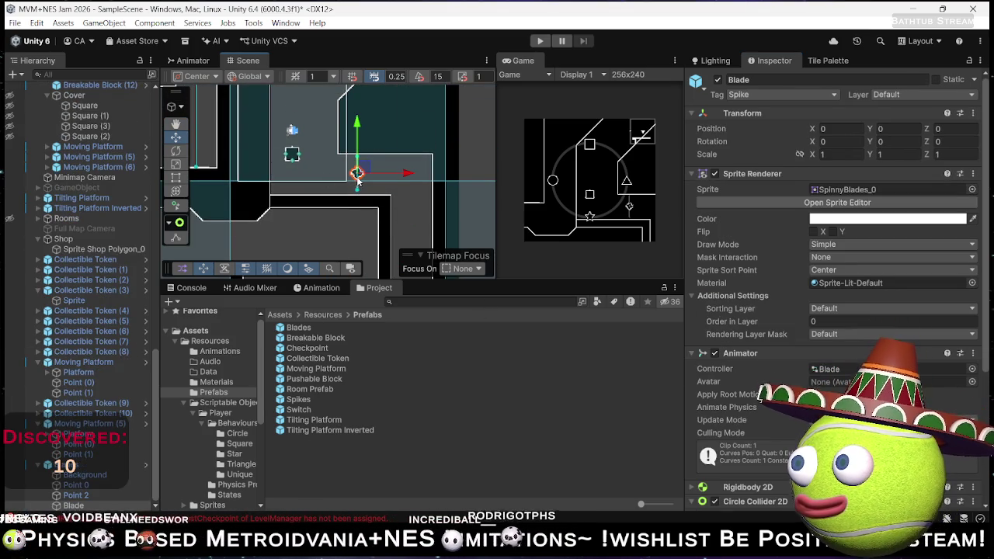
{"action": "left_click", "coordinate": [357, 172]}
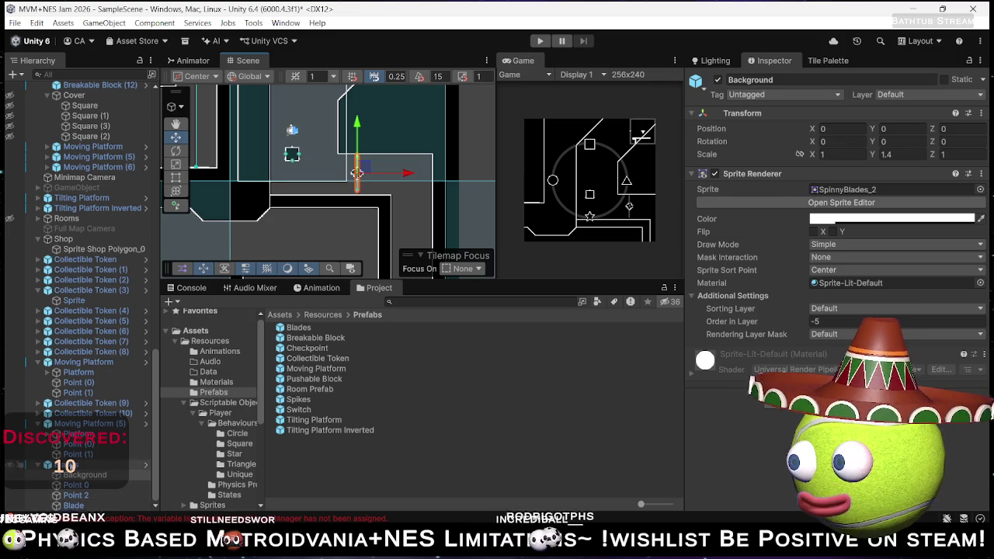
{"action": "left_click", "coordinate": [85, 465]}
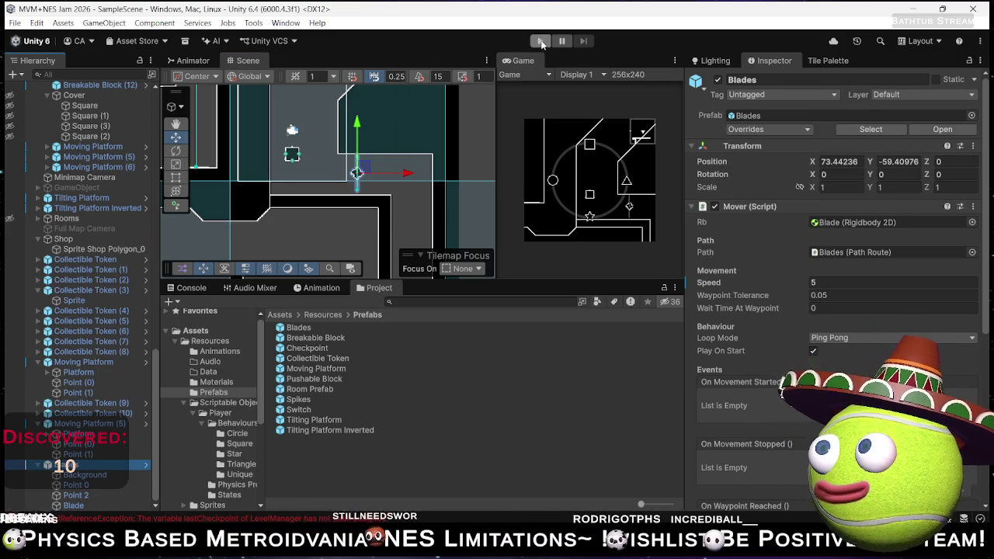
{"action": "scroll", "coordinate": [292, 191], "scroll_direction": "down", "scroll_amount": 3}
{"action": "mouse_move", "coordinate": [266, 235]}
{"action": "left_mouse_down"}
{"action": "mouse_move", "coordinate": [311, 233]}
{"action": "mouse_move", "coordinate": [363, 250]}
{"action": "mouse_move", "coordinate": [352, 243]}
{"action": "left_mouse_up"}
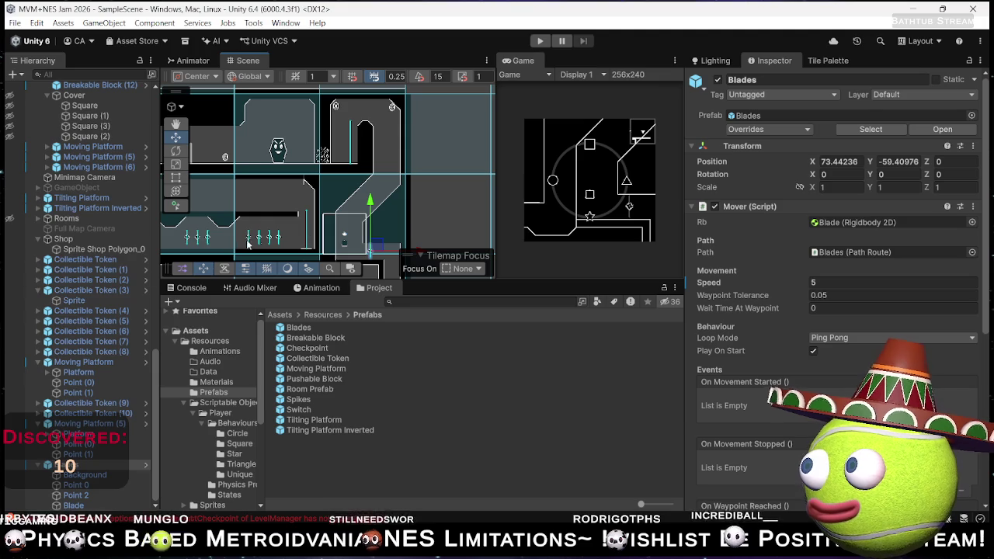
{"action": "scroll", "coordinate": [352, 243], "scroll_direction": "down", "scroll_amount": 5}
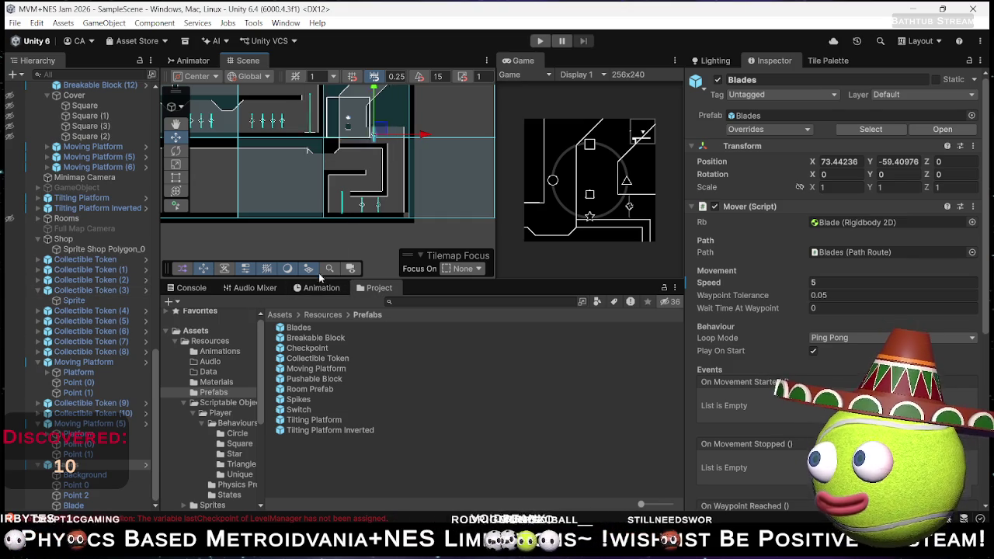
- Duplicate Moving Platform (5) into Moving Platform (6) and pan to its location
{"action": "left_click", "coordinate": [351, 211]}
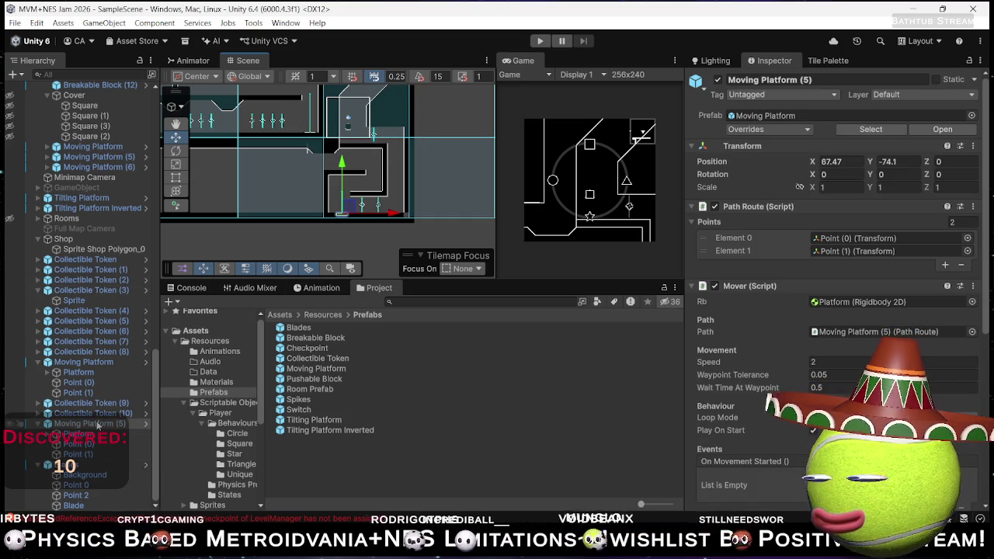
{"action": "left_click", "coordinate": [93, 423]}
{"action": "key", "text": "ctrl+d"}
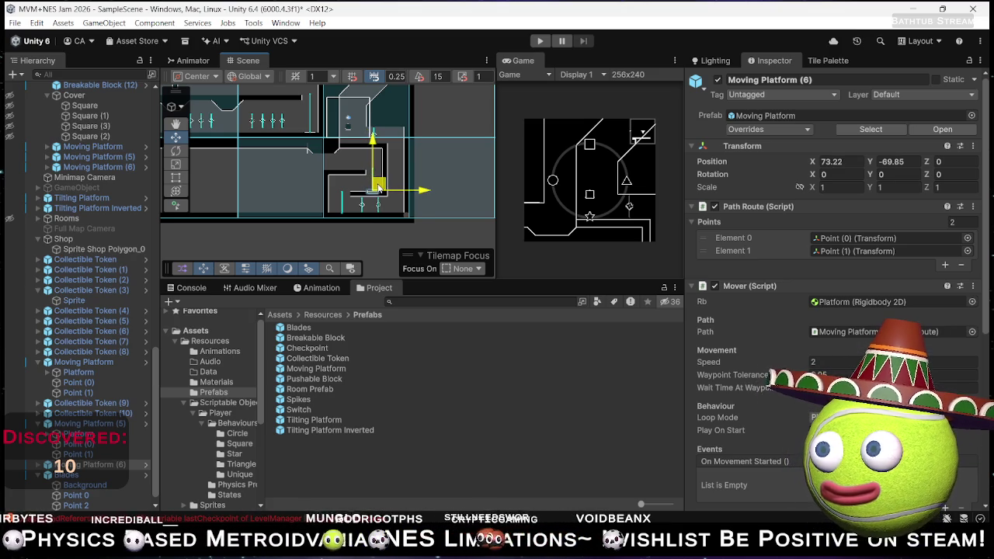
{"action": "scroll", "coordinate": [384, 187], "scroll_direction": "up", "scroll_amount": 10}
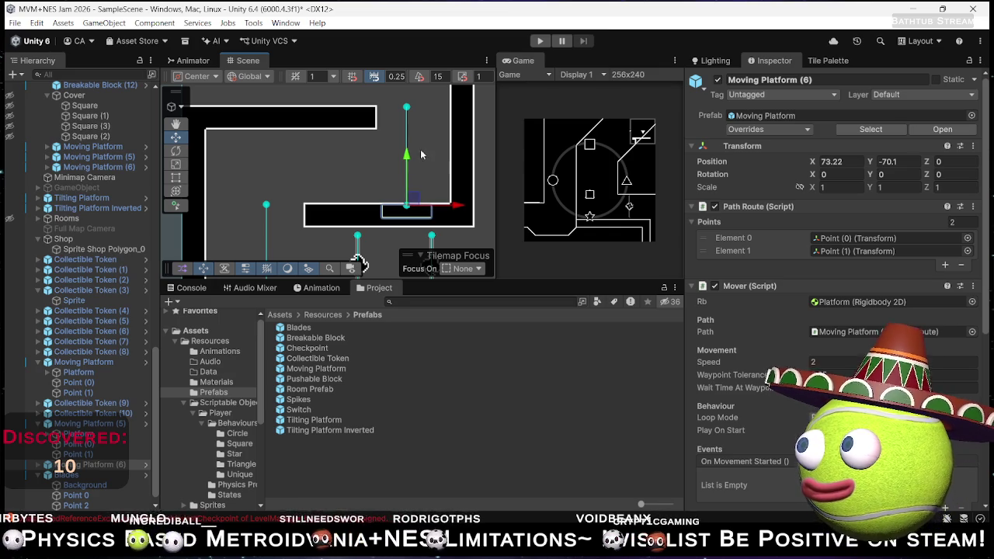
{"action": "mouse_move", "coordinate": [424, 151]}
{"action": "left_mouse_down"}
{"action": "mouse_move", "coordinate": [374, 192]}
{"action": "mouse_move", "coordinate": [428, 174]}
{"action": "left_mouse_up"}
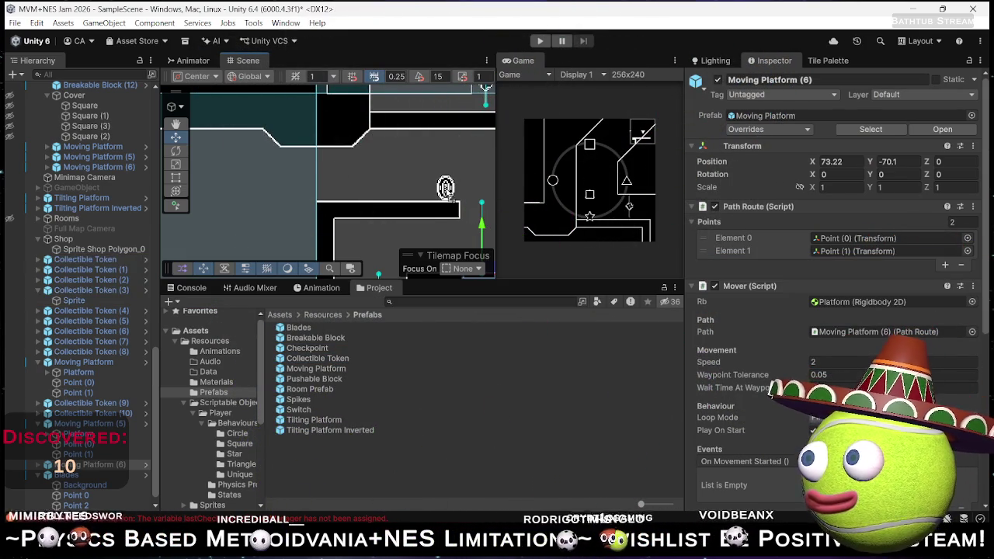
{"action": "left_click", "coordinate": [445, 186]}
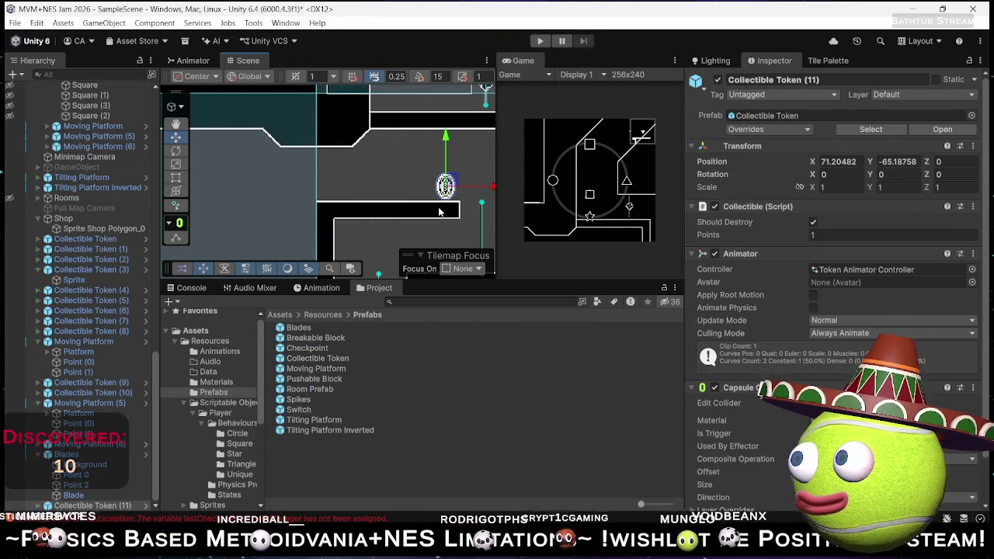
{"action": "key", "text": "ctrl+d"}
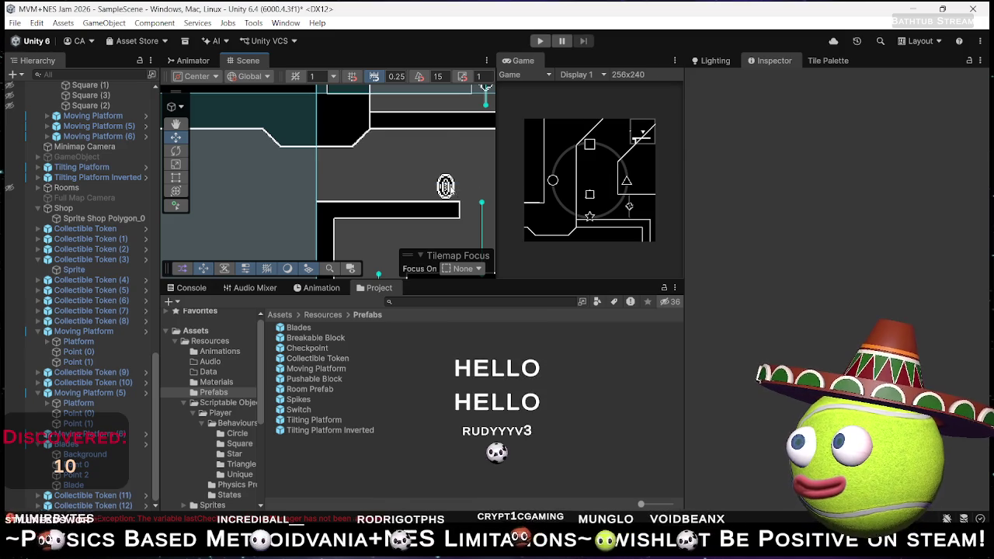
{"action": "mouse_move", "coordinate": [427, 188]}
{"action": "left_mouse_down"}
{"action": "mouse_move", "coordinate": [365, 183]}
{"action": "mouse_move", "coordinate": [383, 145]}
{"action": "mouse_move", "coordinate": [366, 166]}
{"action": "mouse_move", "coordinate": [428, 166]}
{"action": "mouse_move", "coordinate": [437, 217]}
{"action": "mouse_move", "coordinate": [380, 109]}
{"action": "mouse_move", "coordinate": [368, 126]}
{"action": "left_mouse_up"}
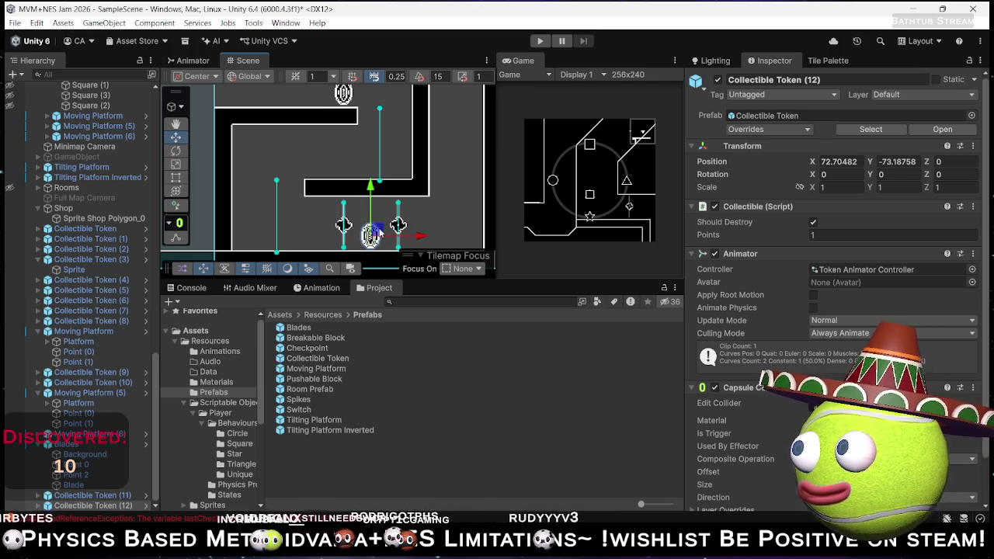
{"action": "left_click_drag", "start_coordinate": [379, 230], "coordinate": [253, 226]}
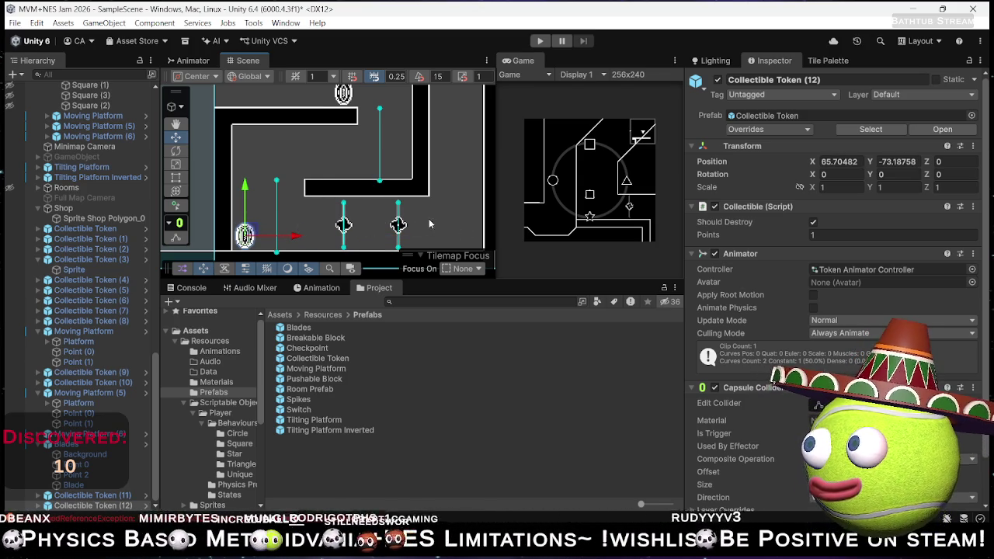
{"action": "scroll", "coordinate": [428, 219], "scroll_direction": "down", "scroll_amount": 2}
{"action": "mouse_move", "coordinate": [422, 216]}
{"action": "left_mouse_down"}
{"action": "mouse_move", "coordinate": [375, 199]}
{"action": "mouse_move", "coordinate": [392, 200]}
{"action": "left_mouse_up"}
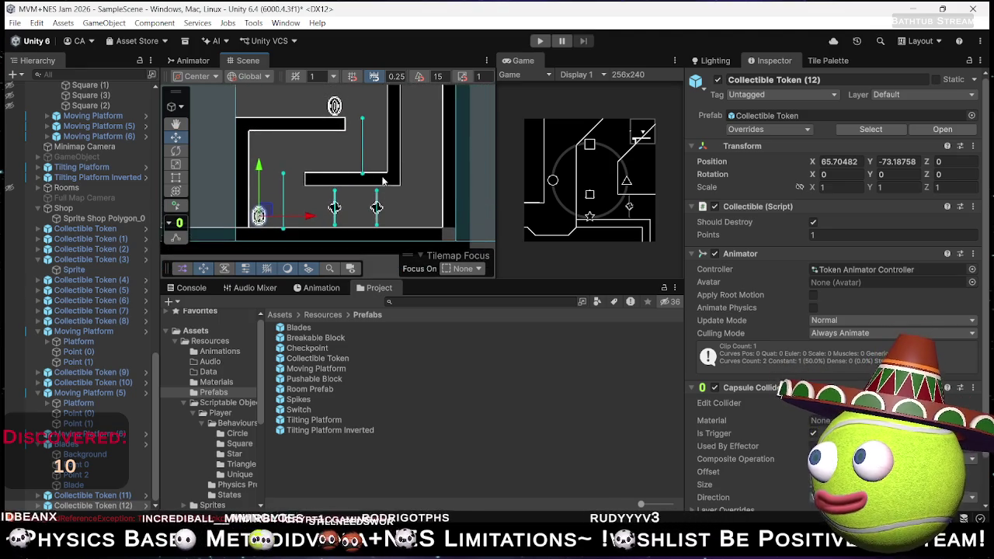
{"action": "scroll", "coordinate": [383, 181], "scroll_direction": "up", "scroll_amount": 3}
{"action": "mouse_move", "coordinate": [405, 133]}
{"action": "left_mouse_down"}
{"action": "mouse_move", "coordinate": [396, 194]}
{"action": "mouse_move", "coordinate": [404, 215]}
{"action": "mouse_move", "coordinate": [414, 116]}
{"action": "left_mouse_up"}
{"action": "scroll", "coordinate": [350, 192], "scroll_direction": "down", "scroll_amount": 2}
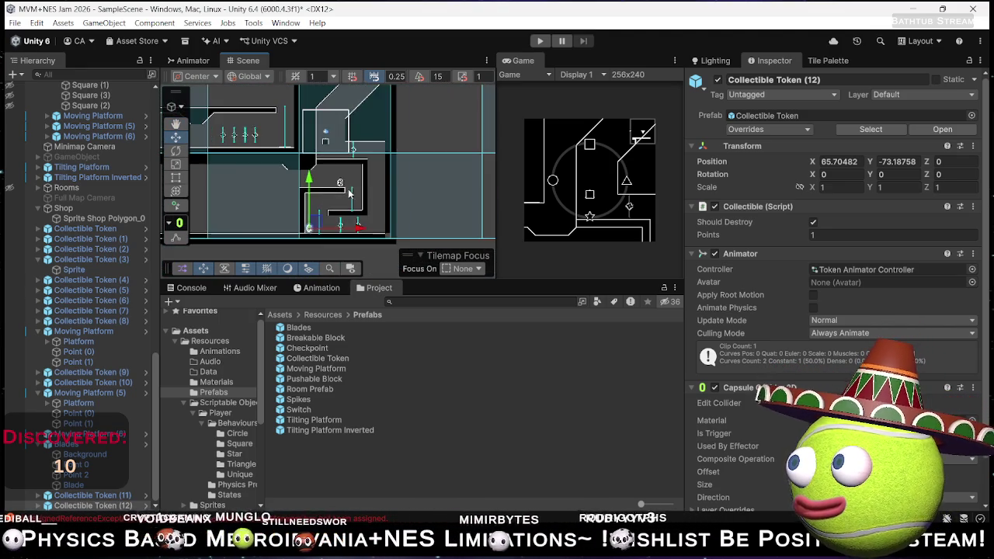
{"action": "scroll", "coordinate": [349, 192], "scroll_direction": "up", "scroll_amount": 2}
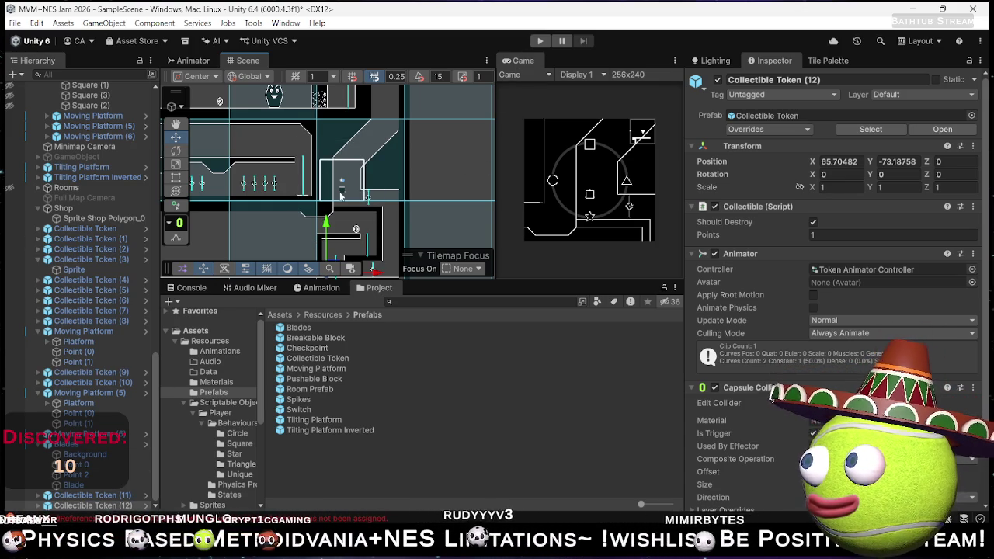
- Select the Player and drag it down into the lower room at 68.62, -65
{"action": "left_click", "coordinate": [342, 194]}
{"action": "left_click", "coordinate": [341, 192]}
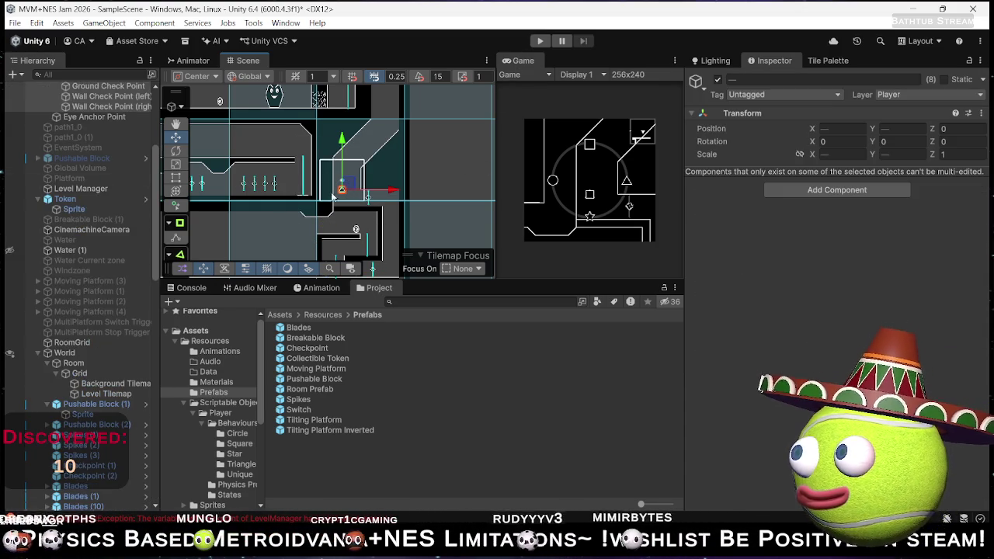
{"action": "scroll", "coordinate": [87, 241], "scroll_direction": "up", "scroll_amount": 3}
{"action": "left_click", "coordinate": [78, 180]}
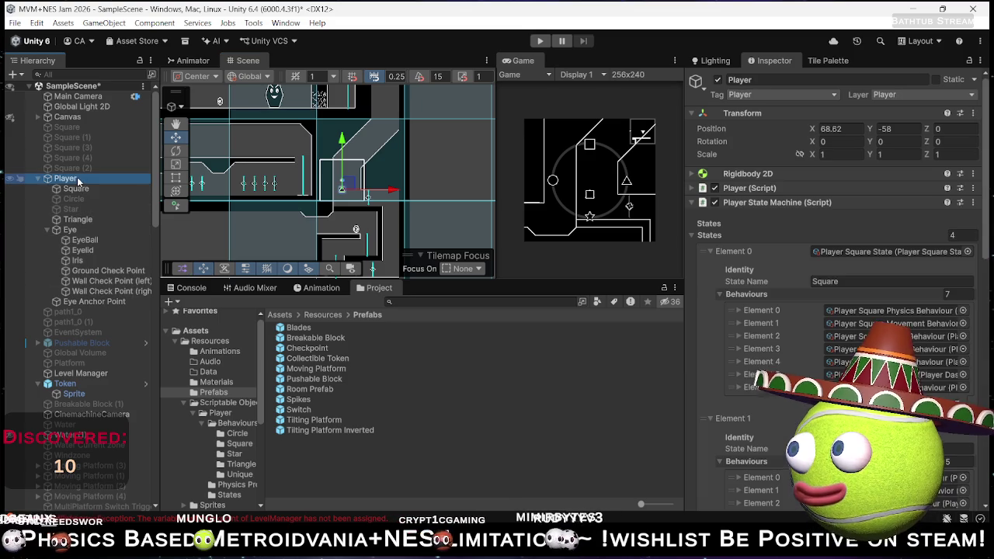
{"action": "key", "text": "Left"}
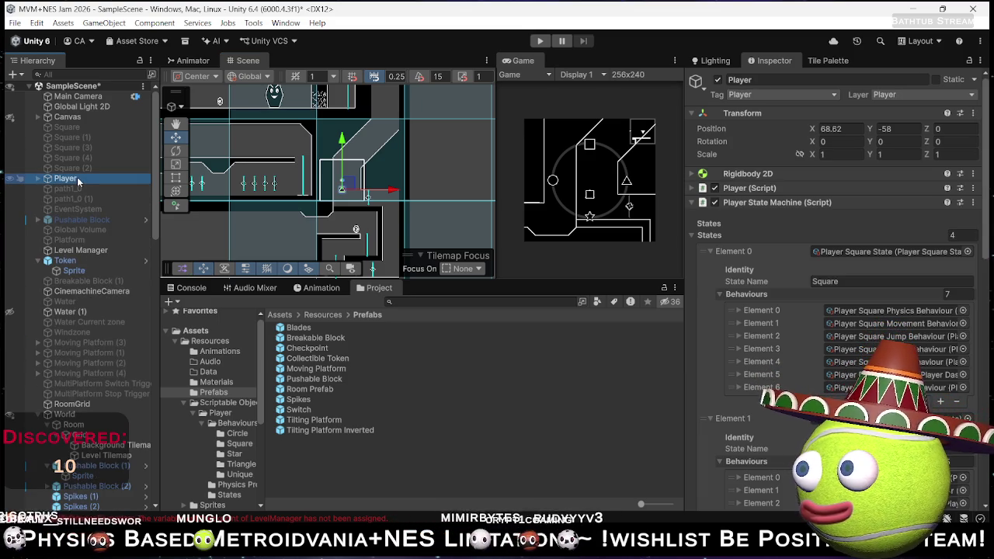
{"action": "left_click_drag", "start_coordinate": [408, 208], "coordinate": [437, 167]}
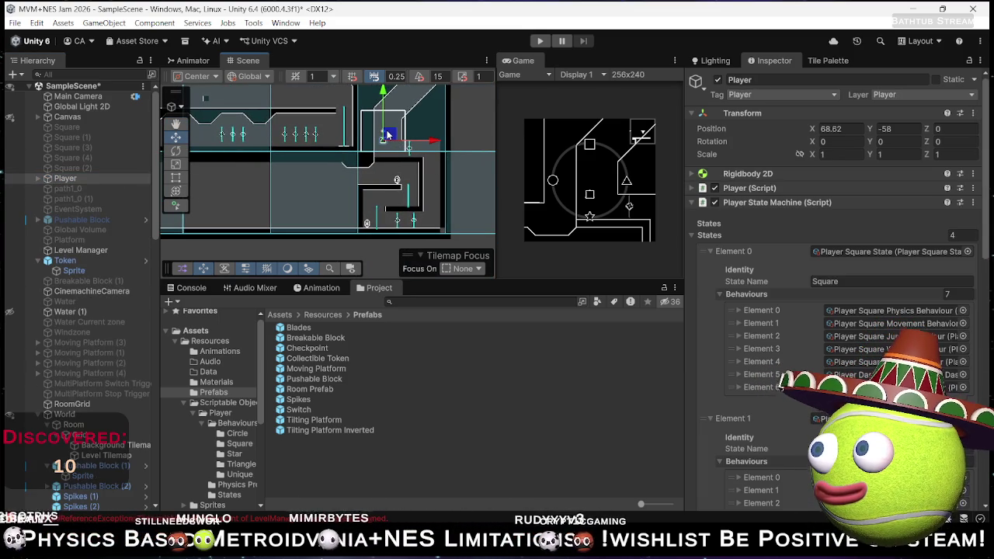
{"action": "left_click_drag", "start_coordinate": [388, 134], "coordinate": [382, 169]}
{"action": "left_click_drag", "start_coordinate": [378, 171], "coordinate": [389, 174]}
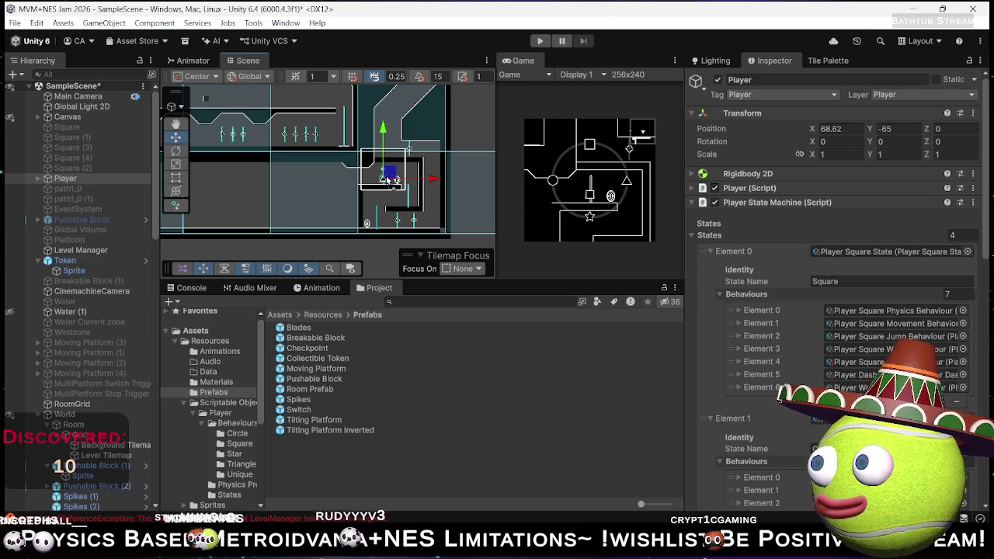
- Frame the Checkpoint in the Scene view and start Play mode to test
{"action": "left_click", "coordinate": [386, 179]}
{"action": "key", "text": "f"}
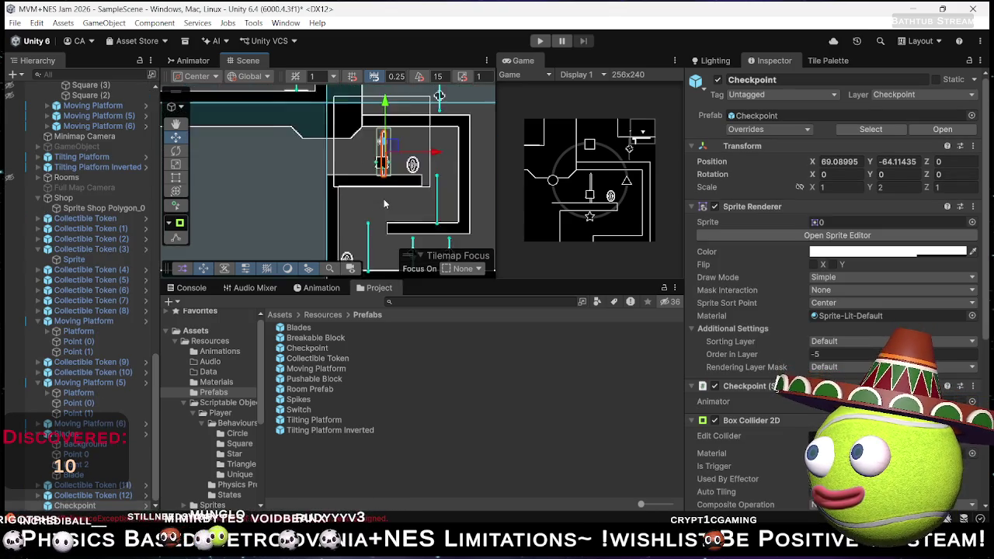
{"action": "left_click_drag", "start_coordinate": [397, 192], "coordinate": [402, 207]}
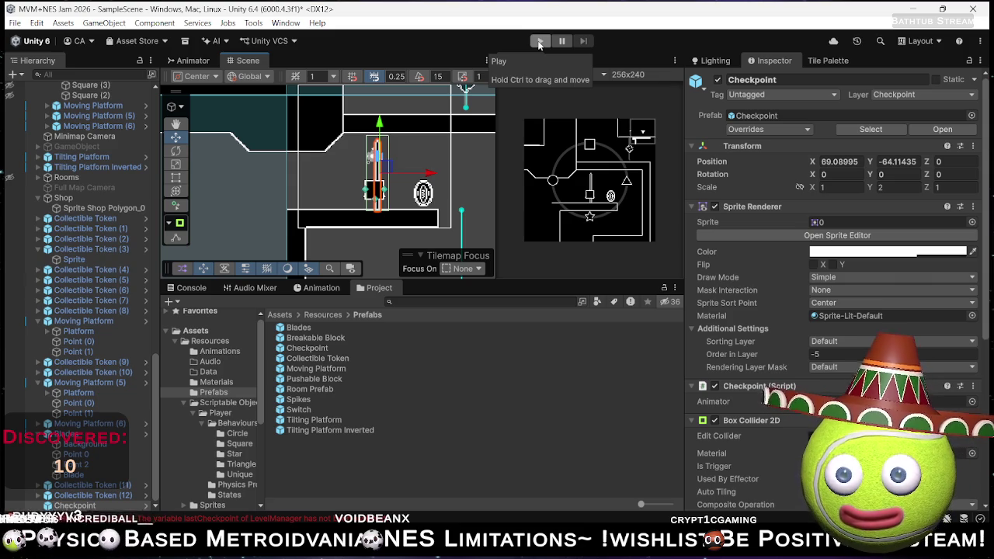
{"action": "left_click", "coordinate": [538, 42]}
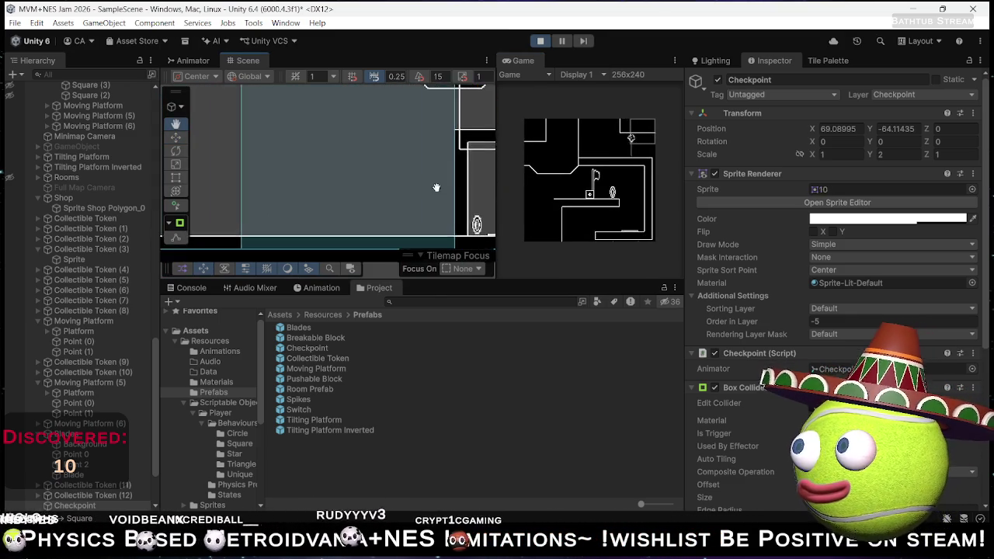
- Stop Play mode, survey the level in the Scene view, and switch to Spotify
{"action": "left_click", "coordinate": [540, 40]}
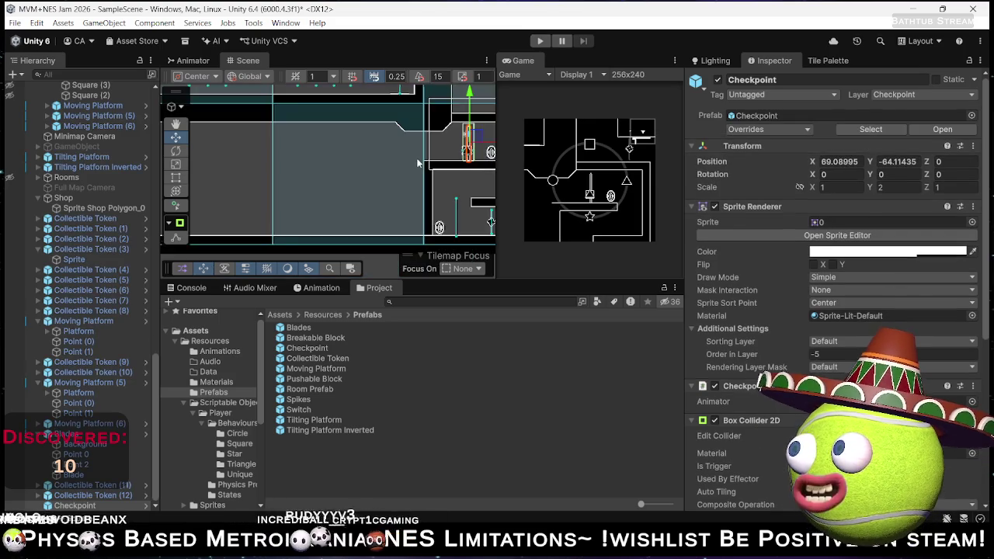
{"action": "scroll", "coordinate": [366, 172], "scroll_direction": "down", "scroll_amount": 5}
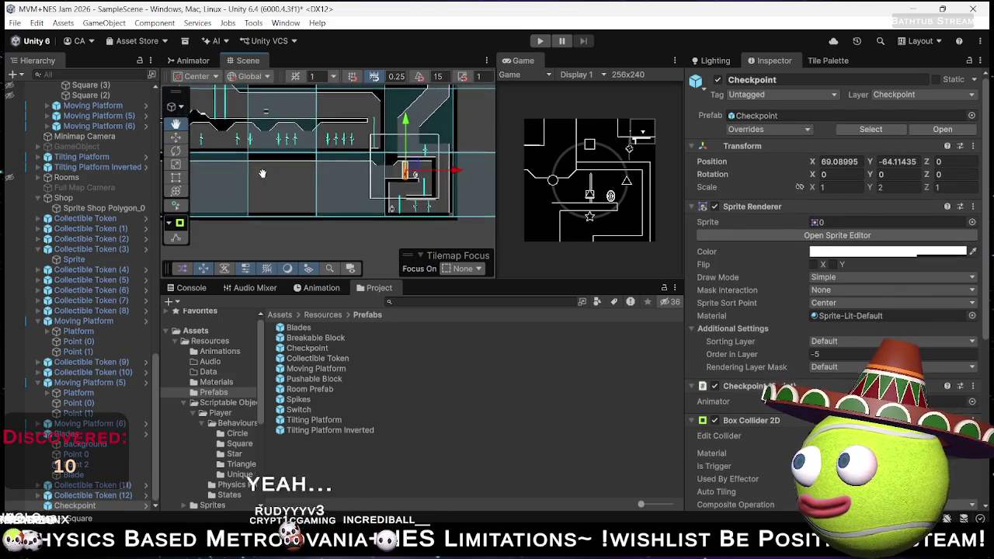
{"action": "scroll", "coordinate": [286, 178], "scroll_direction": "up", "scroll_amount": 3}
{"action": "mouse_move", "coordinate": [341, 195]}
{"action": "left_mouse_down"}
{"action": "mouse_move", "coordinate": [383, 214]}
{"action": "mouse_move", "coordinate": [404, 203]}
{"action": "left_mouse_up"}
{"action": "left_click_drag", "start_coordinate": [330, 184], "coordinate": [401, 169]}
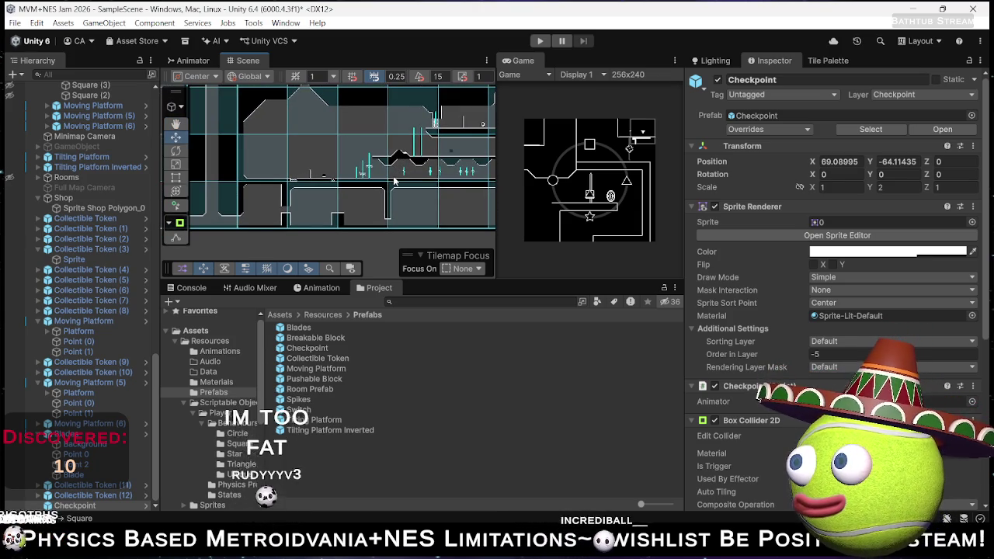
{"action": "left_click_drag", "start_coordinate": [394, 181], "coordinate": [371, 196]}
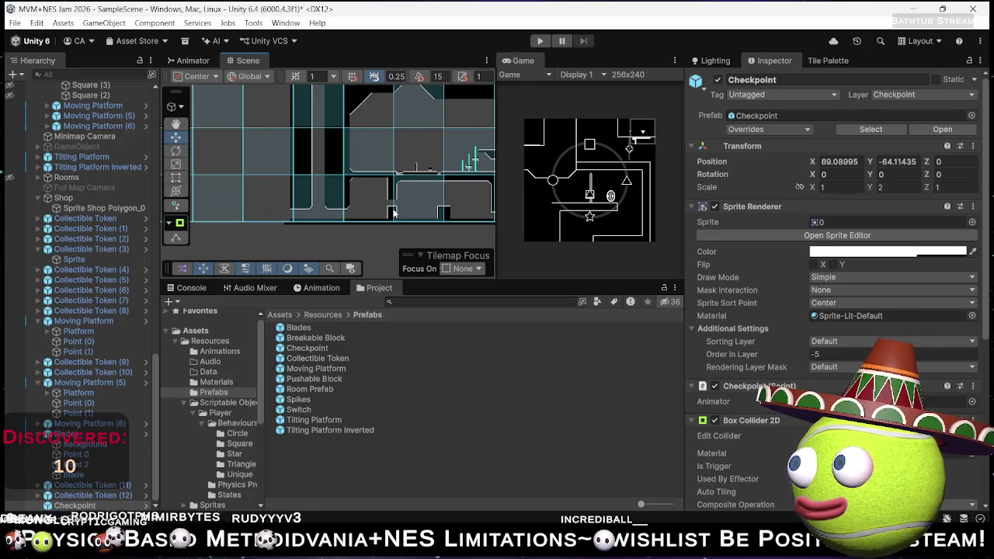
{"action": "scroll", "coordinate": [394, 214], "scroll_direction": "down", "scroll_amount": 5}
{"action": "left_click_drag", "start_coordinate": [388, 200], "coordinate": [415, 249]}
{"action": "left_click_drag", "start_coordinate": [419, 211], "coordinate": [400, 179]}
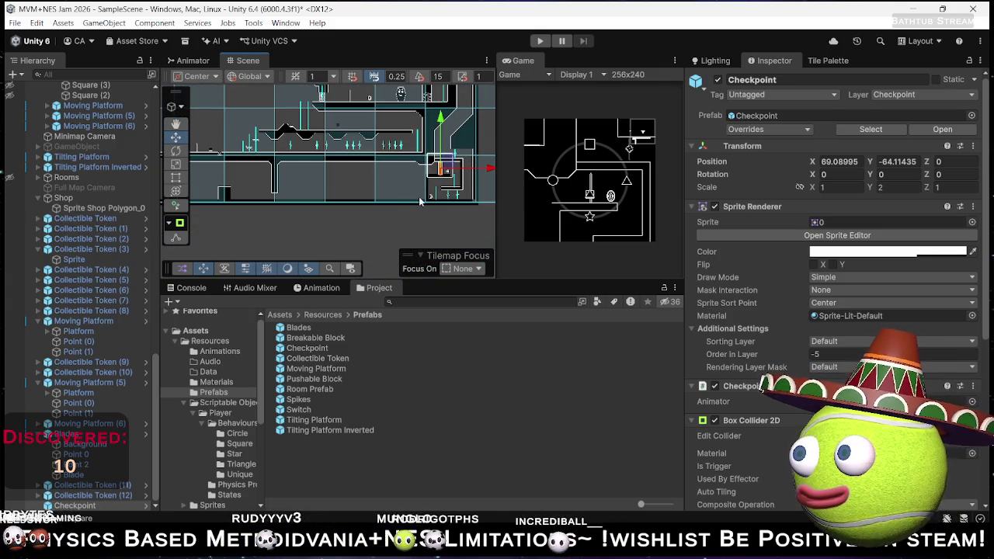
{"action": "key", "text": "alt+Tab"}
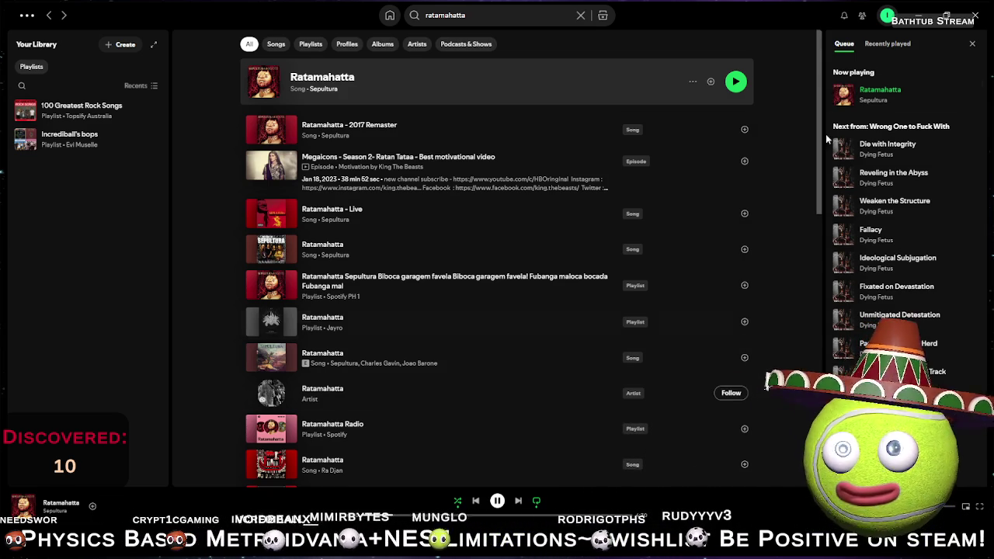
- Minimize Spotify to bring the Unity editor back in front
{"action": "left_click", "coordinate": [918, 18]}
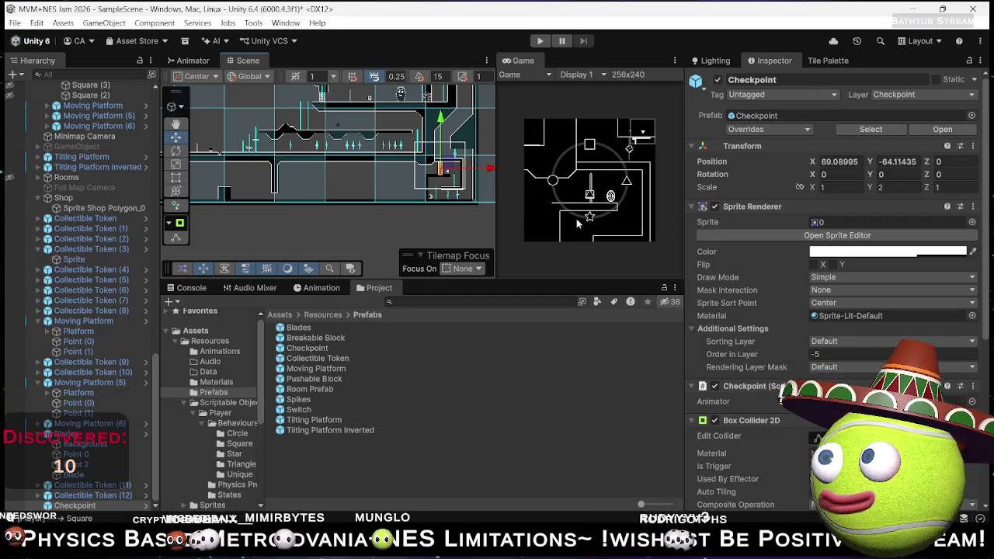
{"action": "scroll", "coordinate": [436, 182], "scroll_direction": "up", "scroll_amount": 5}
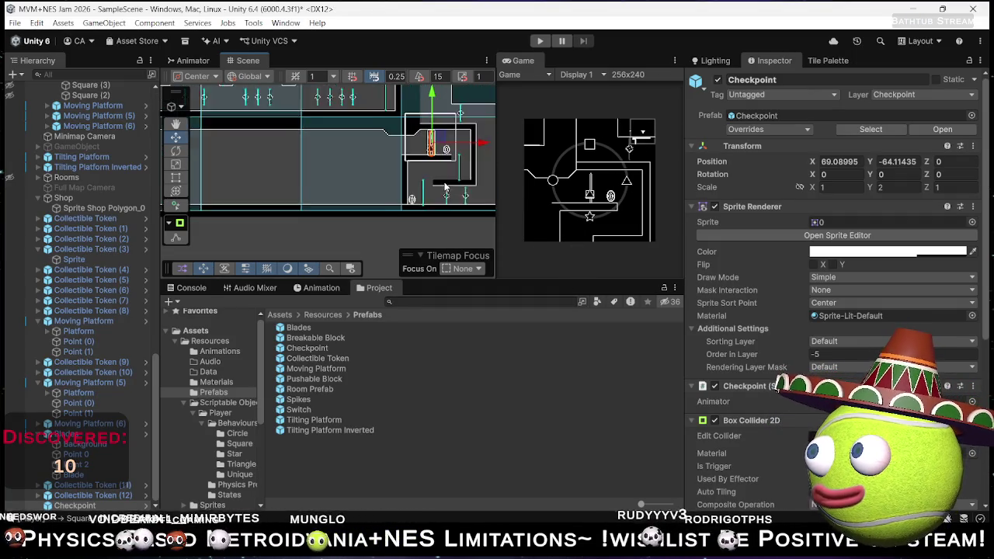
- Pick a tile in the Tile Palette and drop a Spikes prefab onto the lower room floor
{"action": "scroll", "coordinate": [436, 181], "scroll_direction": "down", "scroll_amount": 2}
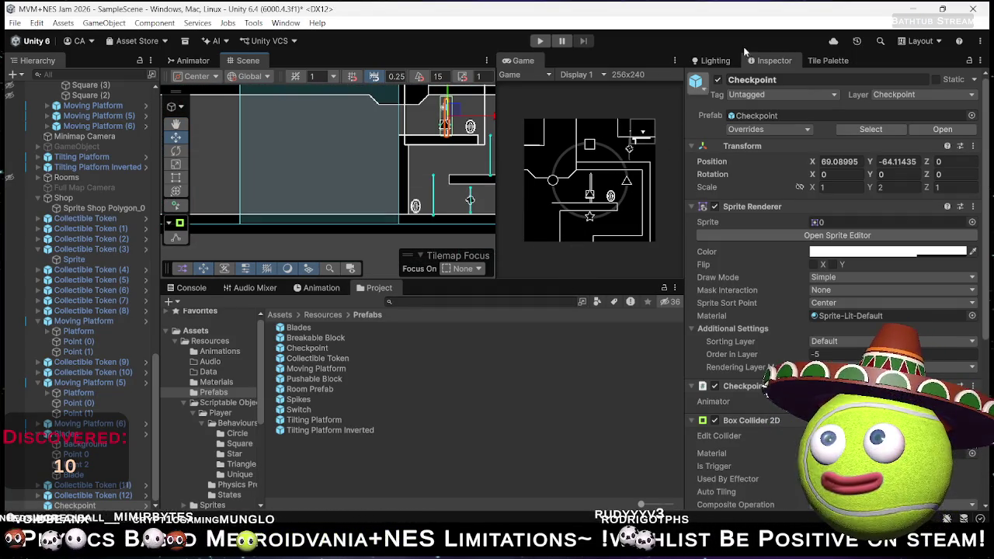
{"action": "left_click", "coordinate": [829, 62]}
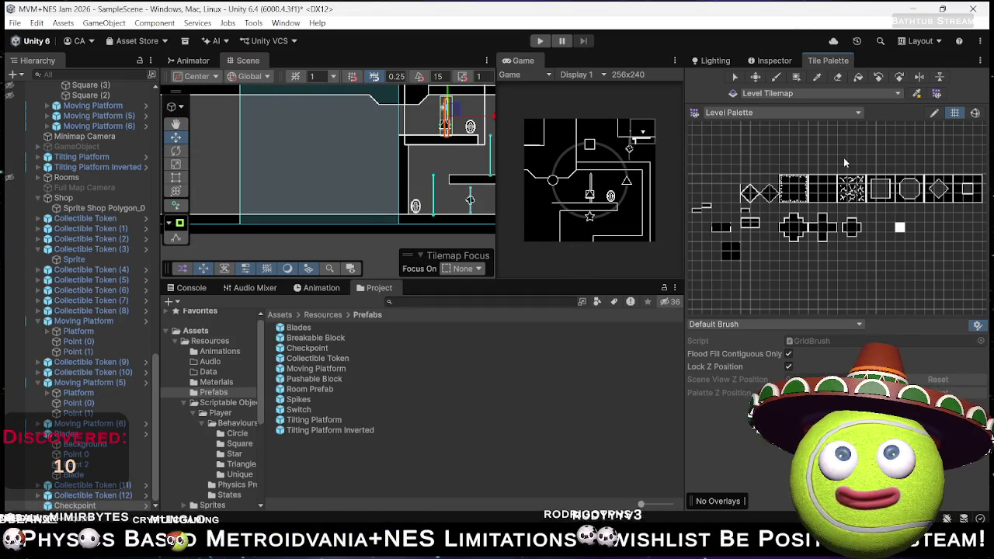
{"action": "scroll", "coordinate": [828, 185], "scroll_direction": "up", "scroll_amount": 2}
{"action": "left_click", "coordinate": [804, 185]}
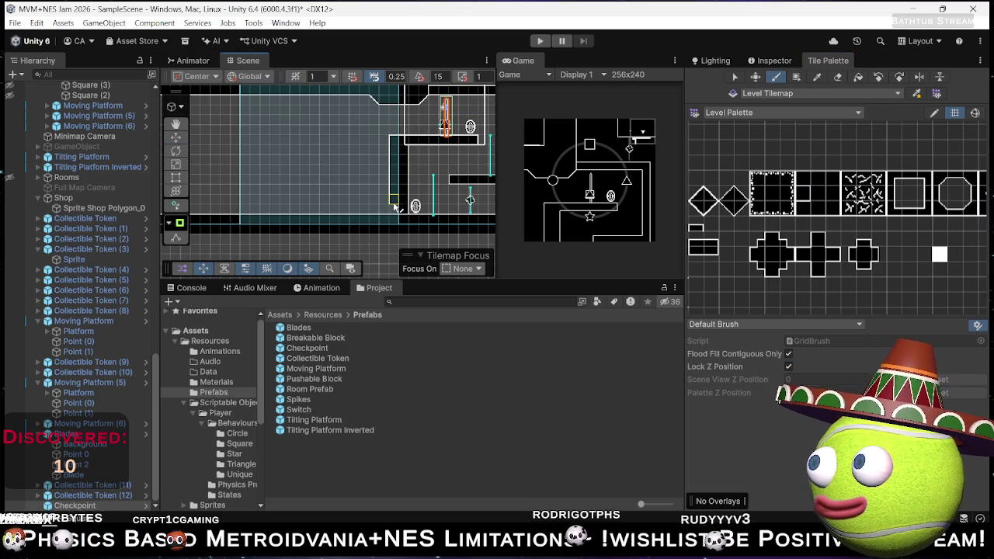
{"action": "scroll", "coordinate": [395, 204], "scroll_direction": "up", "scroll_amount": 5}
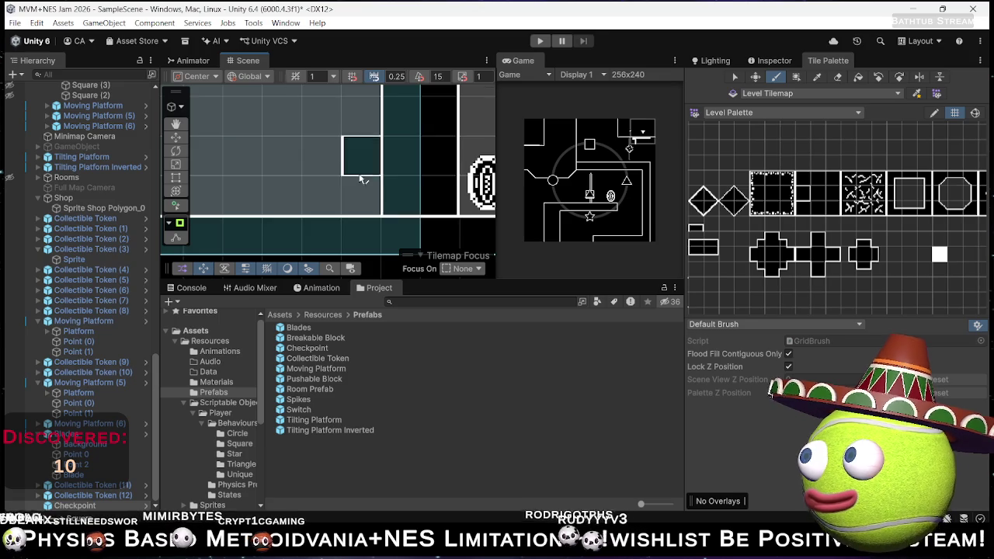
{"action": "scroll", "coordinate": [350, 186], "scroll_direction": "down", "scroll_amount": 5}
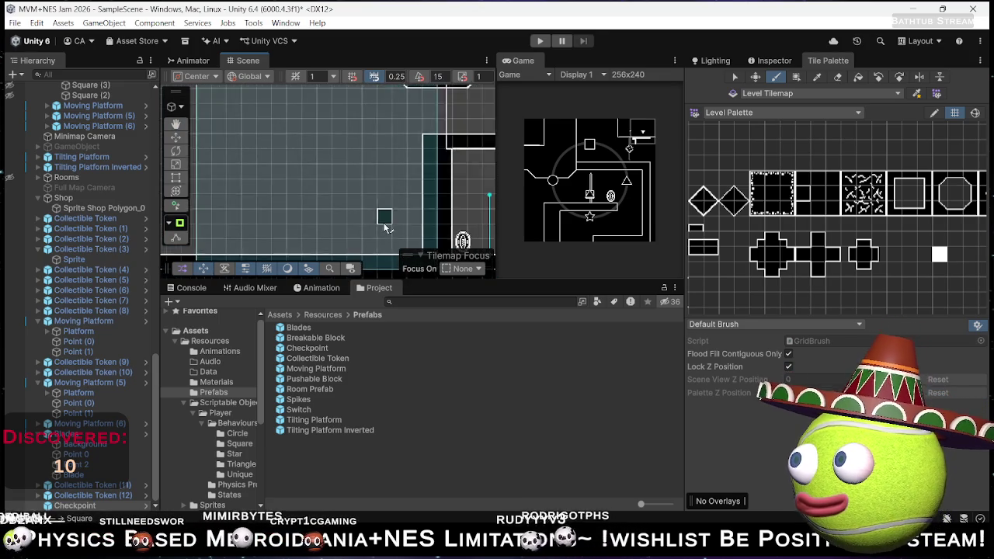
{"action": "scroll", "coordinate": [373, 218], "scroll_direction": "up", "scroll_amount": 6}
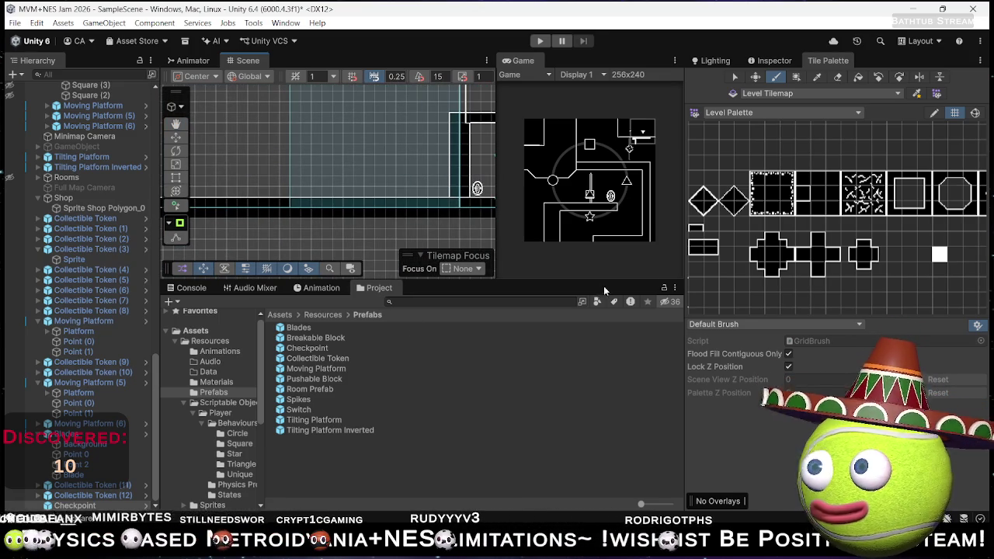
{"action": "scroll", "coordinate": [347, 182], "scroll_direction": "down", "scroll_amount": 4}
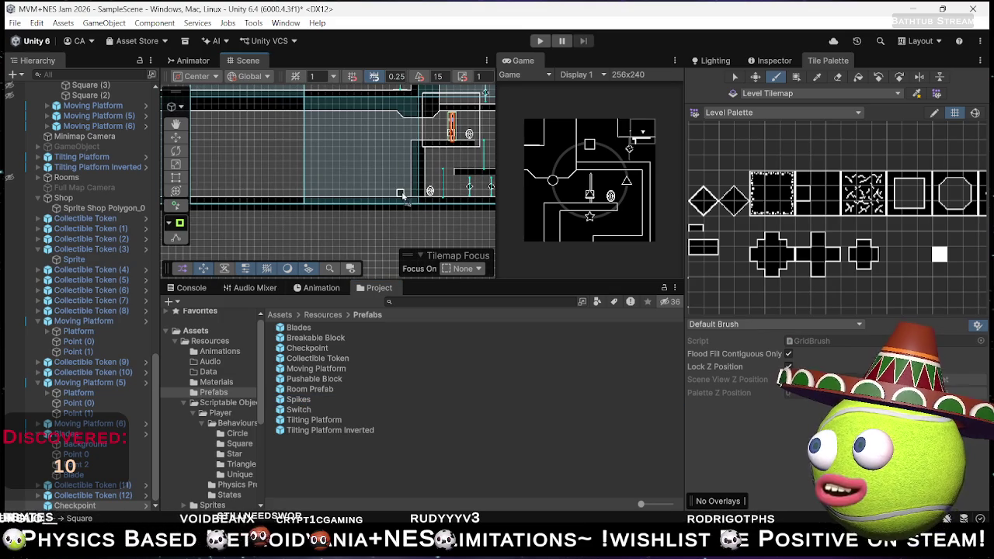
{"action": "left_click_drag", "start_coordinate": [409, 197], "coordinate": [408, 195]}
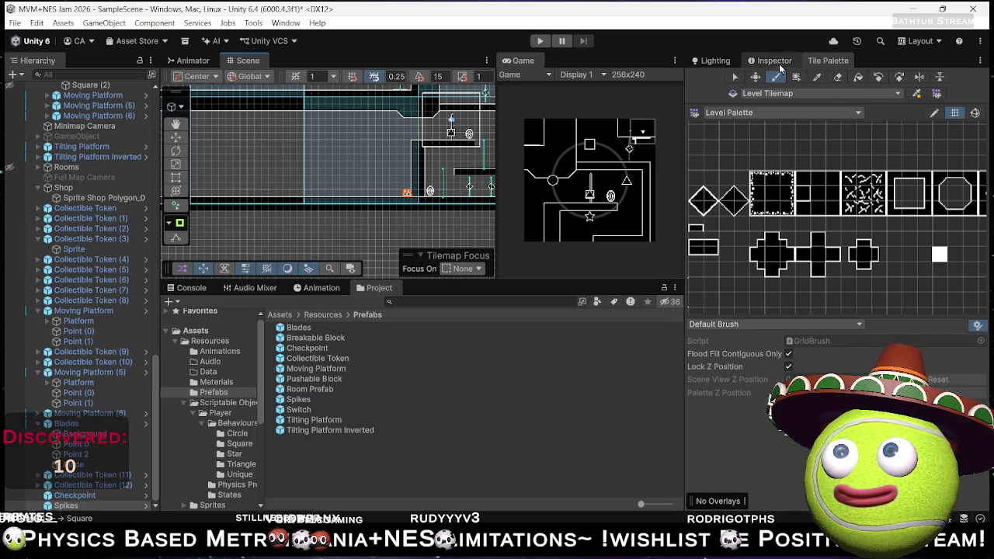
- Lower the new Spikes object onto the floor with the Move tool
{"action": "left_click", "coordinate": [777, 62]}
{"action": "scroll", "coordinate": [417, 189], "scroll_direction": "up", "scroll_amount": 10}
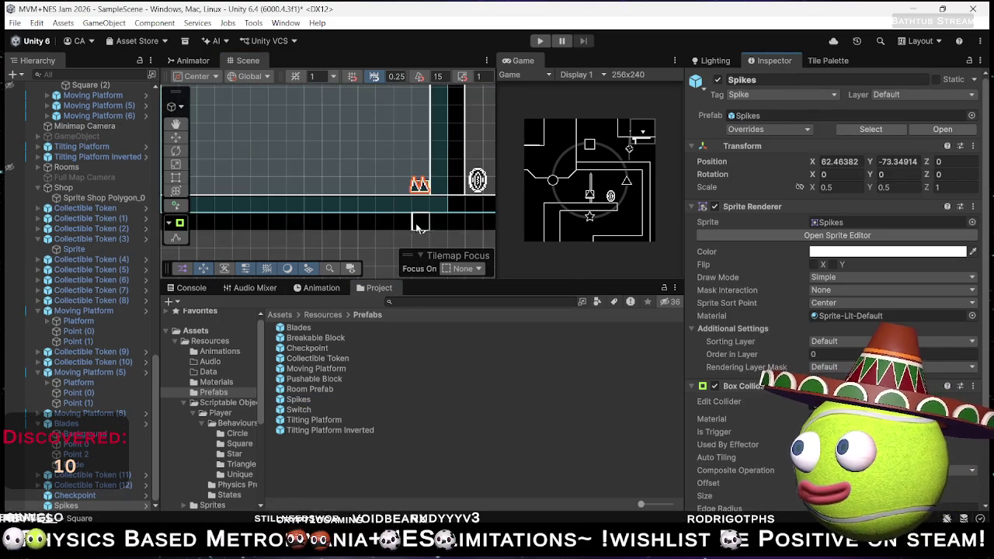
{"action": "key", "text": "w"}
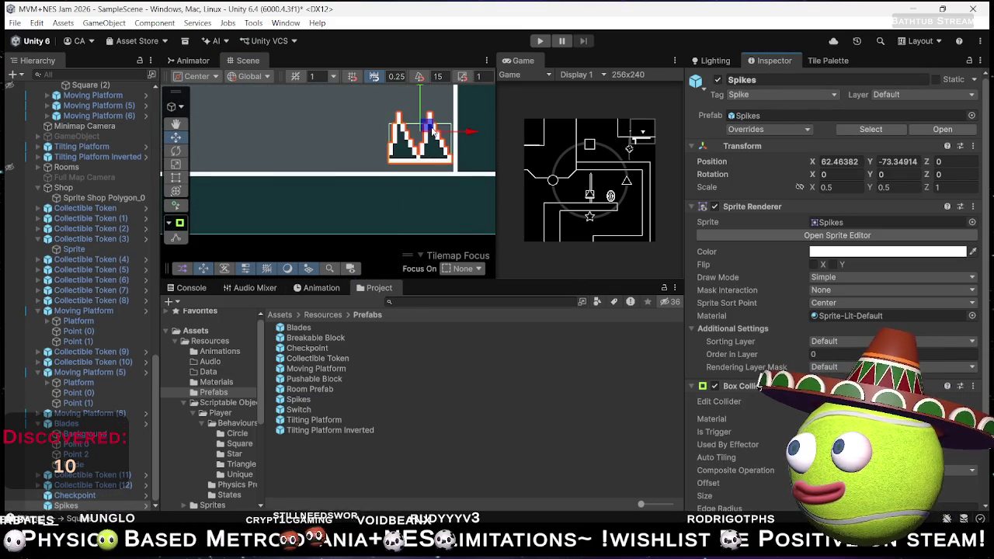
{"action": "left_click_drag", "start_coordinate": [431, 126], "coordinate": [433, 143]}
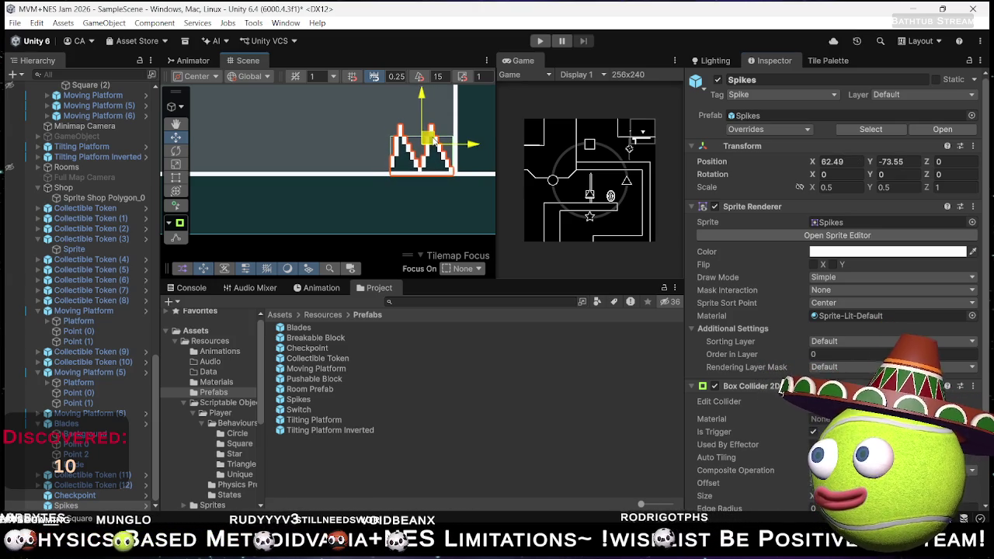
- Reselect the spikes, shift them one unit left, and duplicate them to extend the row
{"action": "left_click", "coordinate": [349, 149]}
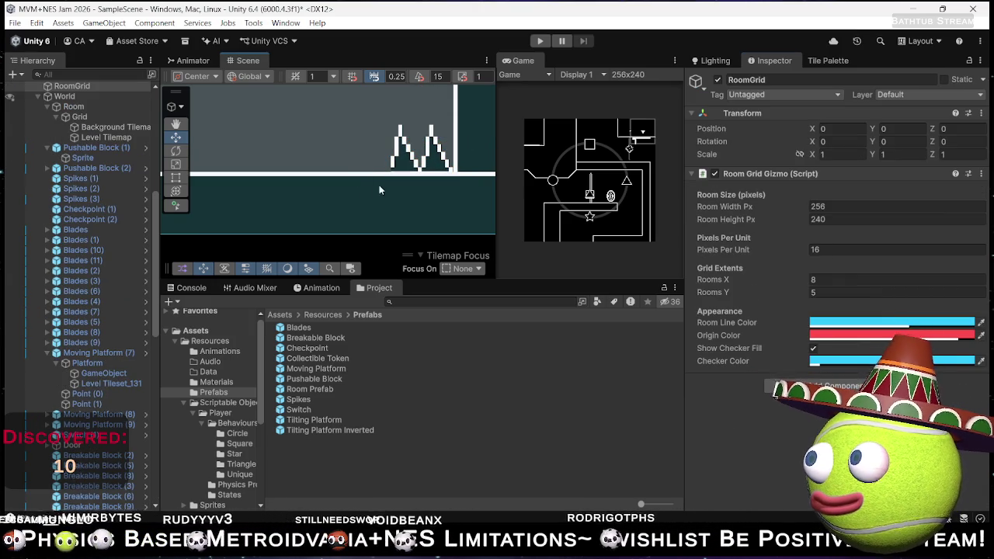
{"action": "left_click", "coordinate": [419, 151]}
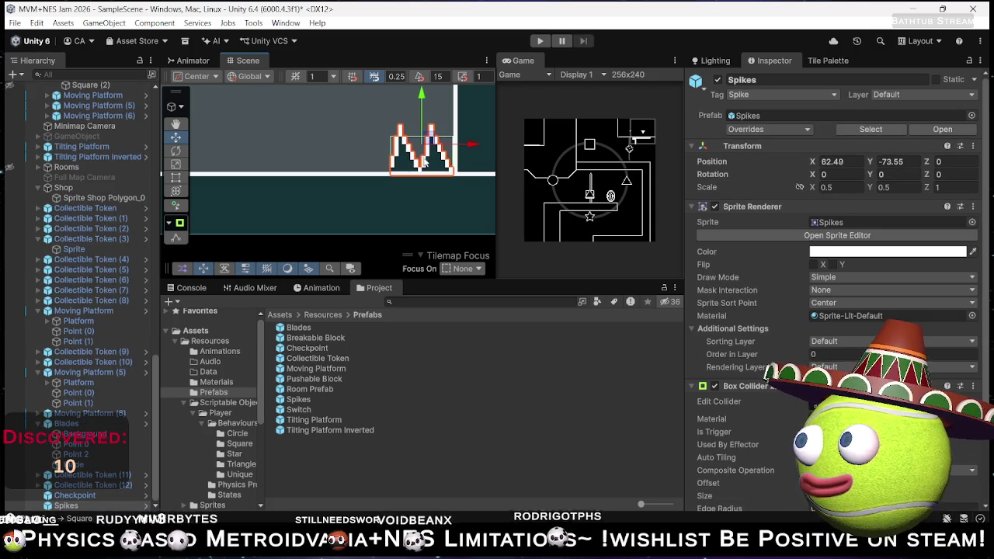
{"action": "left_click", "coordinate": [424, 159]}
{"action": "left_click", "coordinate": [426, 154]}
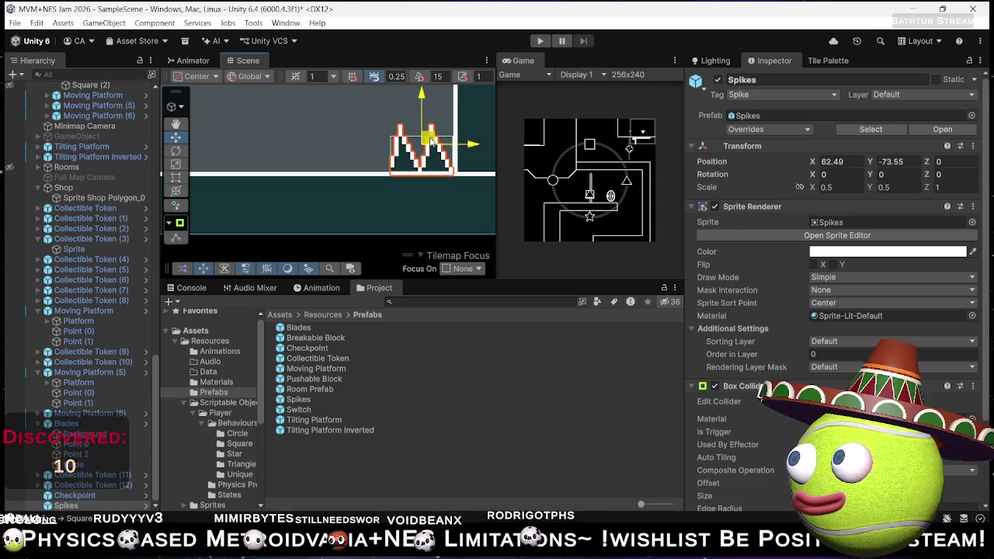
{"action": "left_click_drag", "start_coordinate": [432, 148], "coordinate": [434, 145]}
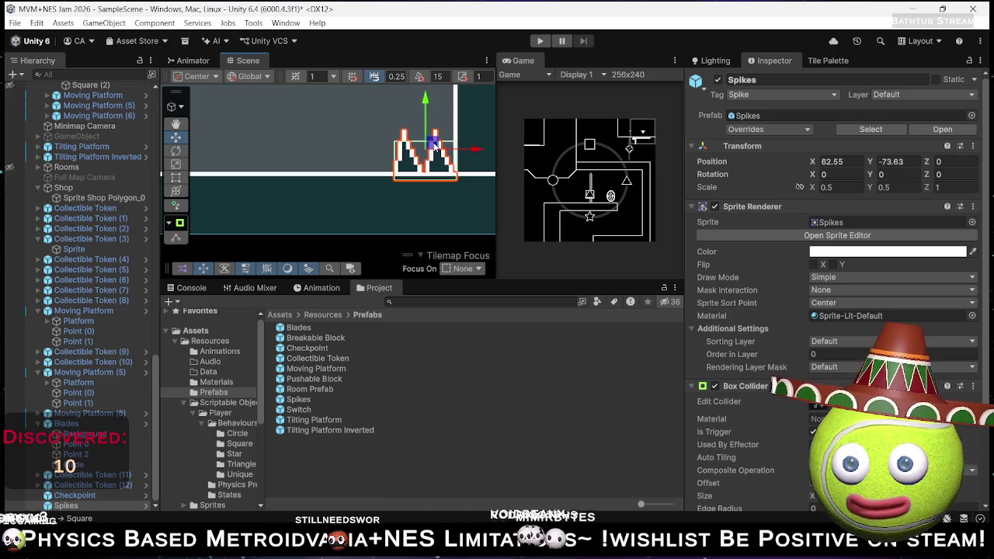
{"action": "left_click_drag", "start_coordinate": [476, 149], "coordinate": [352, 153]}
{"action": "key", "text": "ctrl+d"}
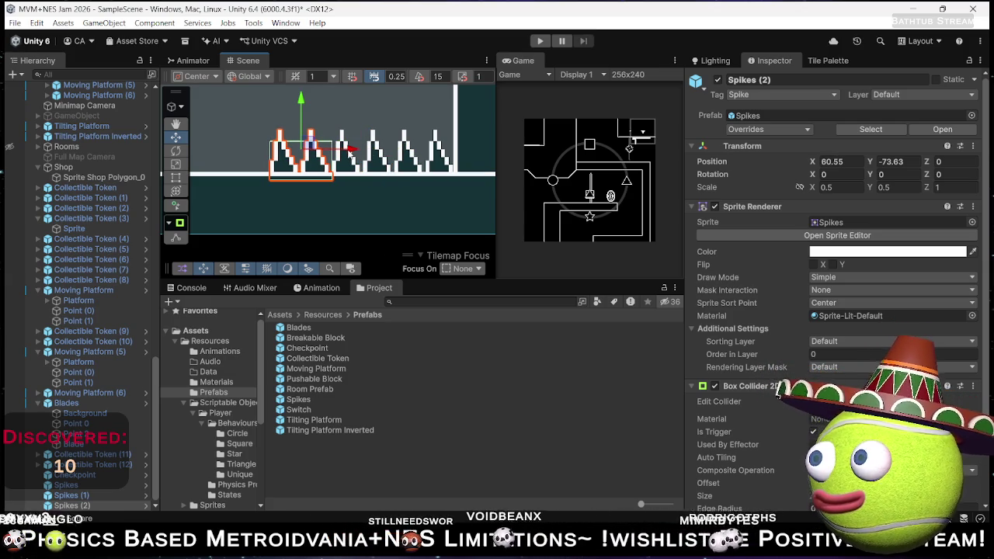
- Duplicate the newest spikes and shift the copies left along the floor, growing the row to ten
{"action": "key", "text": "ctrl+d"}
{"action": "mouse_move", "coordinate": [370, 161]}
{"action": "left_mouse_down"}
{"action": "mouse_move", "coordinate": [280, 161]}
{"action": "mouse_move", "coordinate": [386, 183]}
{"action": "mouse_move", "coordinate": [312, 174]}
{"action": "left_mouse_up"}
{"action": "key", "text": "ctrl+d"}
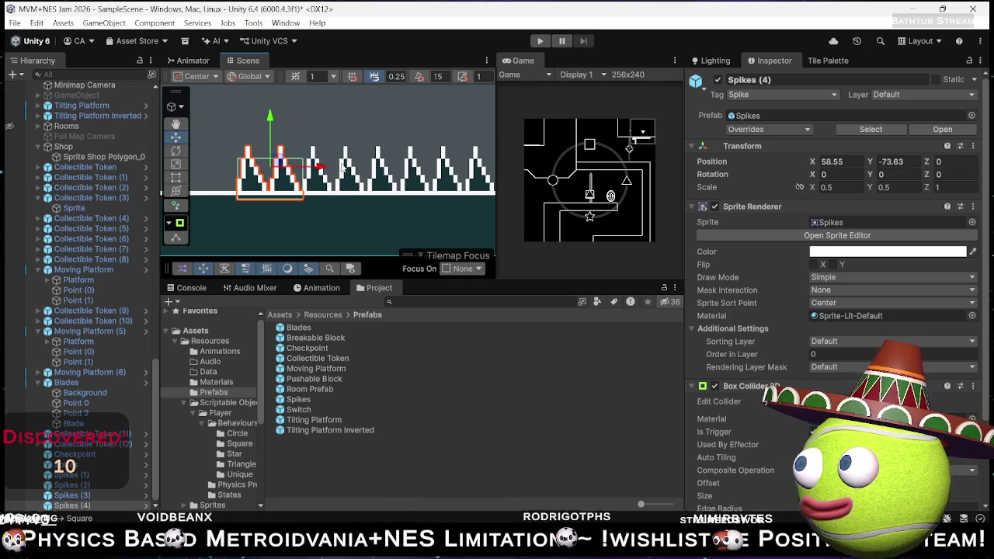
{"action": "scroll", "coordinate": [386, 200], "scroll_direction": "down", "scroll_amount": 4}
{"action": "scroll", "coordinate": [385, 200], "scroll_direction": "down", "scroll_amount": 3}
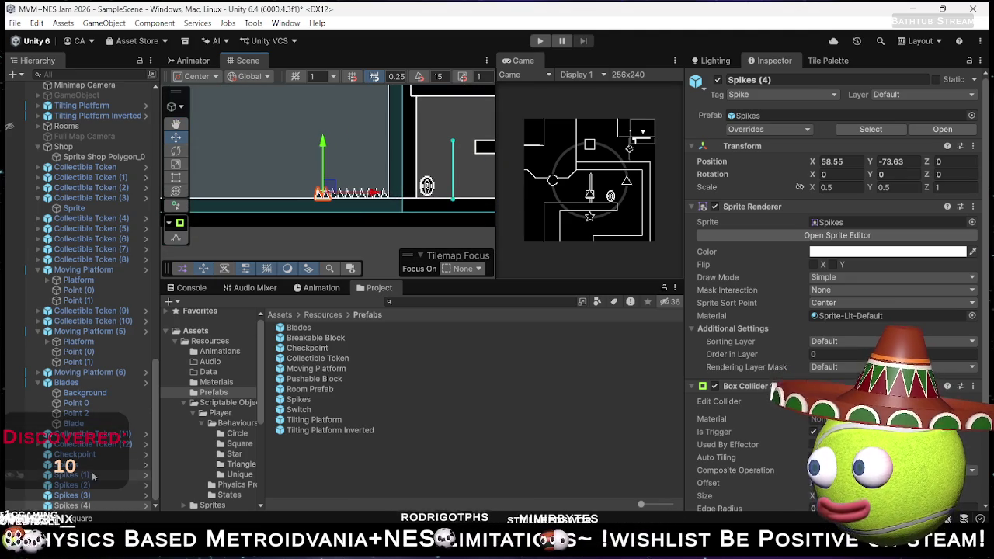
{"action": "left_click", "coordinate": [83, 466], "text": "shift"}
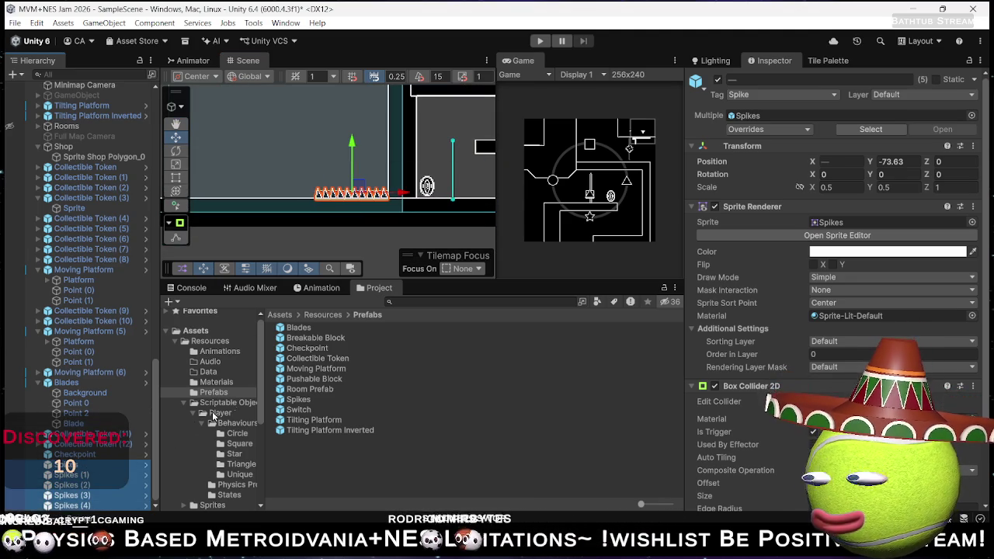
{"action": "key", "text": "ctrl+d"}
{"action": "left_click_drag", "start_coordinate": [398, 194], "coordinate": [322, 204]}
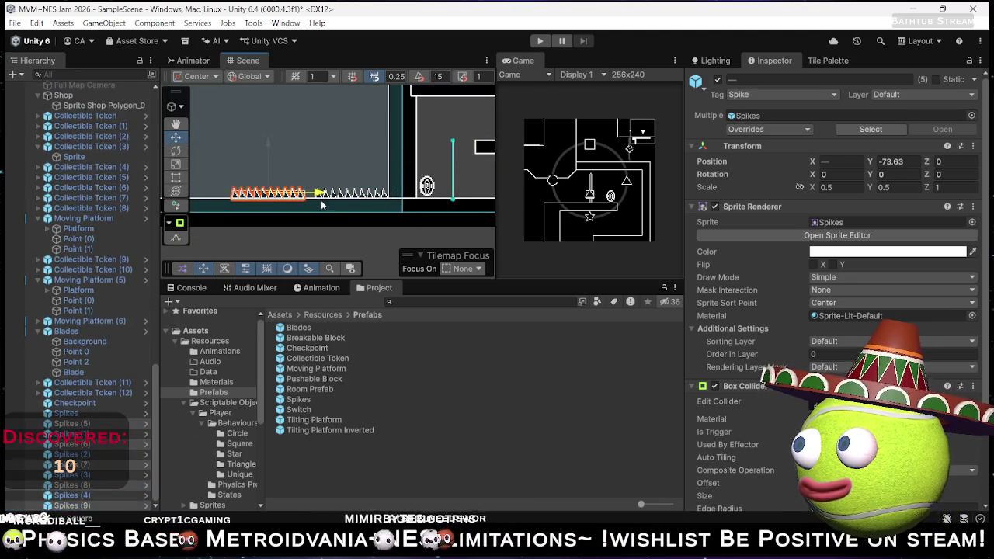
- Duplicate all ten spikes and move the copies further left, making twenty in the row
{"action": "scroll", "coordinate": [322, 204], "scroll_direction": "up", "scroll_amount": 5}
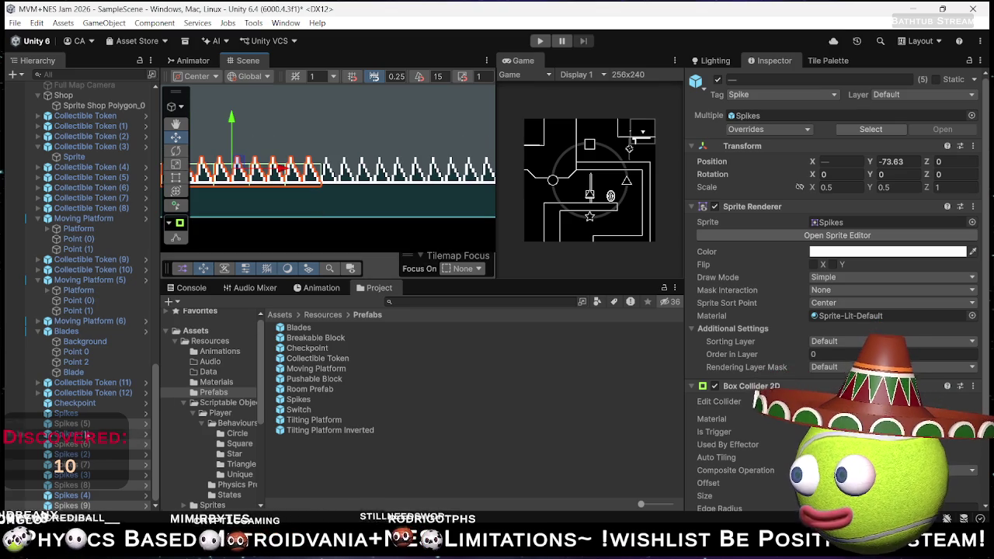
{"action": "left_click", "coordinate": [69, 413]}
{"action": "left_click", "coordinate": [72, 505], "text": "shift"}
{"action": "key", "text": "f"}
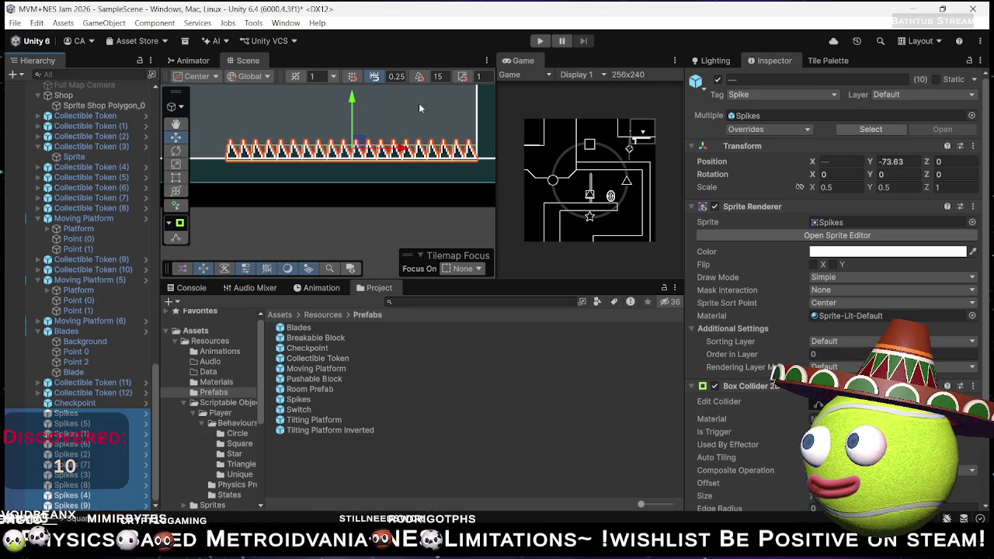
{"action": "scroll", "coordinate": [371, 154], "scroll_direction": "down", "scroll_amount": 5}
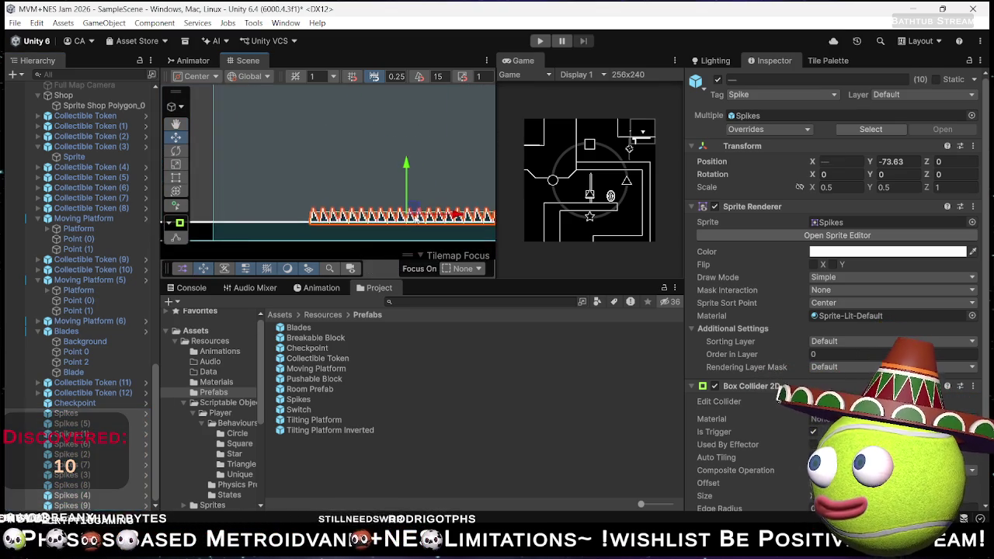
{"action": "scroll", "coordinate": [353, 211], "scroll_direction": "down", "scroll_amount": 2}
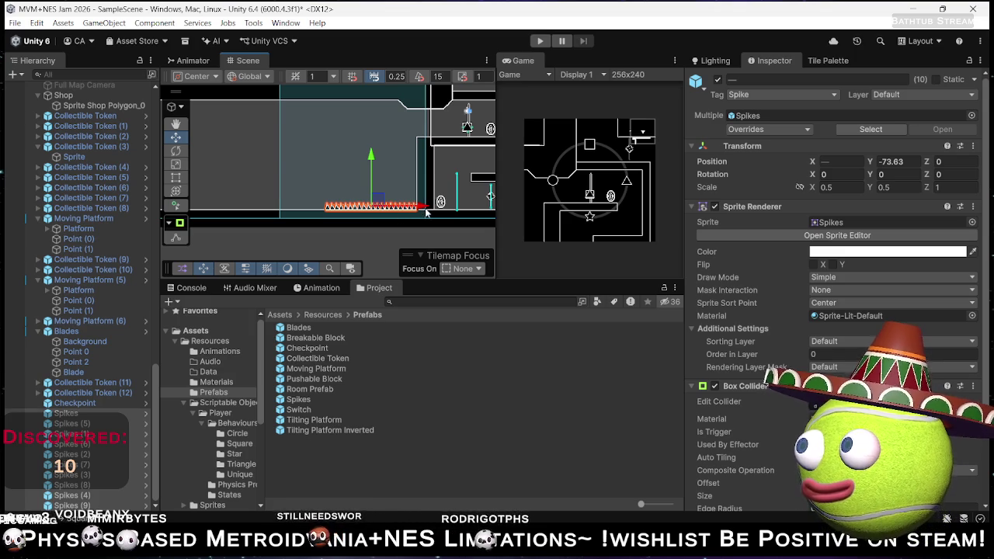
{"action": "key", "text": "ctrl+d"}
{"action": "left_click_drag", "start_coordinate": [425, 212], "coordinate": [328, 217]}
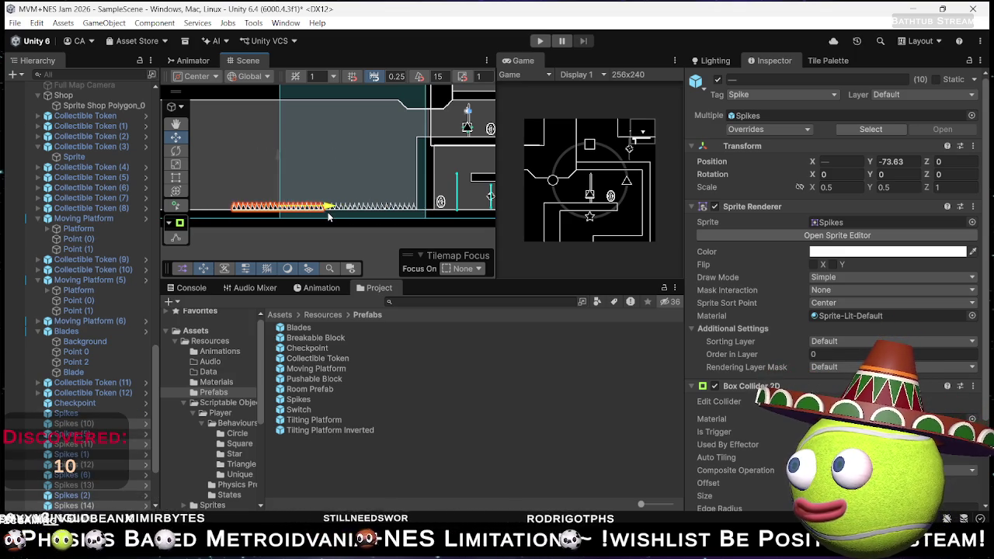
- Select Spikes through Spikes (19), frame them to check the row, then clear the selection
{"action": "scroll", "coordinate": [328, 216], "scroll_direction": "up", "scroll_amount": 5}
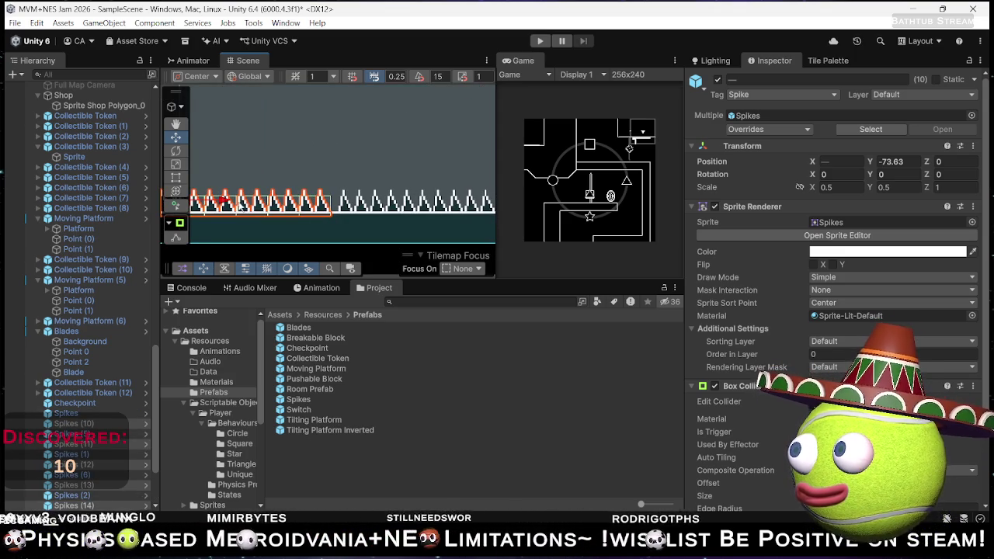
{"action": "scroll", "coordinate": [356, 204], "scroll_direction": "down", "scroll_amount": 4}
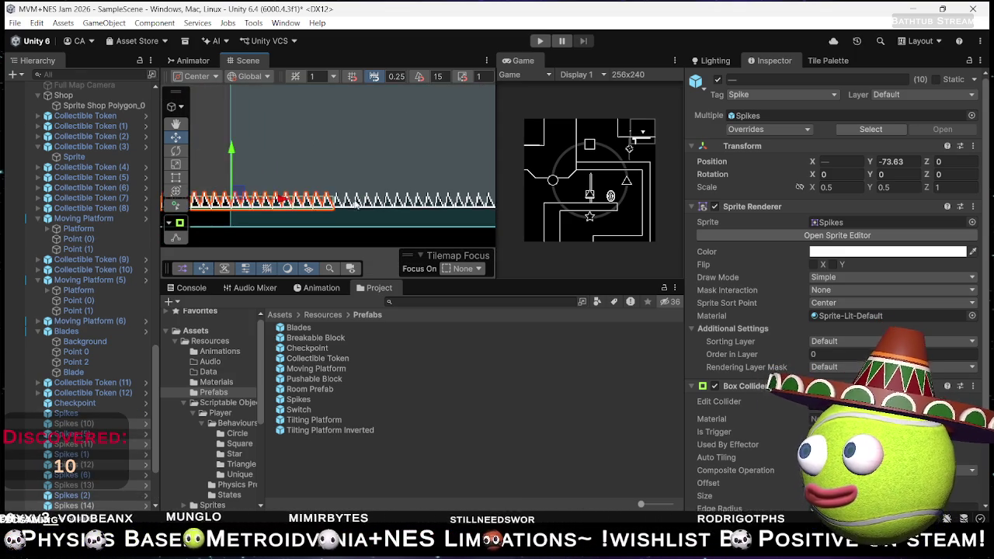
{"action": "left_click", "coordinate": [66, 413]}
{"action": "scroll", "coordinate": [80, 420], "scroll_direction": "down", "scroll_amount": 3}
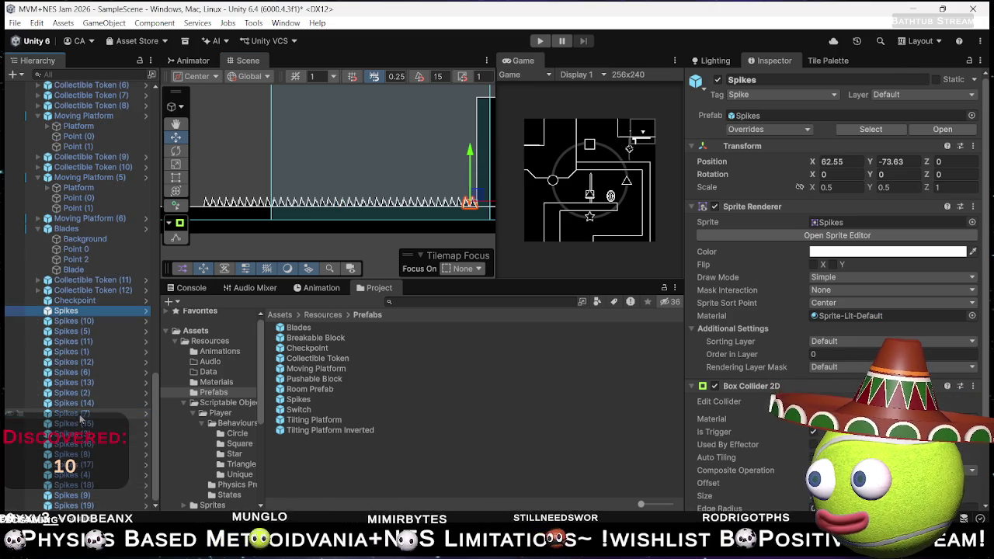
{"action": "left_click", "coordinate": [74, 505], "text": "shift"}
{"action": "key", "text": "f"}
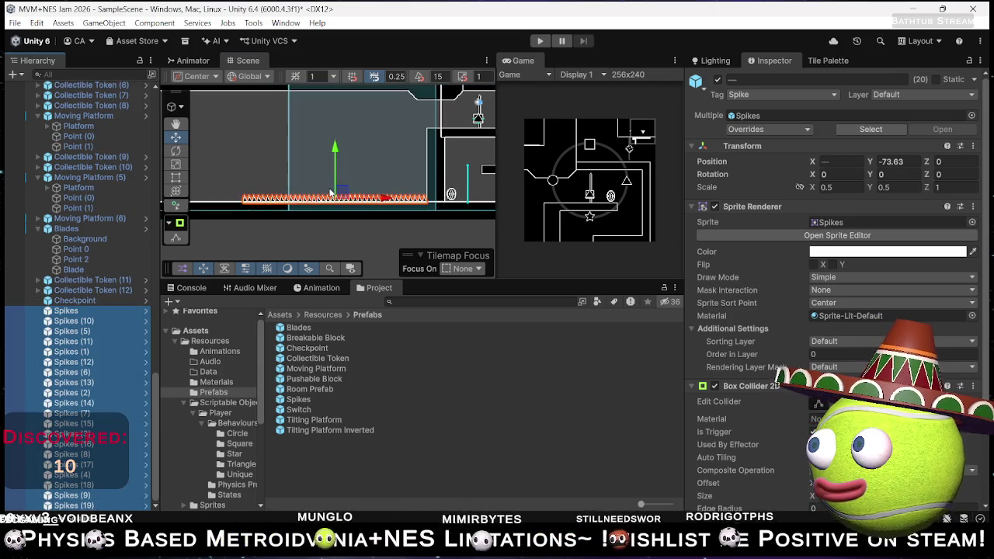
{"action": "scroll", "coordinate": [331, 192], "scroll_direction": "down", "scroll_amount": 5}
{"action": "left_click_drag", "start_coordinate": [356, 210], "coordinate": [387, 205]}
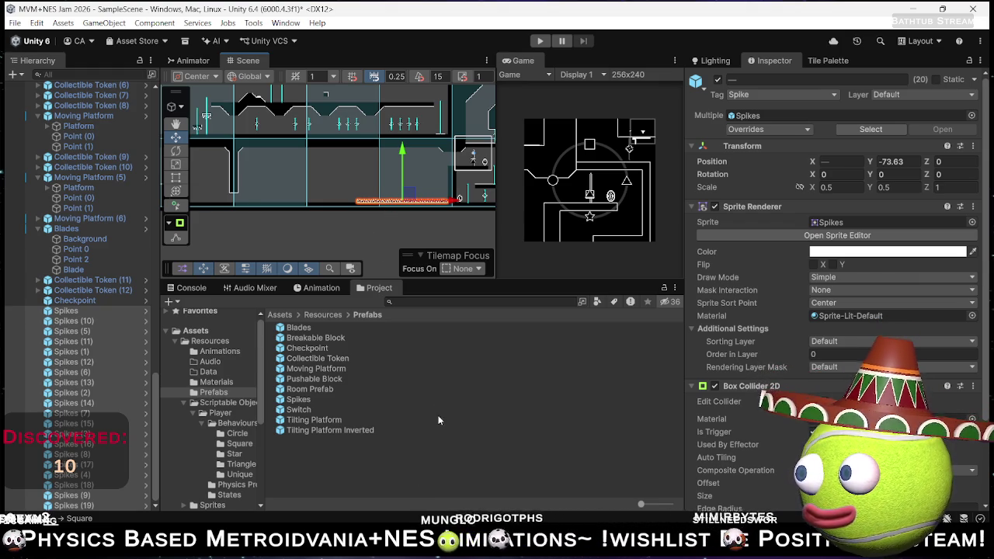
{"action": "left_click", "coordinate": [356, 483]}
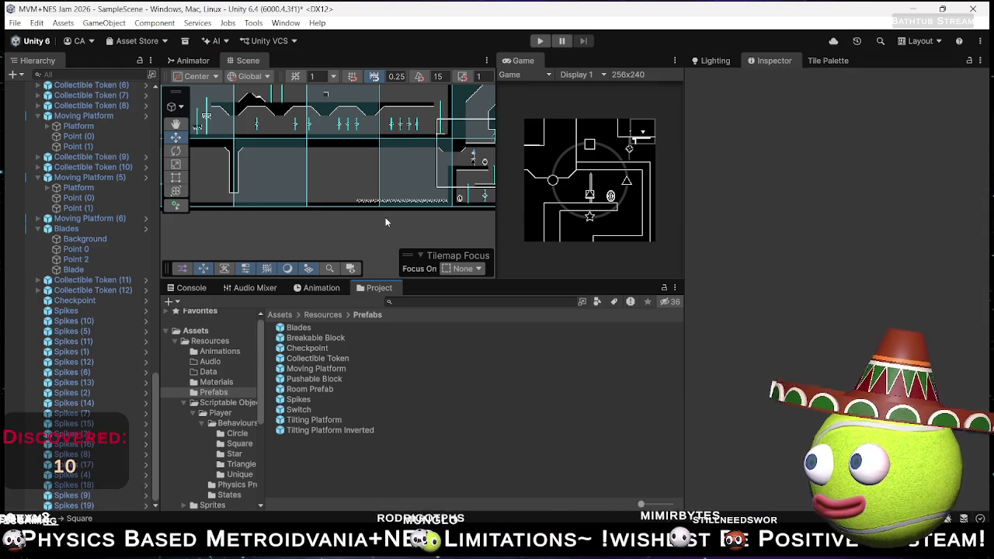
- Paint platform tiles from the Tile Palette into the Level Tilemap, forming a raised step left of the spikes
{"action": "scroll", "coordinate": [386, 222], "scroll_direction": "up", "scroll_amount": 5}
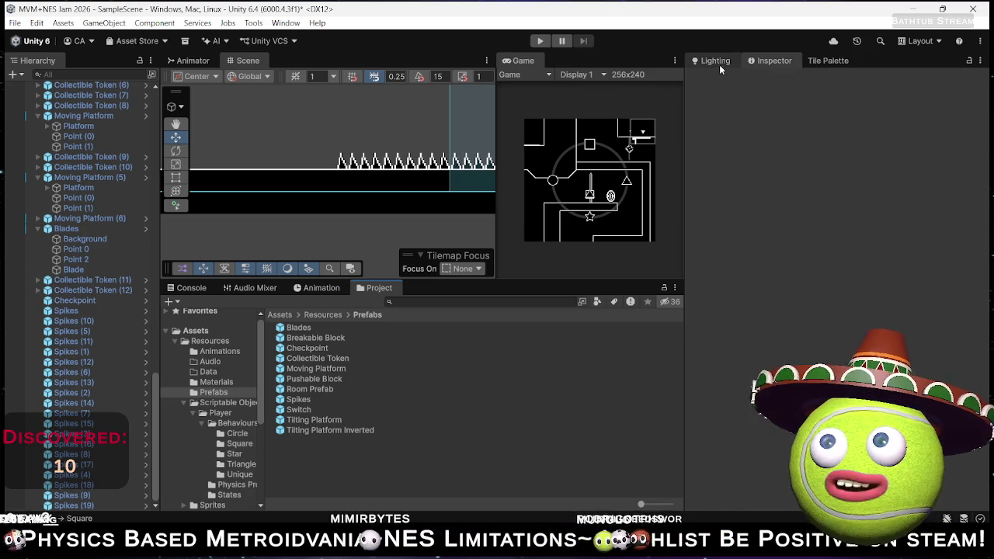
{"action": "left_click", "coordinate": [828, 61]}
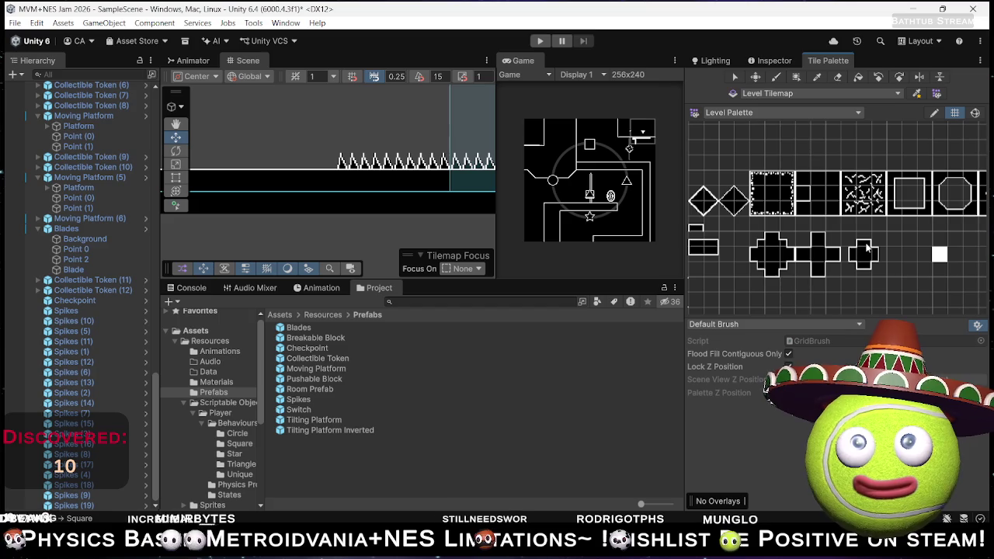
{"action": "left_click", "coordinate": [726, 269]}
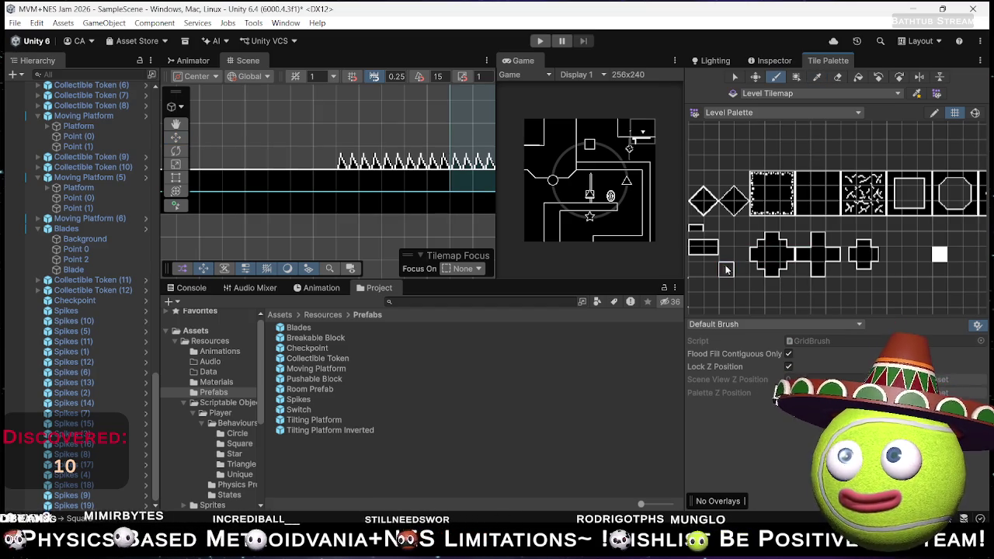
{"action": "left_click", "coordinate": [702, 244]}
{"action": "left_click", "coordinate": [295, 164]}
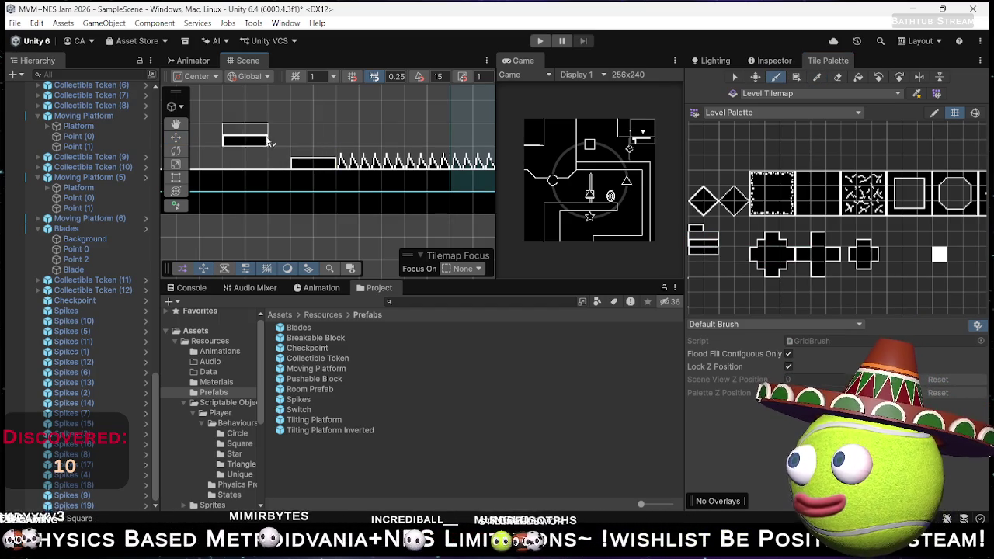
{"action": "mouse_move", "coordinate": [731, 288]}
{"action": "left_mouse_down"}
{"action": "mouse_move", "coordinate": [775, 279]}
{"action": "mouse_move", "coordinate": [848, 287]}
{"action": "mouse_move", "coordinate": [850, 270]}
{"action": "mouse_move", "coordinate": [849, 279]}
{"action": "left_mouse_up"}
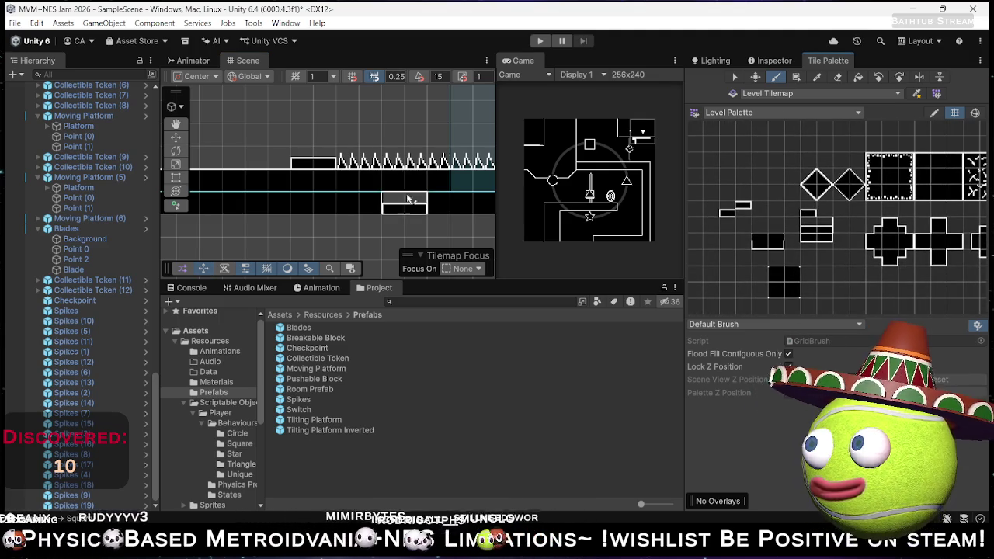
{"action": "left_click", "coordinate": [786, 277]}
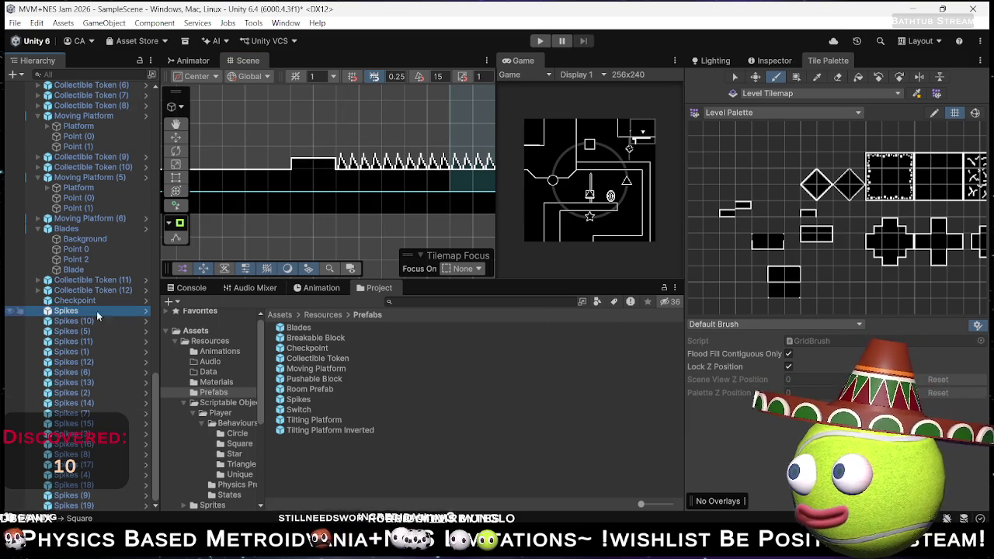
{"action": "left_click", "coordinate": [786, 59]}
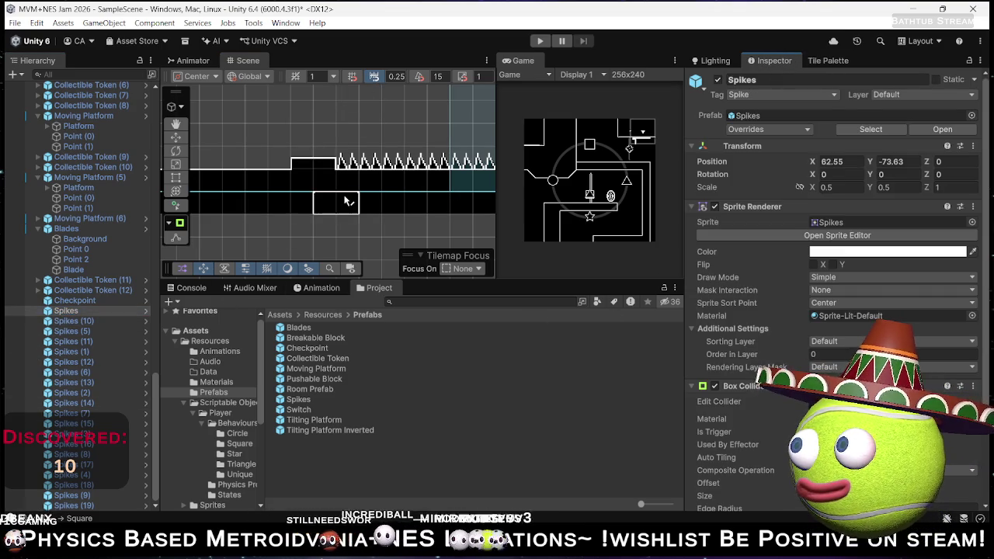
- Duplicate the twenty-spike row, adding copies Spikes (20) through (29)
{"action": "key", "text": "w"}
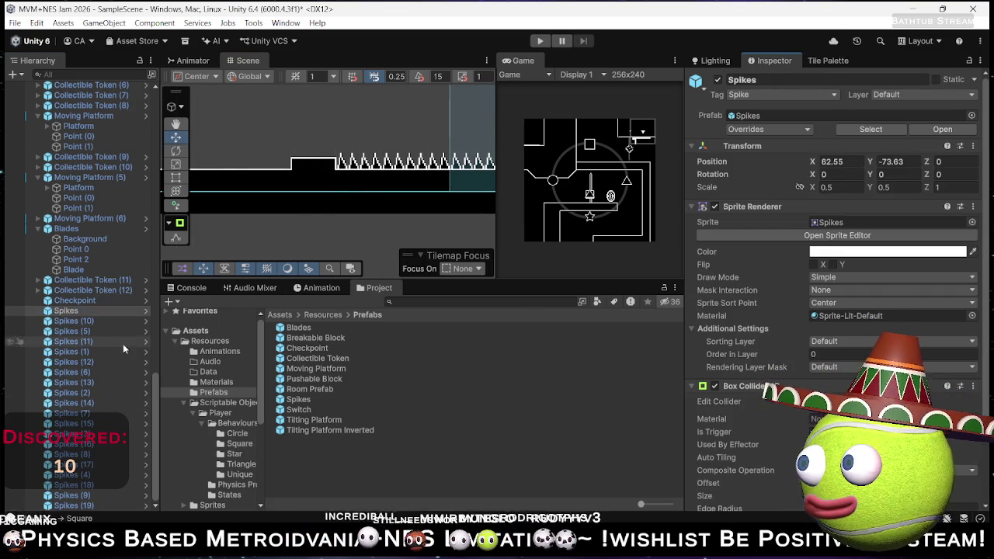
{"action": "left_click", "coordinate": [89, 505], "text": "shift"}
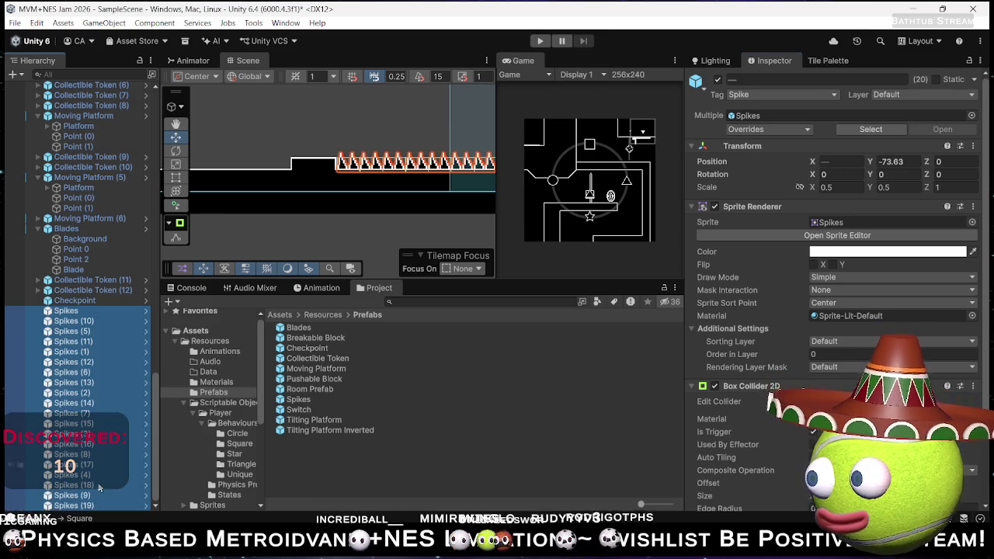
{"action": "scroll", "coordinate": [370, 181], "scroll_direction": "down", "scroll_amount": 3}
{"action": "scroll", "coordinate": [371, 181], "scroll_direction": "down", "scroll_amount": 2}
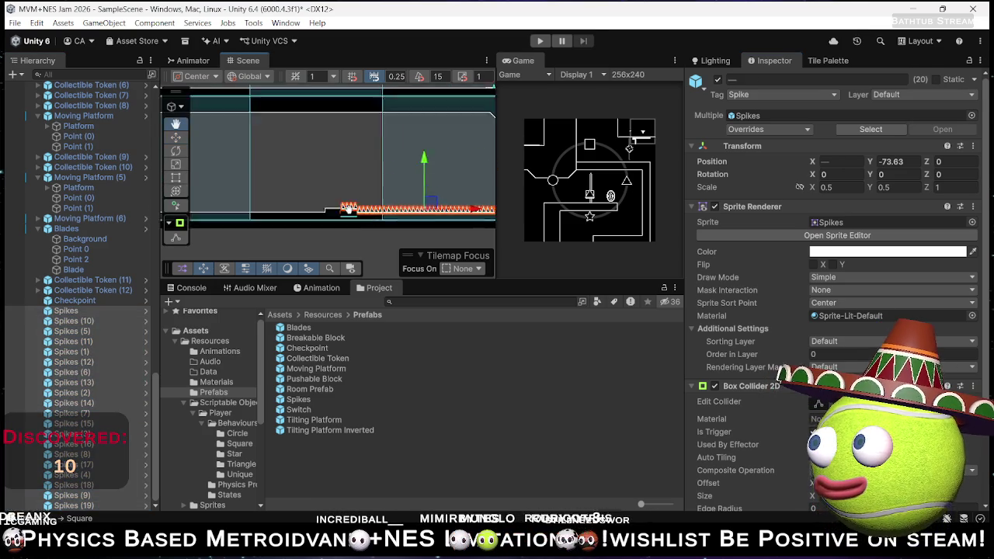
{"action": "key", "text": "ctrl+d"}
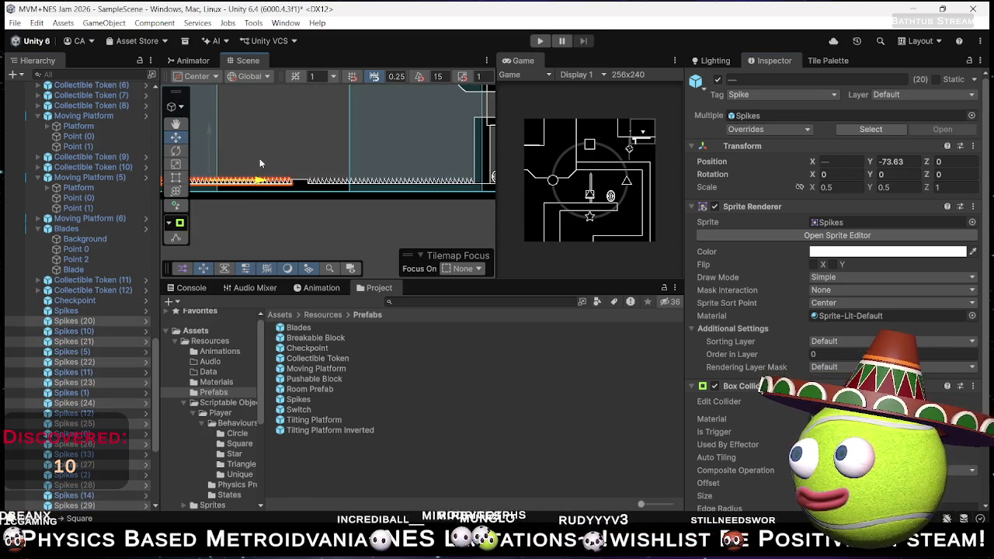
{"action": "scroll", "coordinate": [257, 159], "scroll_direction": "up", "scroll_amount": 2}
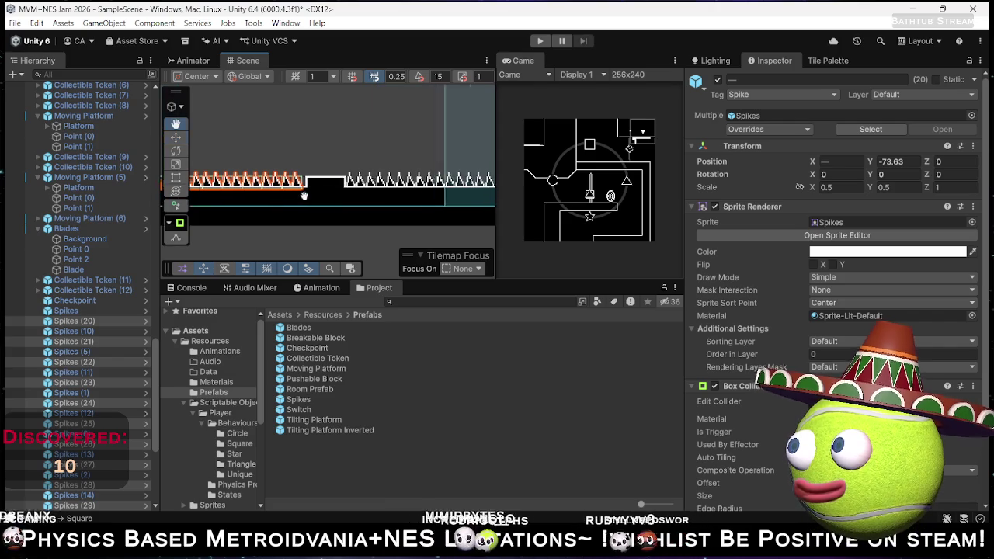
- Nudge the spike row slightly to the right and deselect it
{"action": "left_click_drag", "start_coordinate": [303, 195], "coordinate": [409, 199]}
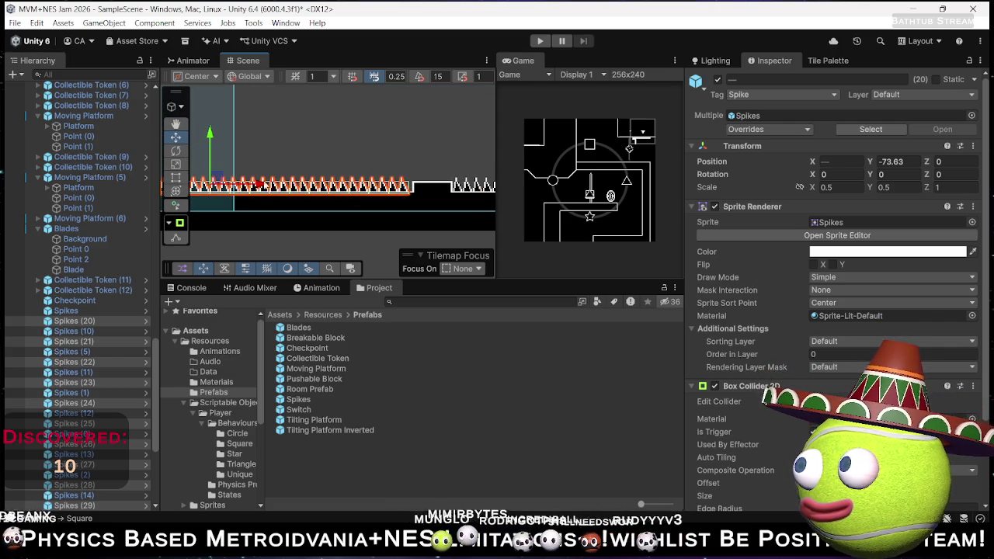
{"action": "left_click_drag", "start_coordinate": [257, 184], "coordinate": [264, 186]}
{"action": "scroll", "coordinate": [394, 194], "scroll_direction": "up", "scroll_amount": 3}
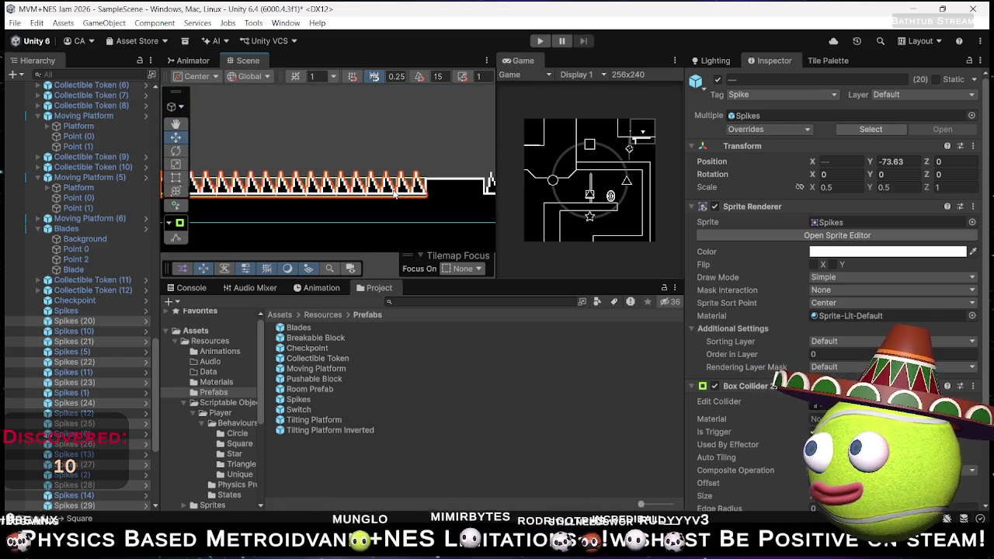
{"action": "left_click", "coordinate": [447, 147]}
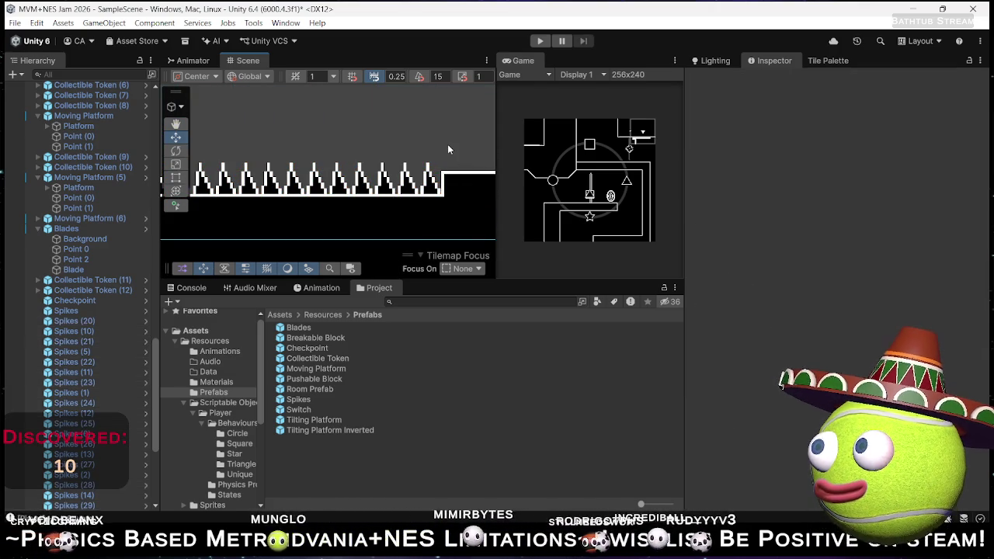
{"action": "scroll", "coordinate": [359, 169], "scroll_direction": "down", "scroll_amount": 3}
{"action": "scroll", "coordinate": [359, 186], "scroll_direction": "down", "scroll_amount": 3}
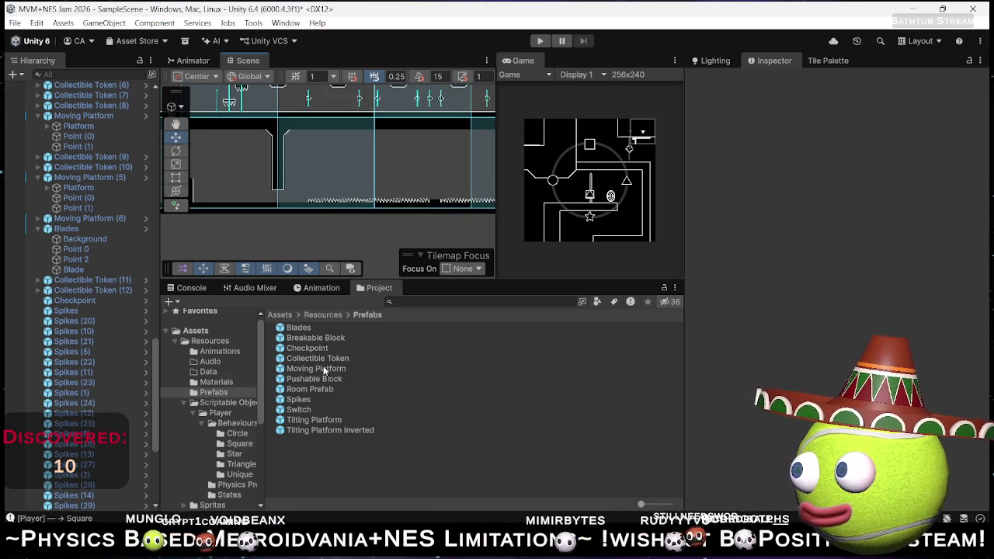
{"action": "left_click_drag", "start_coordinate": [398, 198], "coordinate": [302, 199]}
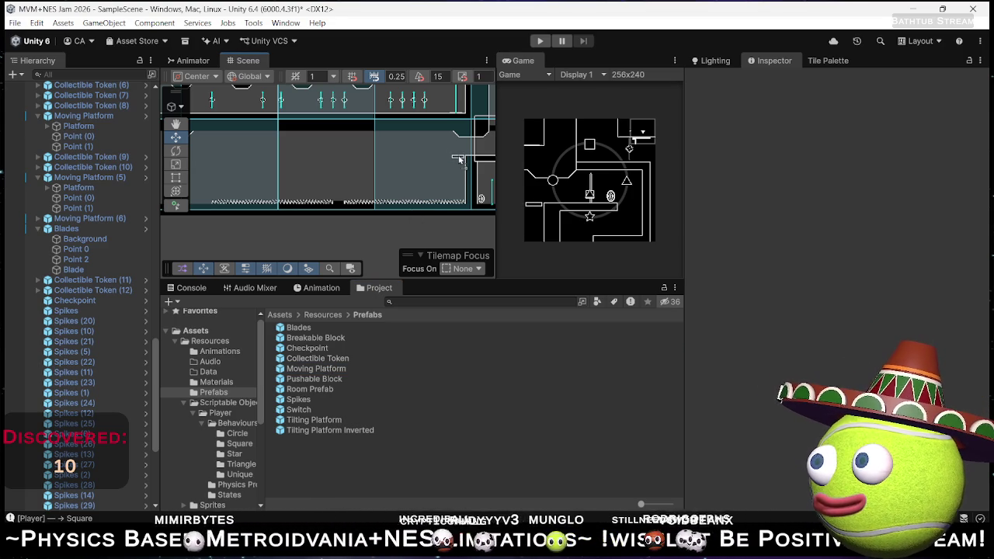
- Select Moving Platform (7) and drop a Collectible Token prefab above the spikes at 42.02, -72.59
{"action": "left_click", "coordinate": [458, 160]}
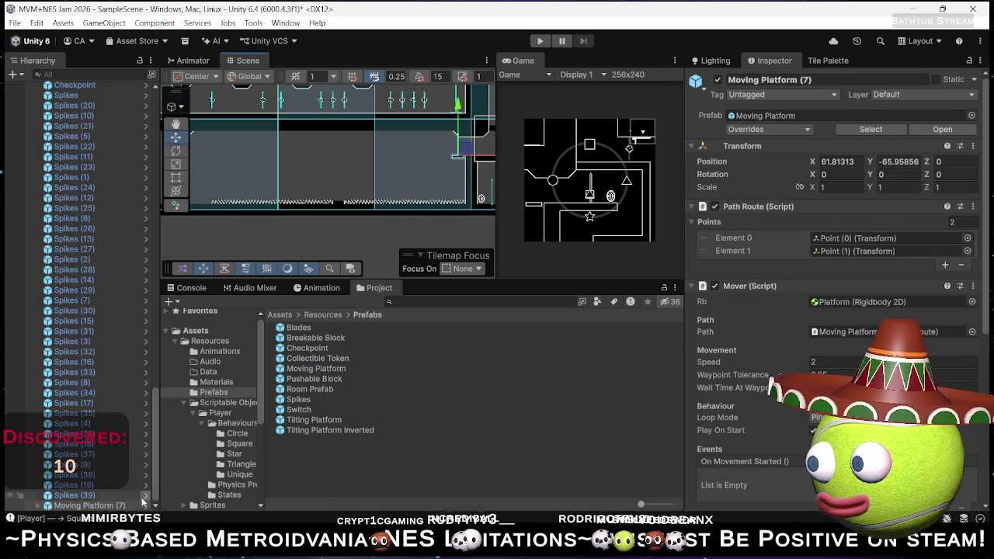
{"action": "scroll", "coordinate": [433, 197], "scroll_direction": "up", "scroll_amount": 3}
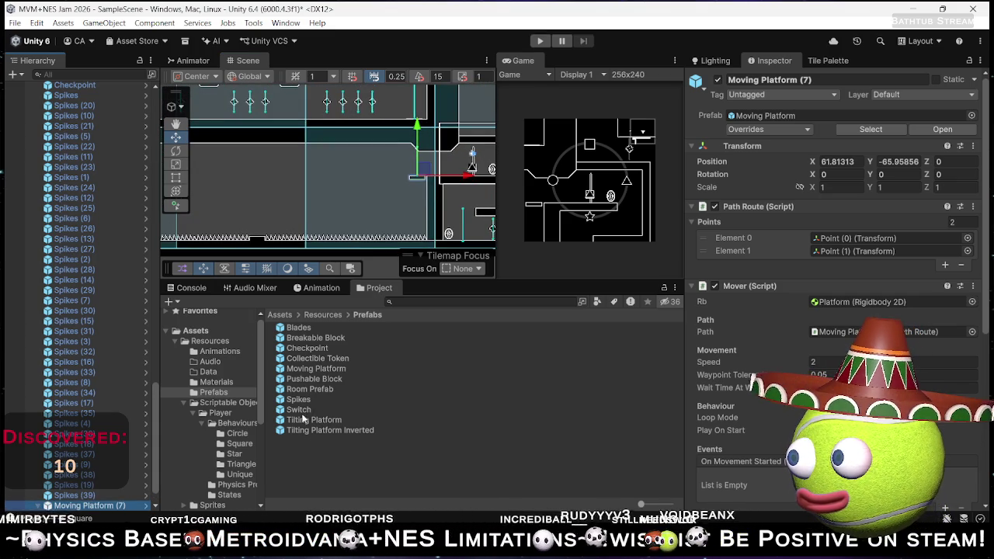
{"action": "mouse_move", "coordinate": [326, 362]}
{"action": "left_mouse_down"}
{"action": "mouse_move", "coordinate": [264, 226]}
{"action": "mouse_move", "coordinate": [258, 231]}
{"action": "left_mouse_up"}
- Fine-tune Collectible Token (13) to 42.02, -72.77, check its prefab, and reselect it
{"action": "scroll", "coordinate": [262, 221], "scroll_direction": "up", "scroll_amount": 6}
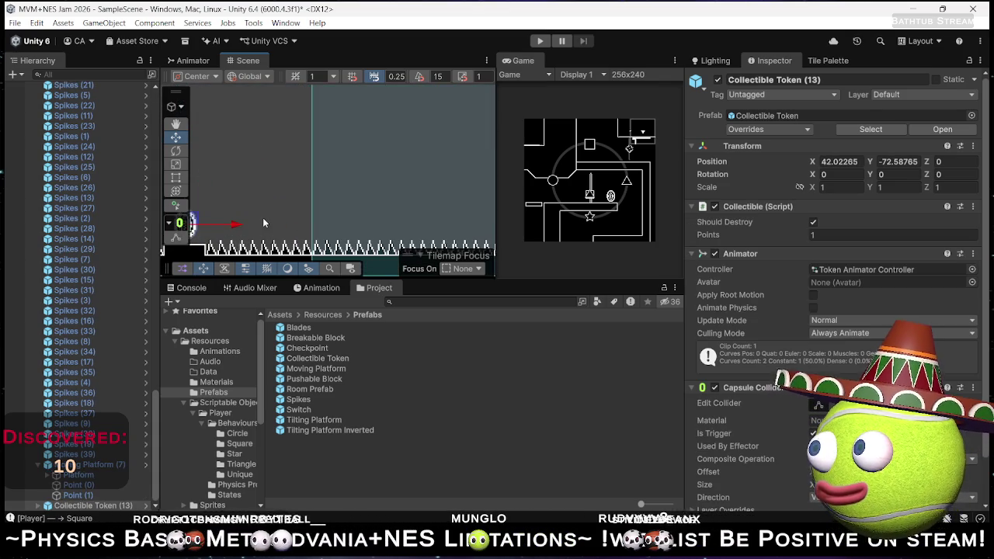
{"action": "left_click_drag", "start_coordinate": [286, 200], "coordinate": [286, 208]}
{"action": "left_click_drag", "start_coordinate": [286, 157], "coordinate": [286, 157]}
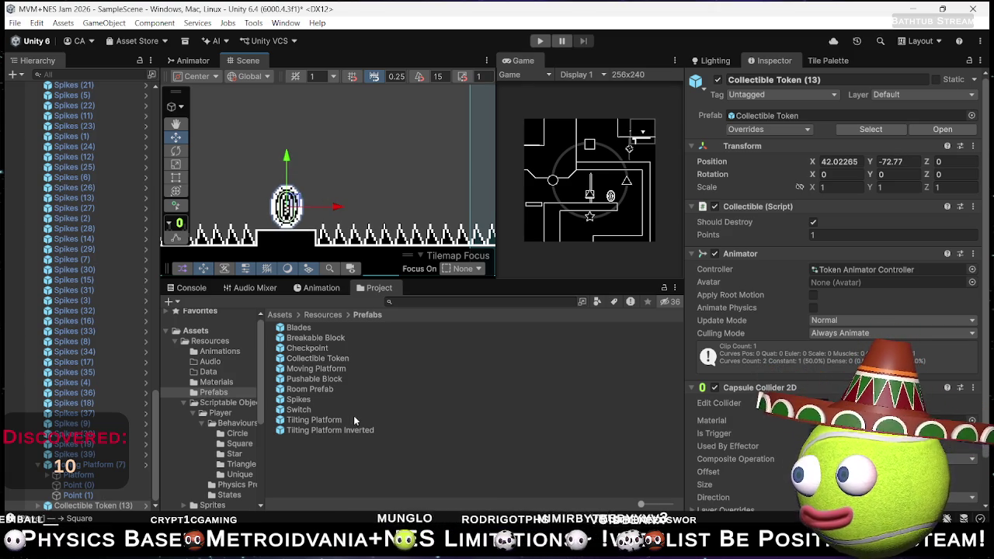
{"action": "left_click", "coordinate": [317, 358]}
{"action": "scroll", "coordinate": [830, 295], "scroll_direction": "down", "scroll_amount": 2}
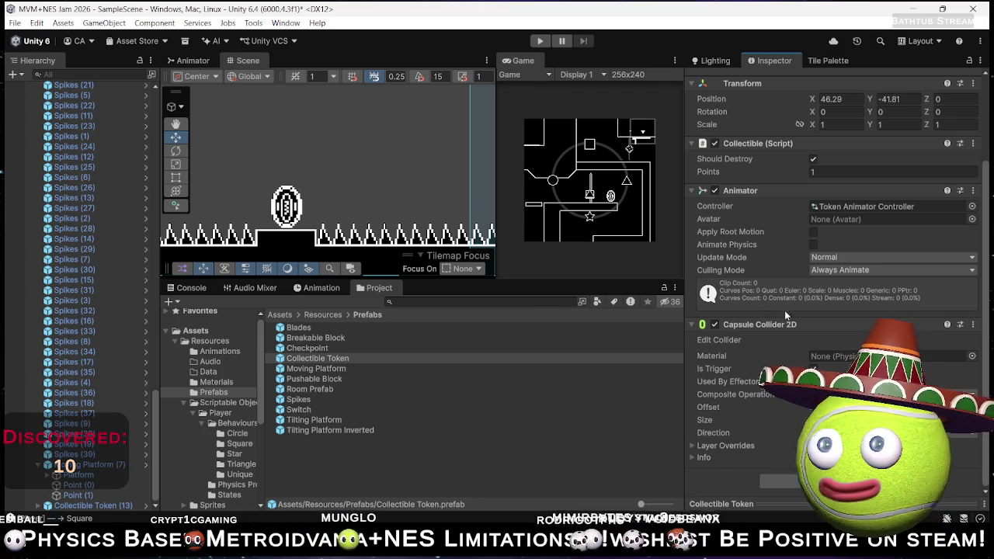
{"action": "left_click", "coordinate": [286, 206]}
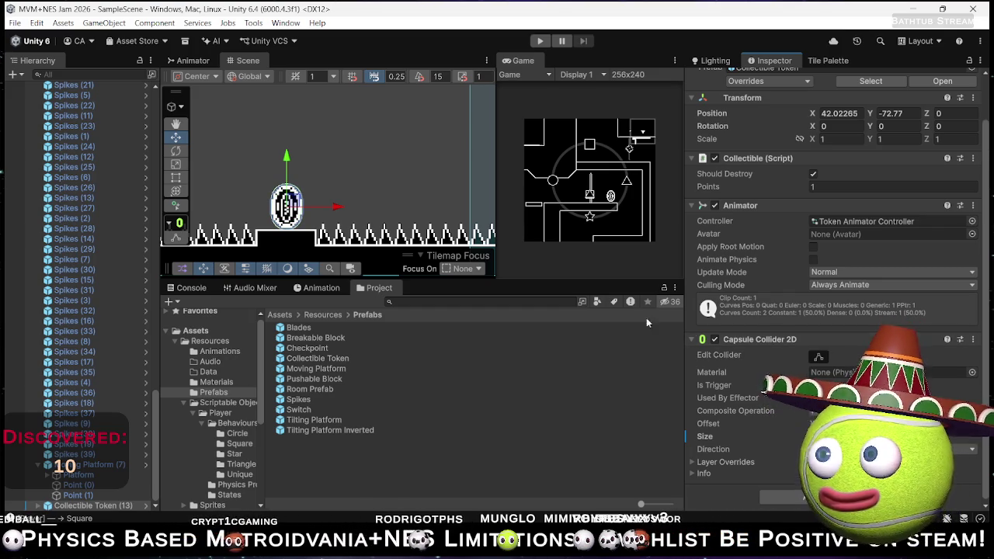
- Select Moving Platform (7)'s Point (0) waypoint in the Hierarchy
{"action": "scroll", "coordinate": [396, 157], "scroll_direction": "down", "scroll_amount": 8}
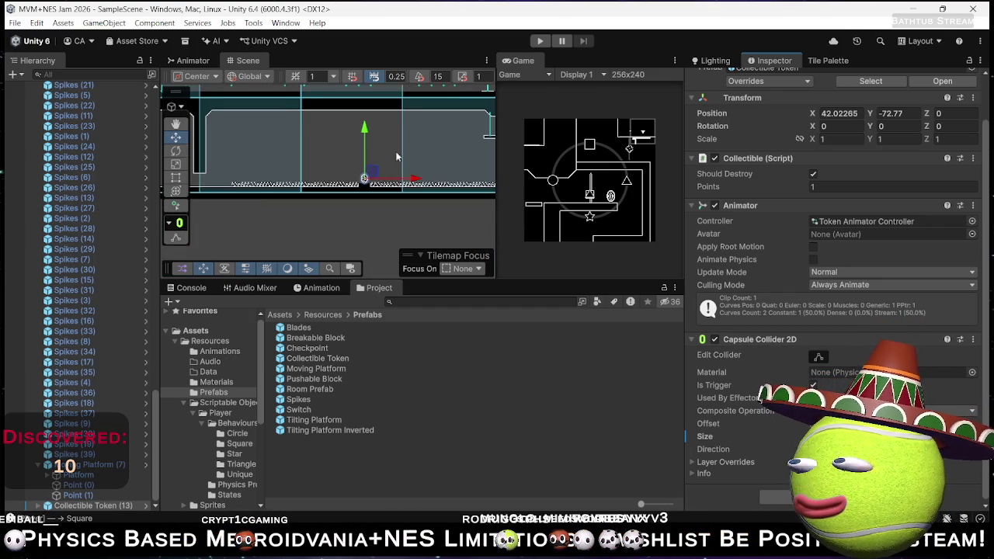
{"action": "scroll", "coordinate": [396, 157], "scroll_direction": "right", "scroll_amount": 3}
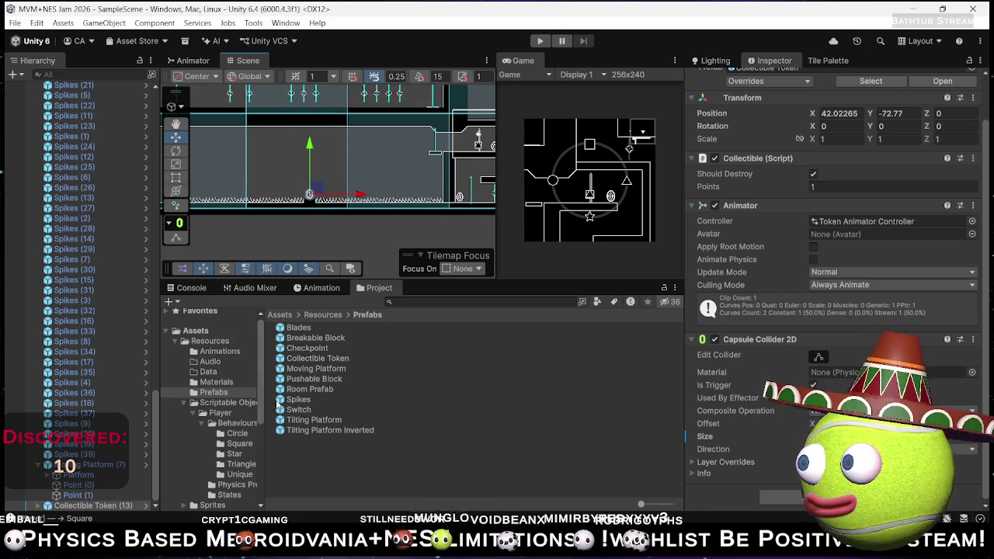
{"action": "left_click", "coordinate": [78, 485]}
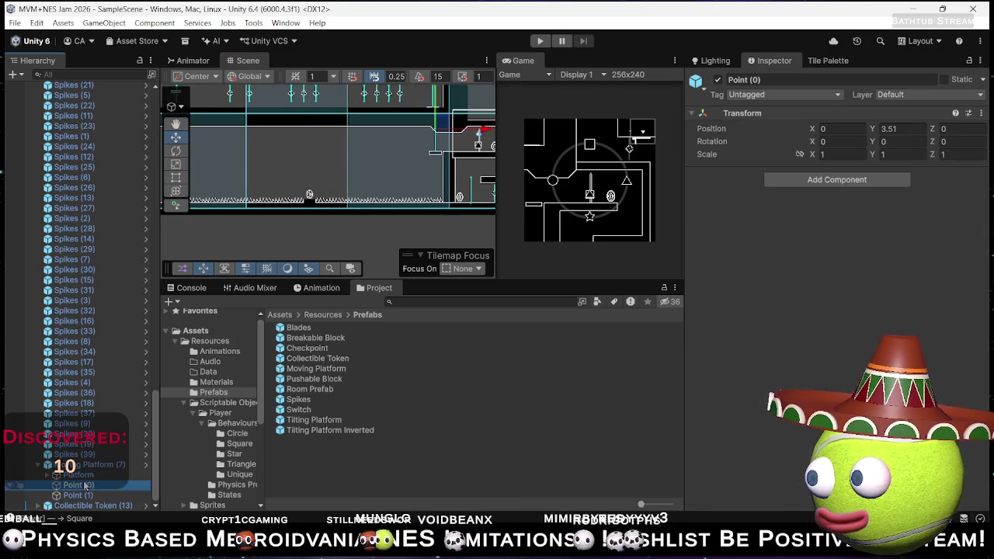
- Move Point (0) below the platform and set its Position Y to -5
{"action": "left_click", "coordinate": [78, 495]}
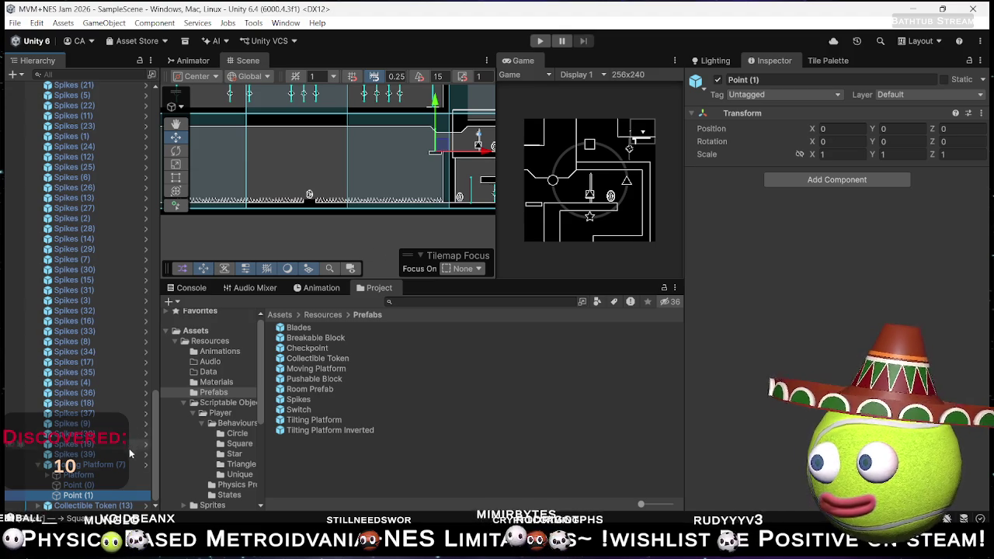
{"action": "left_click", "coordinate": [109, 485]}
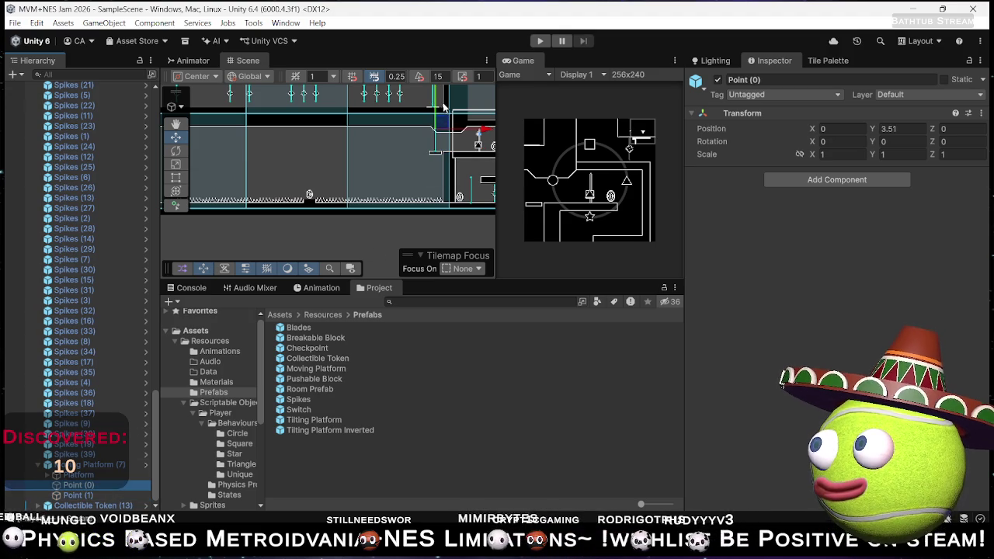
{"action": "left_click_drag", "start_coordinate": [447, 129], "coordinate": [430, 152]}
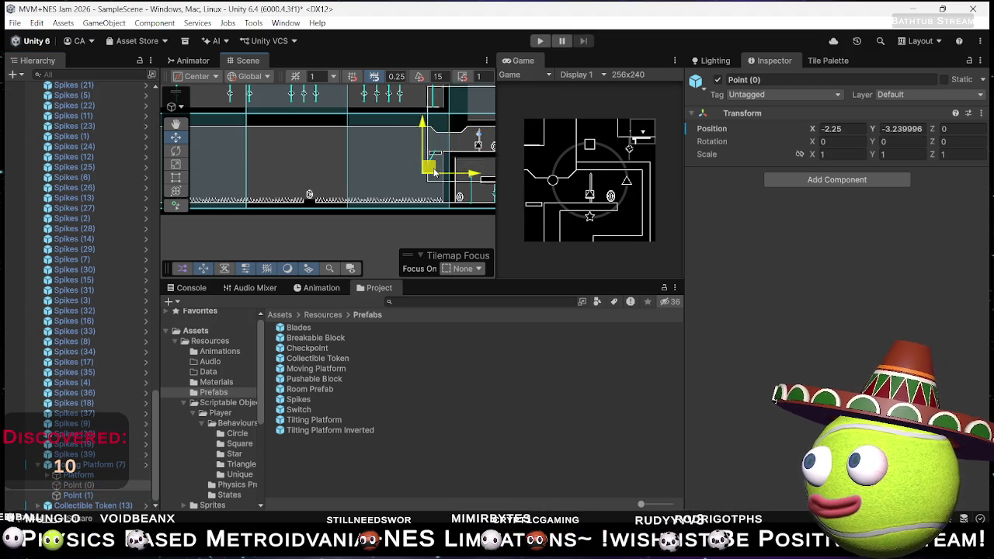
{"action": "mouse_move", "coordinate": [428, 191]}
{"action": "left_mouse_down"}
{"action": "mouse_move", "coordinate": [409, 188]}
{"action": "mouse_move", "coordinate": [447, 184]}
{"action": "left_mouse_up"}
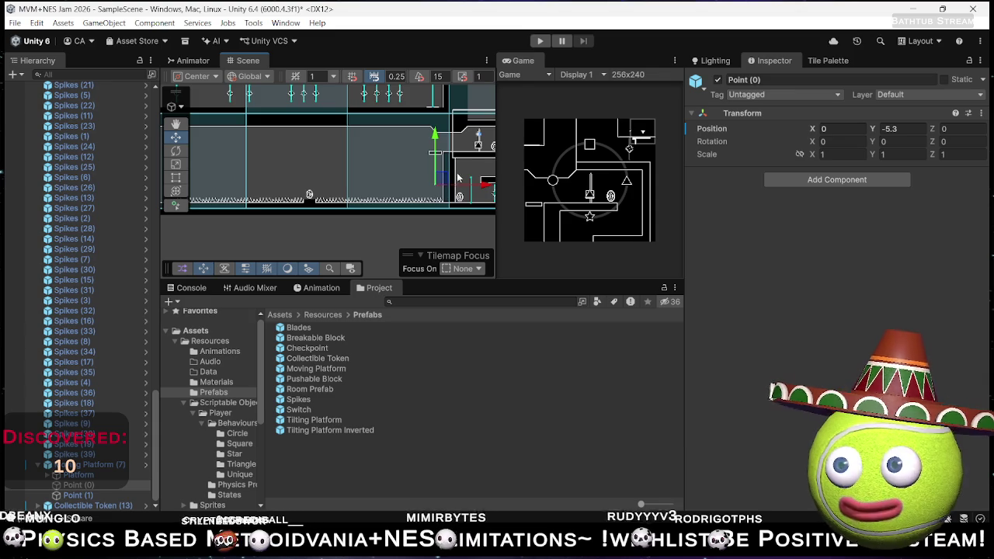
{"action": "scroll", "coordinate": [457, 178], "scroll_direction": "up", "scroll_amount": 3}
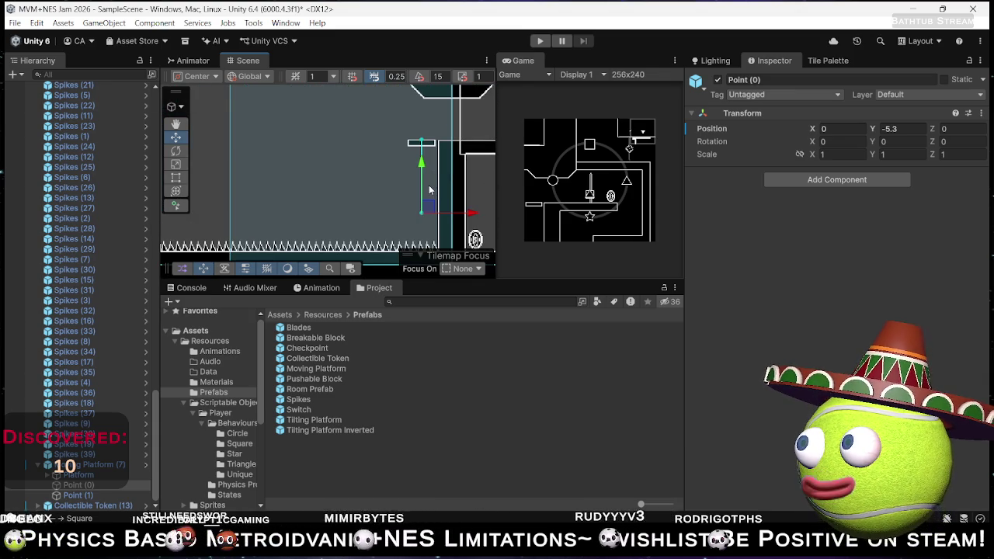
{"action": "left_click", "coordinate": [902, 130]}
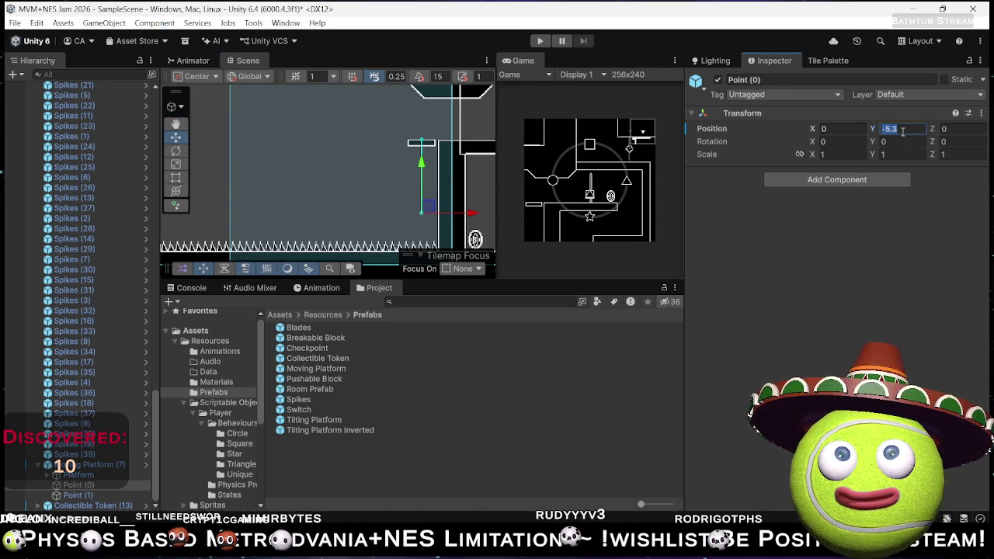
{"action": "type", "text": "-5"}
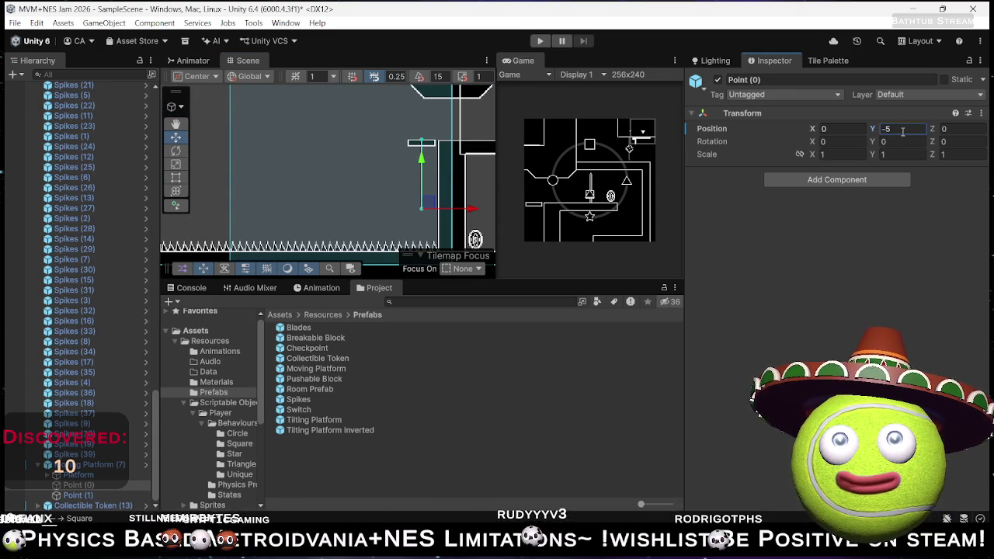
{"action": "key", "text": "alt+Tab"}
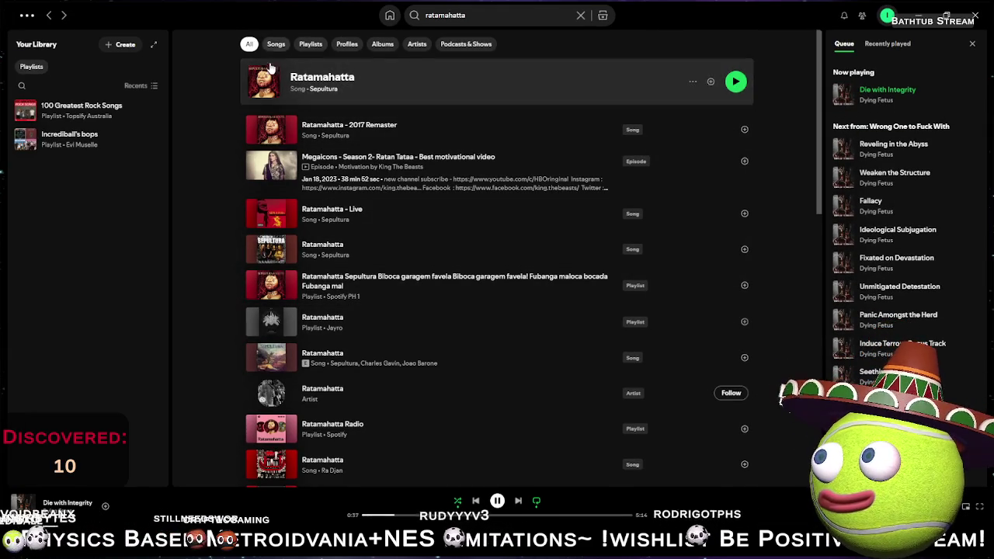
- Start the 100 Greatest Rock Songs playlist, then play La Grange - 2005 Remaster
{"action": "left_click", "coordinate": [25, 114]}
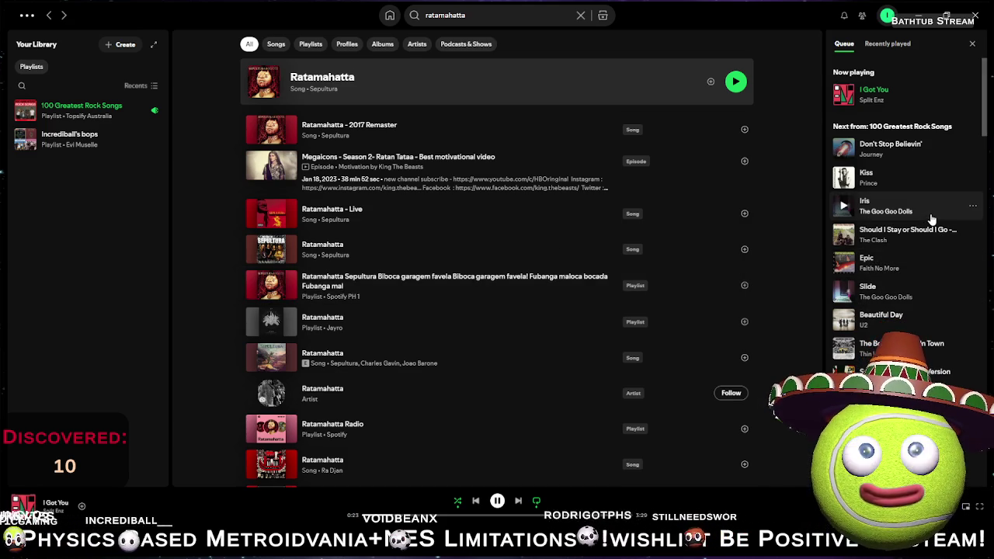
{"action": "scroll", "coordinate": [901, 226], "scroll_direction": "down", "scroll_amount": 3}
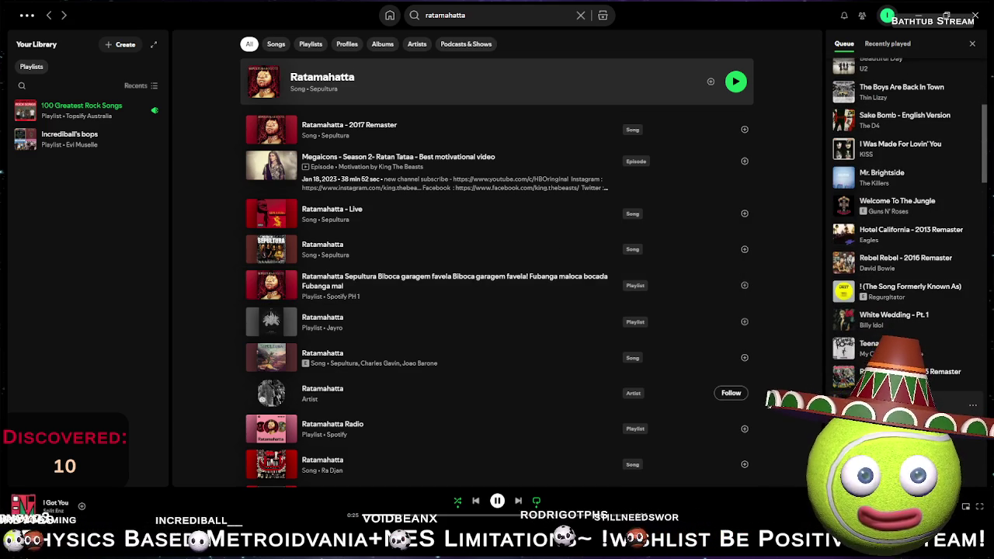
{"action": "scroll", "coordinate": [931, 383], "scroll_direction": "down", "scroll_amount": 3}
{"action": "scroll", "coordinate": [931, 382], "scroll_direction": "down", "scroll_amount": 6}
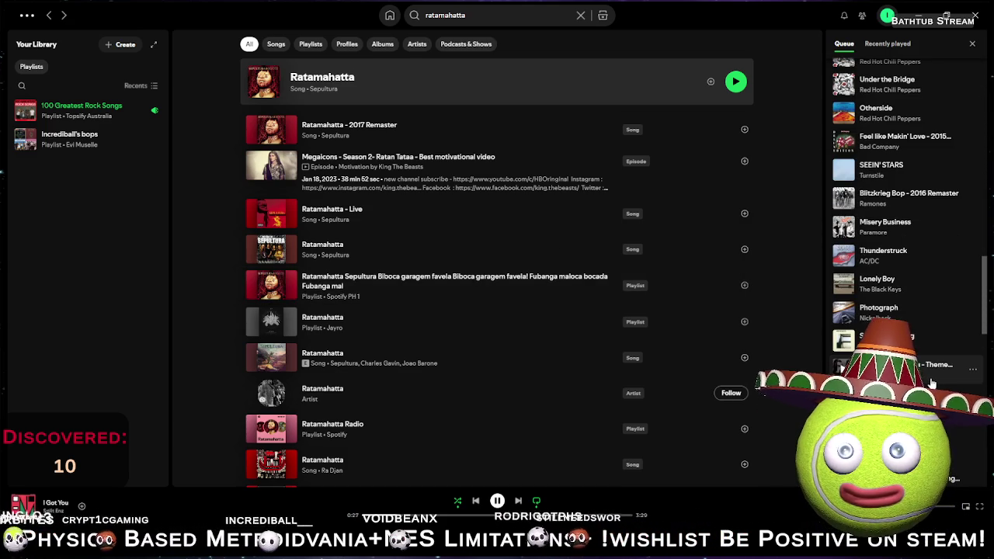
{"action": "scroll", "coordinate": [932, 382], "scroll_direction": "down", "scroll_amount": 2}
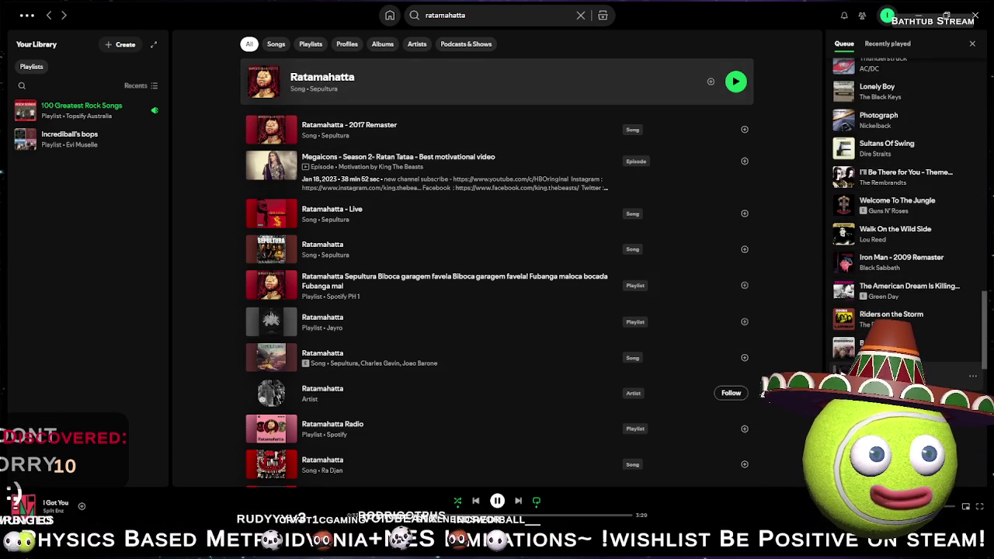
{"action": "scroll", "coordinate": [900, 233], "scroll_direction": "down", "scroll_amount": 2}
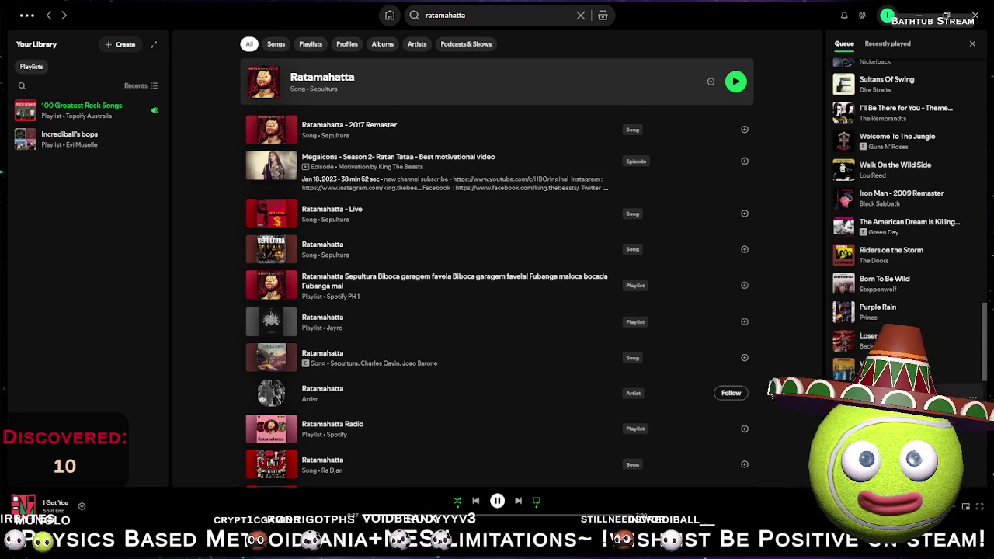
{"action": "scroll", "coordinate": [901, 233], "scroll_direction": "down", "scroll_amount": 3}
{"action": "scroll", "coordinate": [924, 400], "scroll_direction": "down", "scroll_amount": 3}
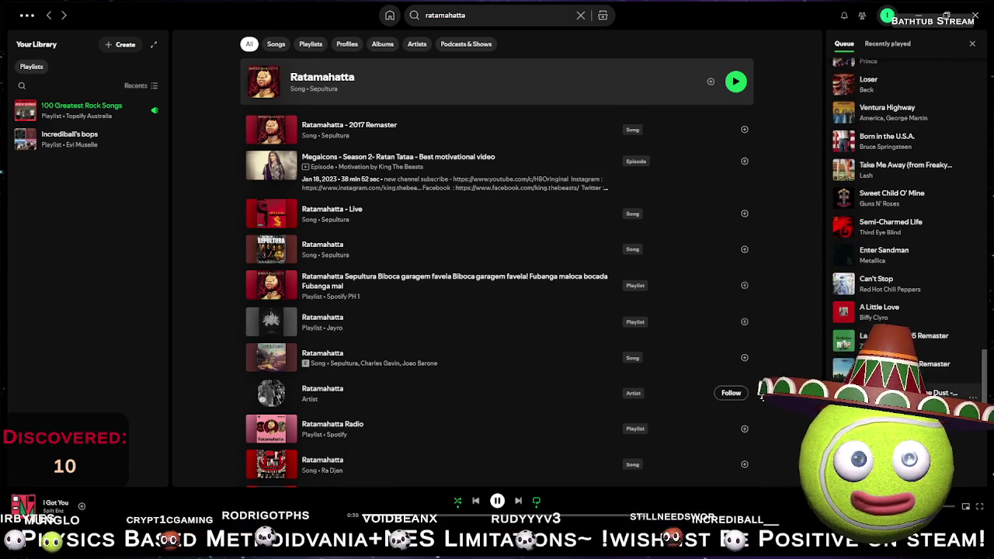
{"action": "double_click", "coordinate": [931, 336]}
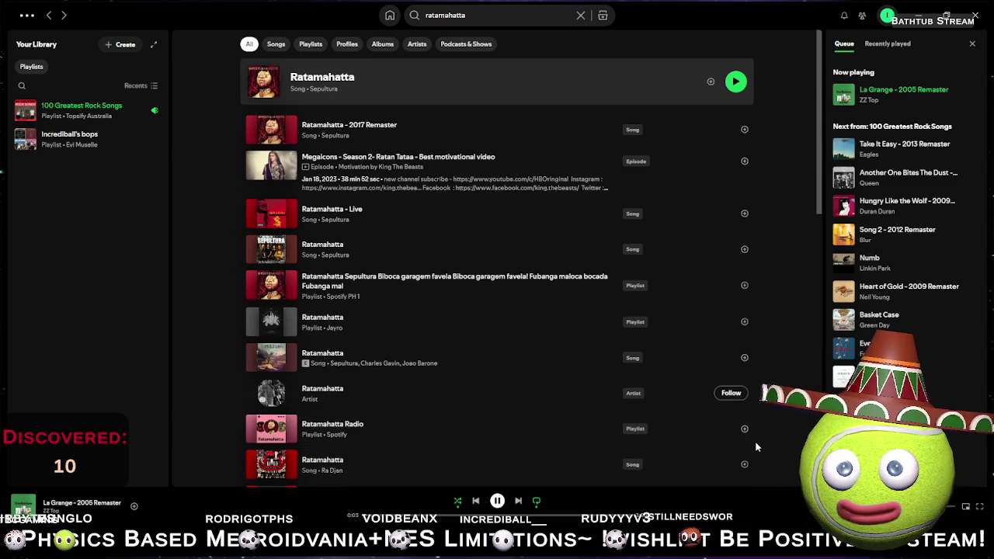
- Play Ratamahatta - 8-Bit Sepultura Emulation by 8-Bit Arcade and minimize Spotify
{"action": "scroll", "coordinate": [775, 430], "scroll_direction": "down", "scroll_amount": 1}
{"action": "scroll", "coordinate": [775, 431], "scroll_direction": "down", "scroll_amount": 2}
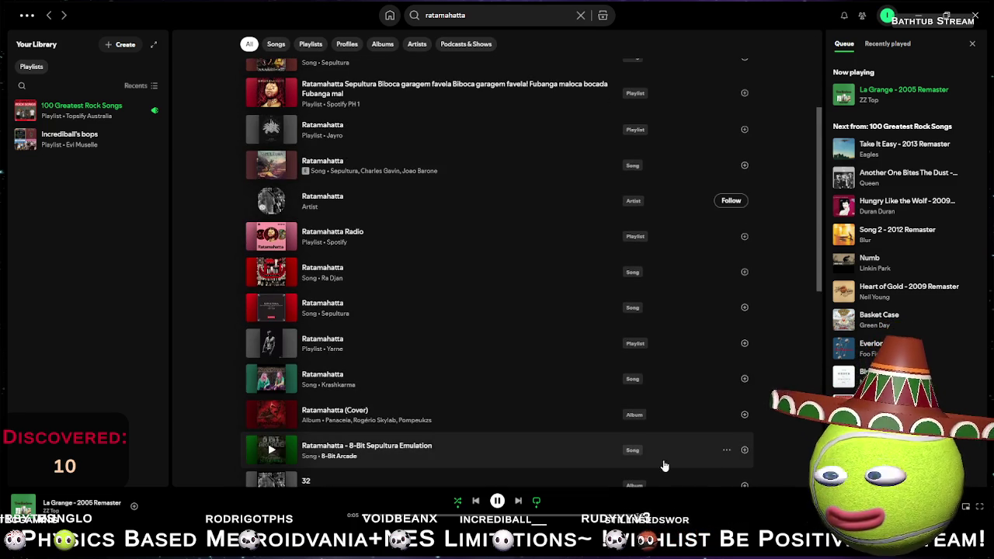
{"action": "scroll", "coordinate": [681, 413], "scroll_direction": "down", "scroll_amount": 2}
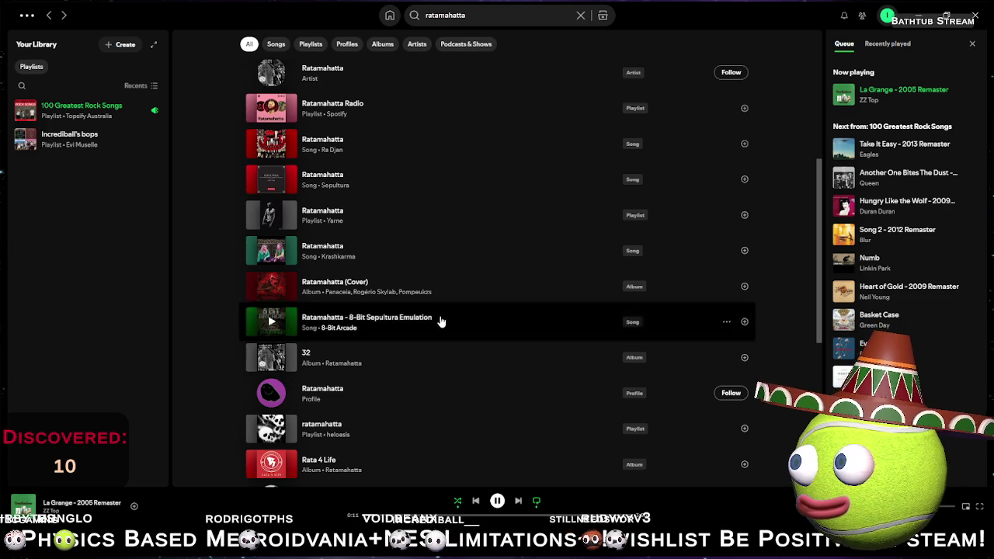
{"action": "left_click", "coordinate": [271, 322]}
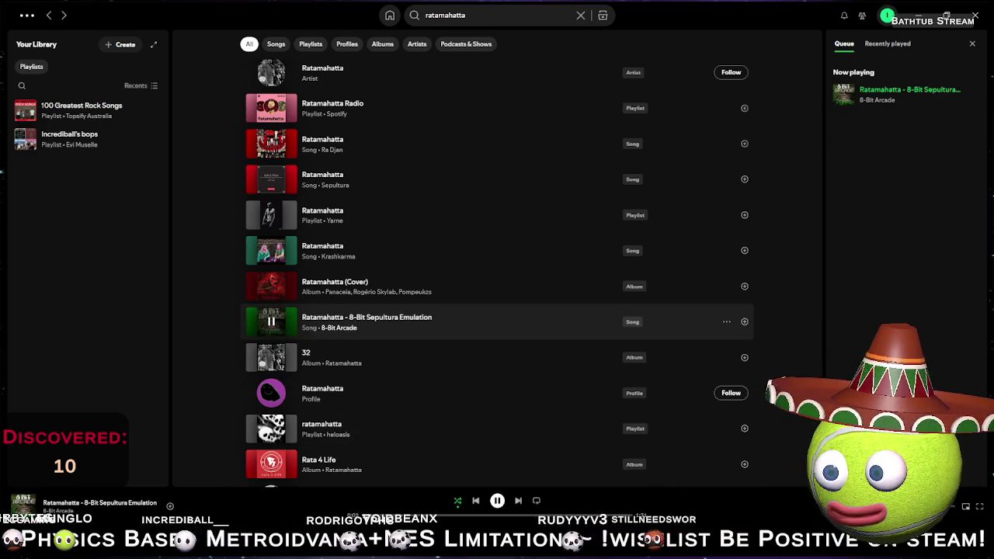
{"action": "left_click", "coordinate": [918, 14]}
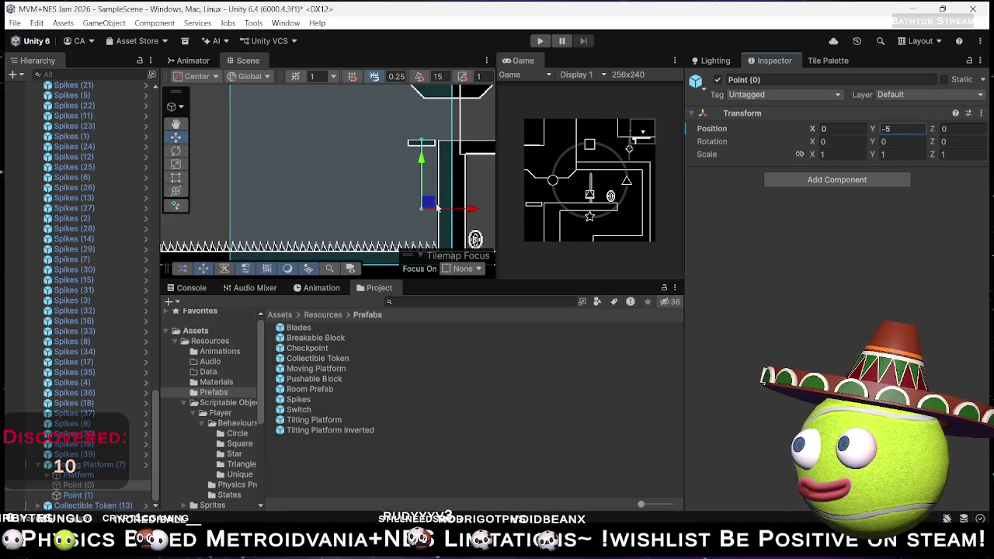
- Move Point (0) to (-4, -5.5) and duplicate it as Point (2) at (-9, -5.5)
{"action": "left_click_drag", "start_coordinate": [420, 163], "coordinate": [421, 175]}
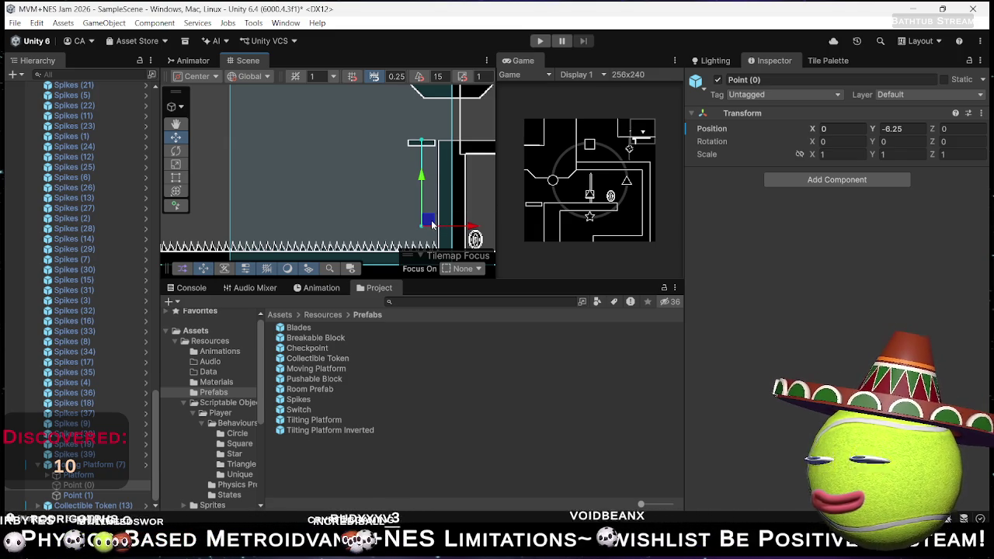
{"action": "mouse_move", "coordinate": [431, 224]}
{"action": "left_mouse_down"}
{"action": "mouse_move", "coordinate": [379, 202]}
{"action": "mouse_move", "coordinate": [380, 211]}
{"action": "left_mouse_up"}
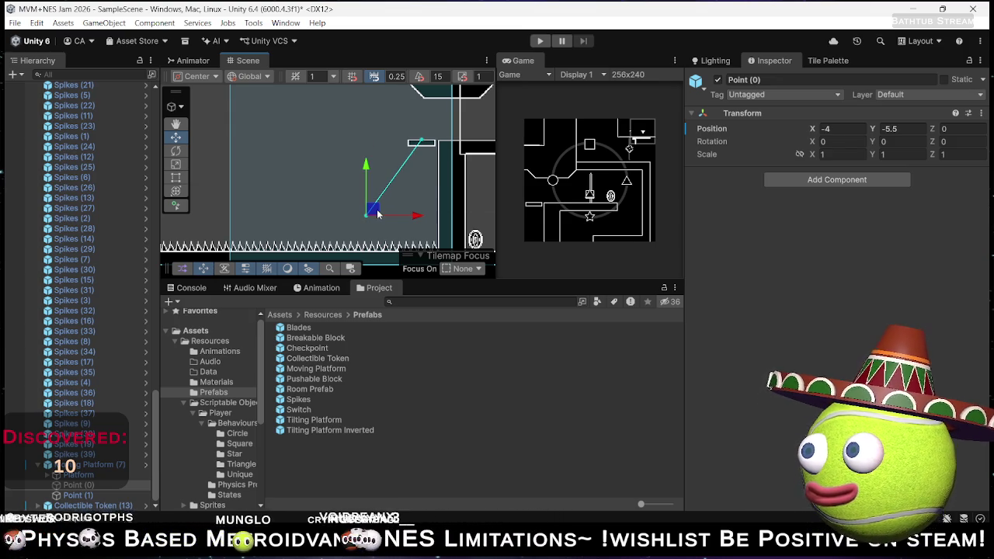
{"action": "key", "text": "ctrl+d"}
{"action": "left_click_drag", "start_coordinate": [371, 213], "coordinate": [366, 207]}
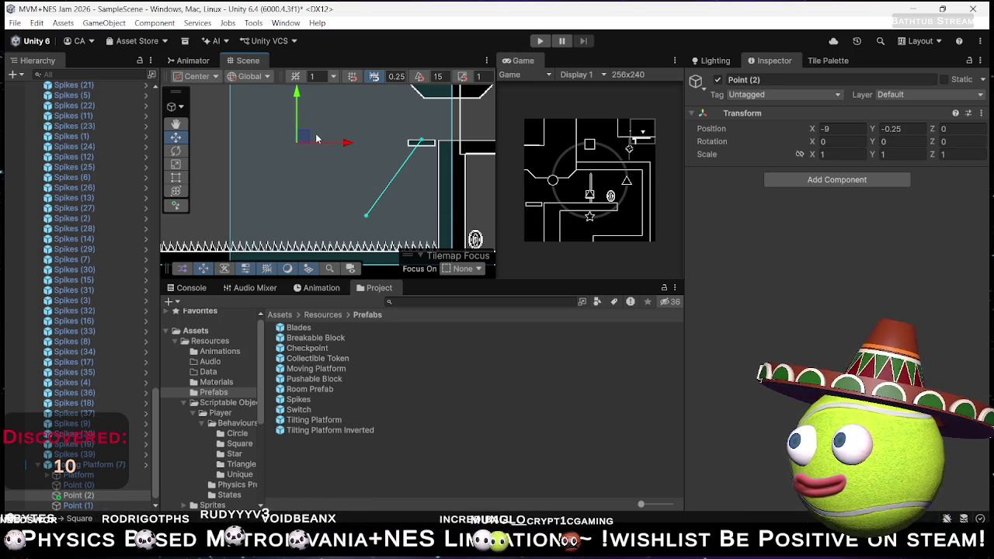
{"action": "mouse_move", "coordinate": [314, 138]}
{"action": "left_mouse_down"}
{"action": "mouse_move", "coordinate": [396, 177]}
{"action": "mouse_move", "coordinate": [466, 143]}
{"action": "mouse_move", "coordinate": [454, 139]}
{"action": "mouse_move", "coordinate": [433, 161]}
{"action": "mouse_move", "coordinate": [434, 199]}
{"action": "mouse_move", "coordinate": [393, 179]}
{"action": "left_mouse_up"}
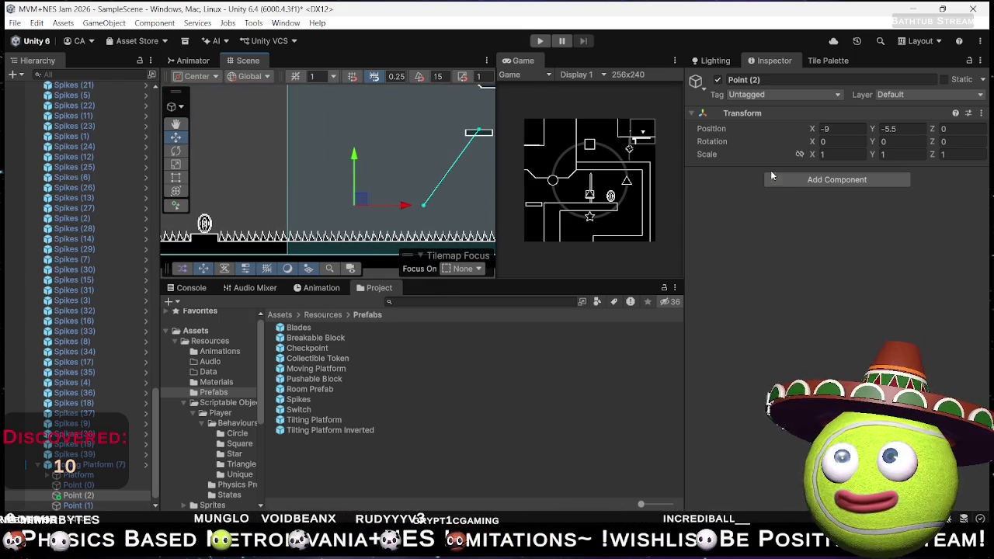
- Bring Spotify forward and try Iron Maiden's The Trooper, Run to the Hills and Fear of the Dark
{"action": "mouse_move", "coordinate": [579, 544]}
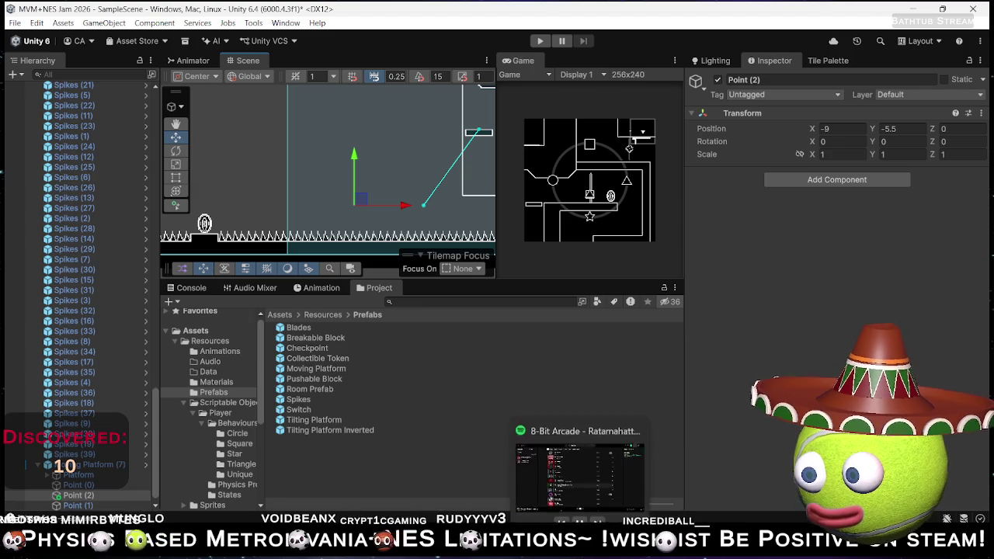
{"action": "left_click", "coordinate": [586, 476]}
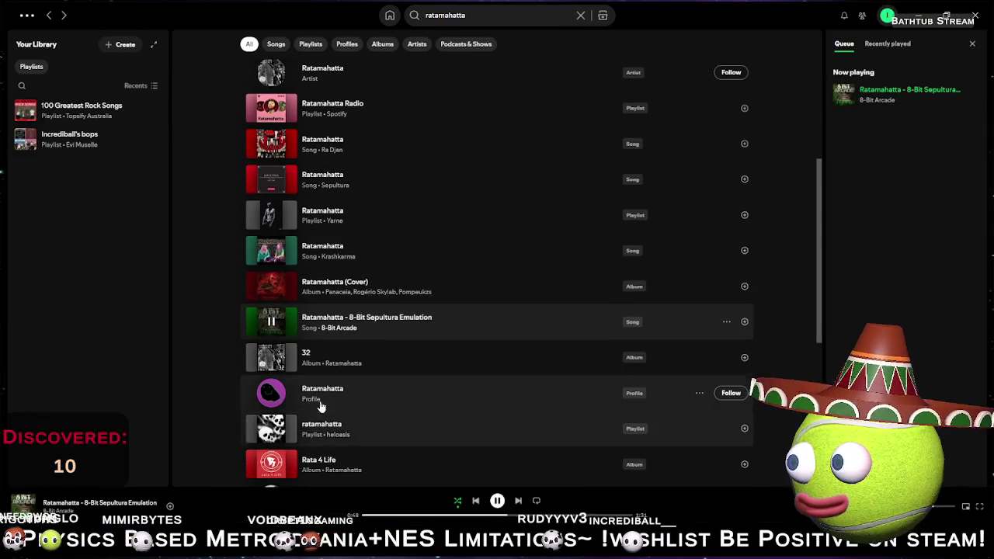
{"action": "left_click", "coordinate": [48, 16]}
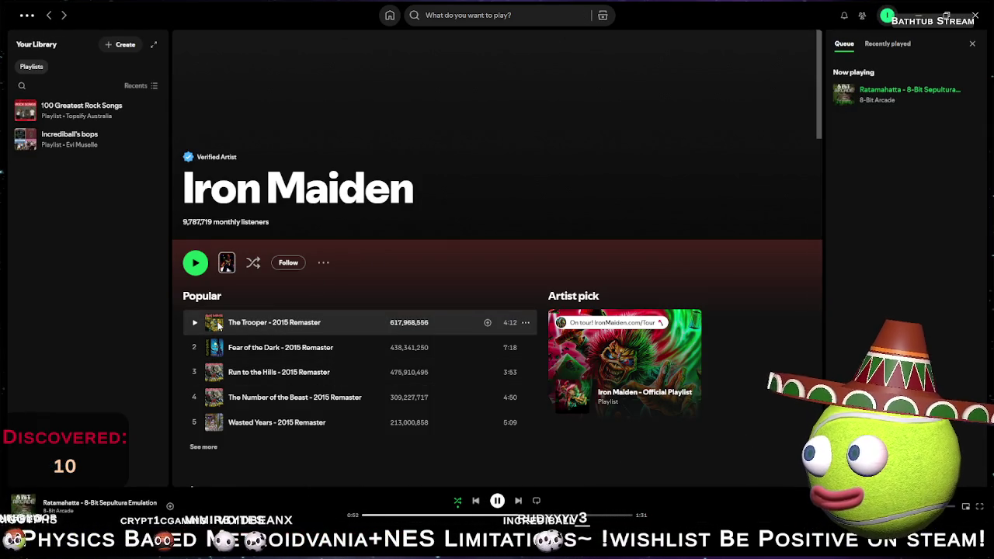
{"action": "left_click", "coordinate": [194, 324]}
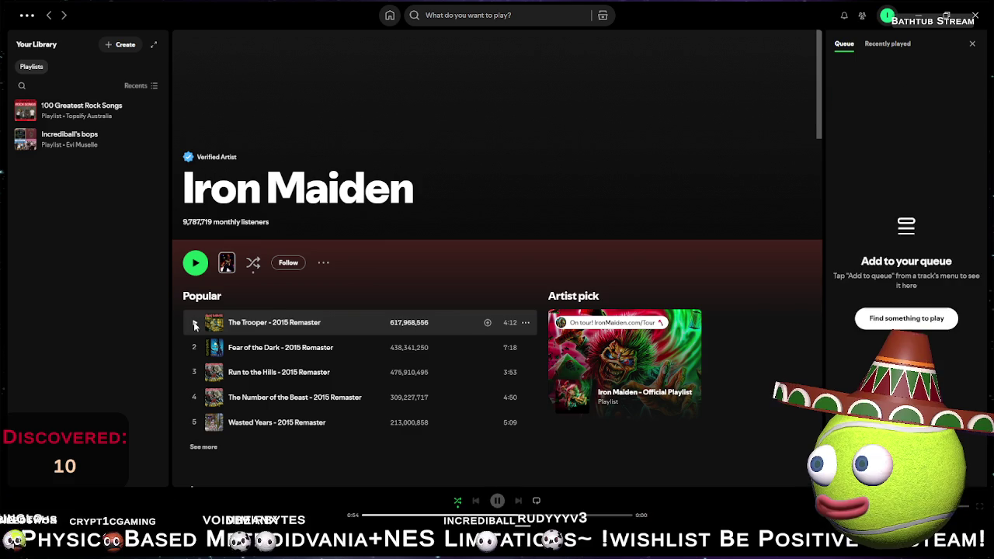
{"action": "left_click", "coordinate": [195, 373]}
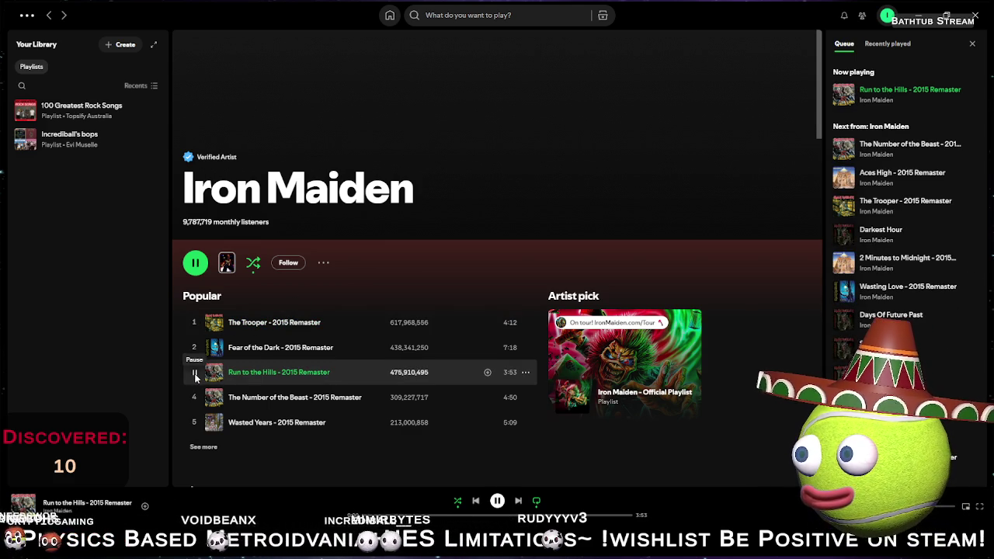
{"action": "left_click", "coordinate": [210, 349]}
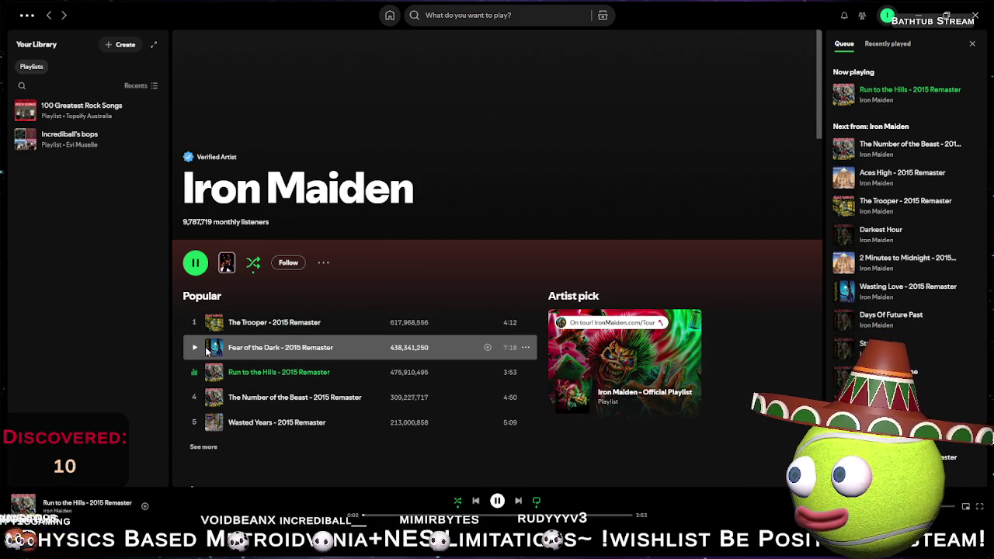
- Open the 100 Greatest Rock Songs playlist and play Metallica's Enter Sandman
{"action": "left_click", "coordinate": [114, 110]}
{"action": "scroll", "coordinate": [247, 275], "scroll_direction": "down", "scroll_amount": 5}
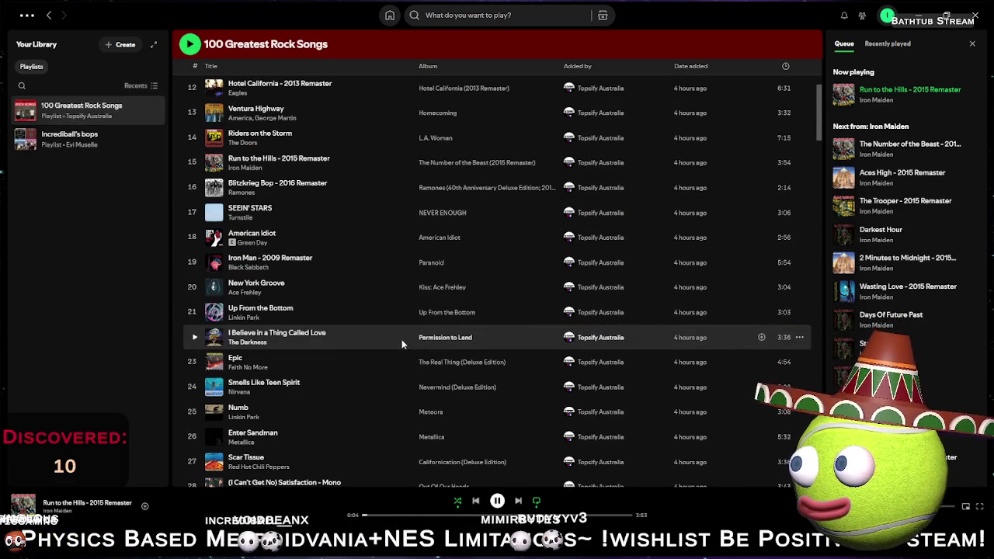
{"action": "scroll", "coordinate": [247, 275], "scroll_direction": "down", "scroll_amount": 4}
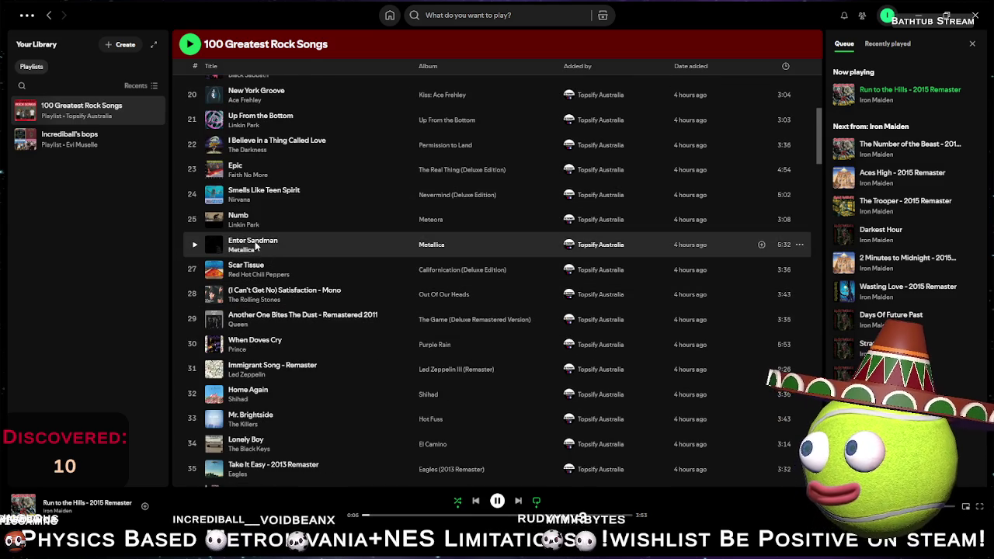
{"action": "left_click", "coordinate": [204, 245]}
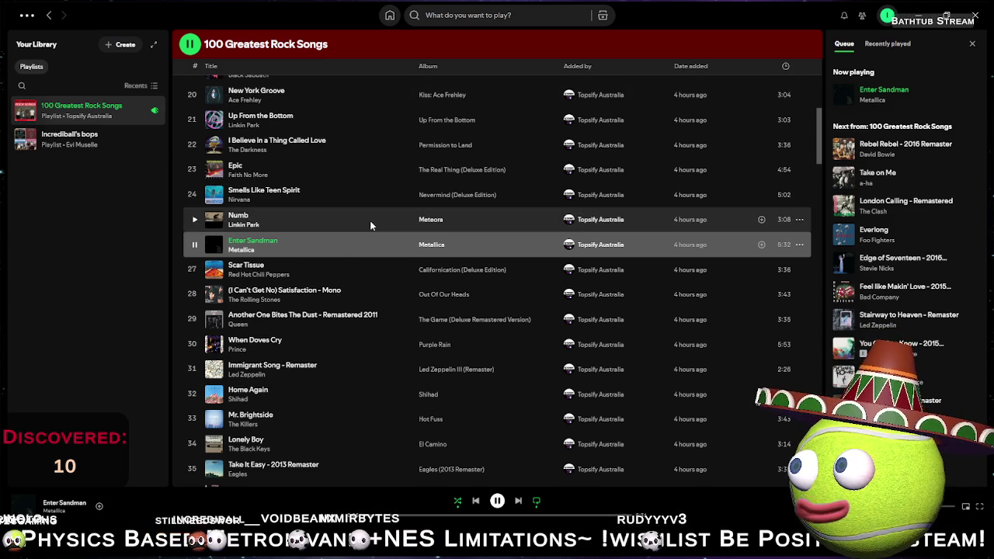
{"action": "scroll", "coordinate": [370, 220], "scroll_direction": "up", "scroll_amount": 3}
- Reopen the 100 Greatest Rock Songs playlist and scroll down to its Recommended section
{"action": "left_click", "coordinate": [463, 15]}
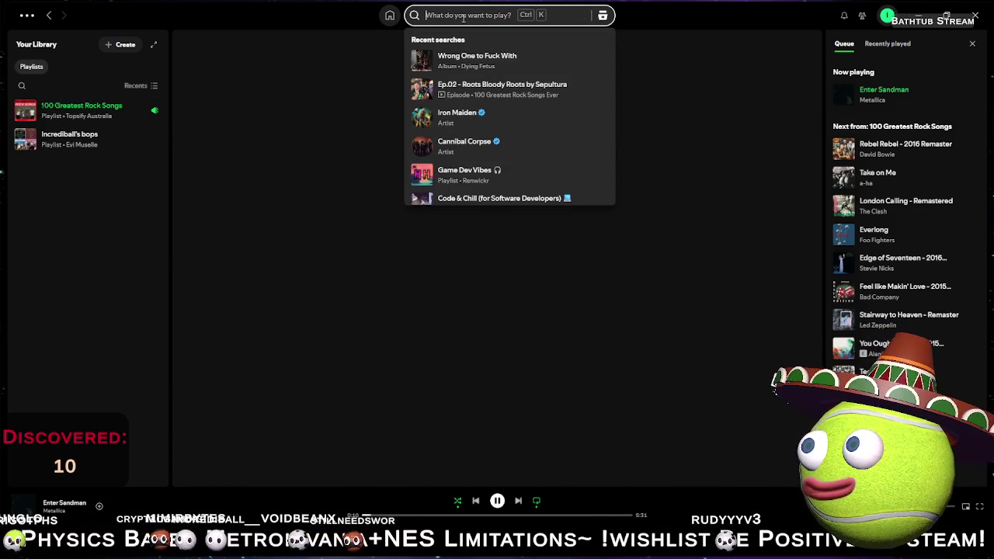
{"action": "left_click", "coordinate": [200, 160]}
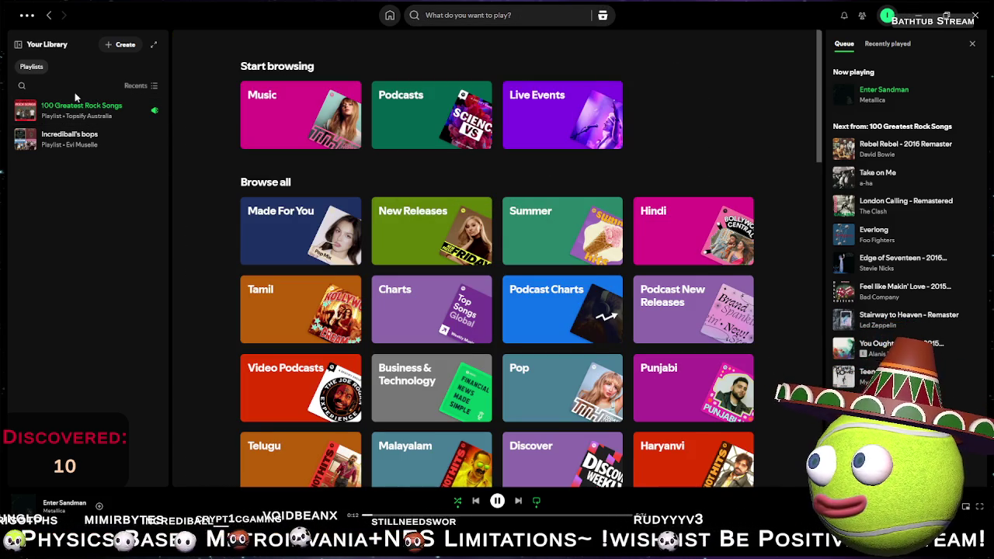
{"action": "left_click", "coordinate": [104, 105]}
{"action": "scroll", "coordinate": [322, 377], "scroll_direction": "down", "scroll_amount": 12}
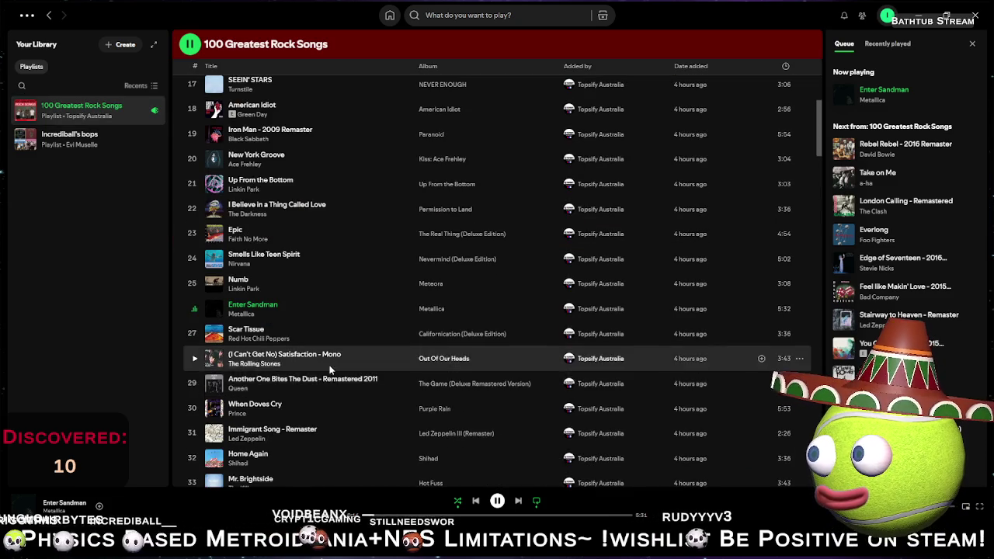
{"action": "scroll", "coordinate": [287, 381], "scroll_direction": "down", "scroll_amount": 3}
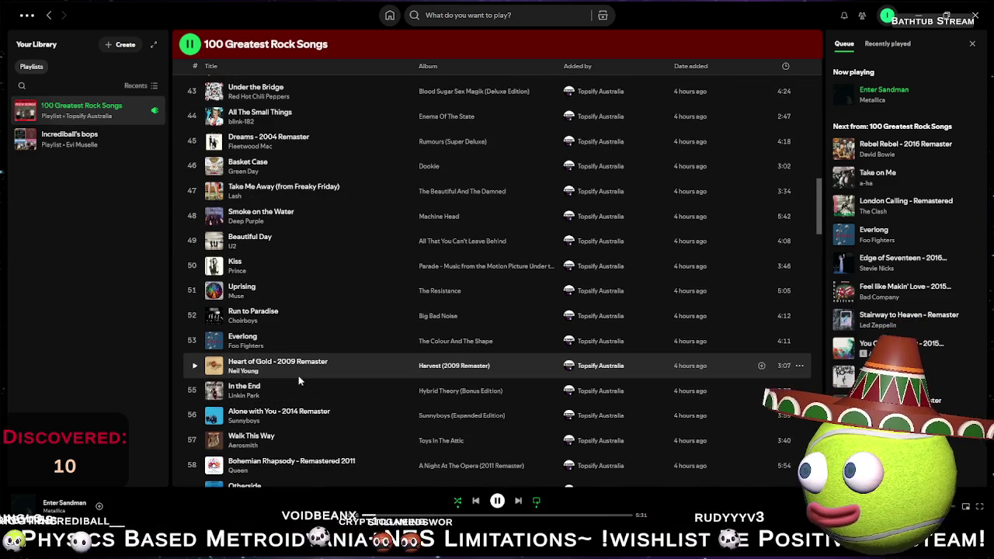
{"action": "scroll", "coordinate": [299, 381], "scroll_direction": "down", "scroll_amount": 8}
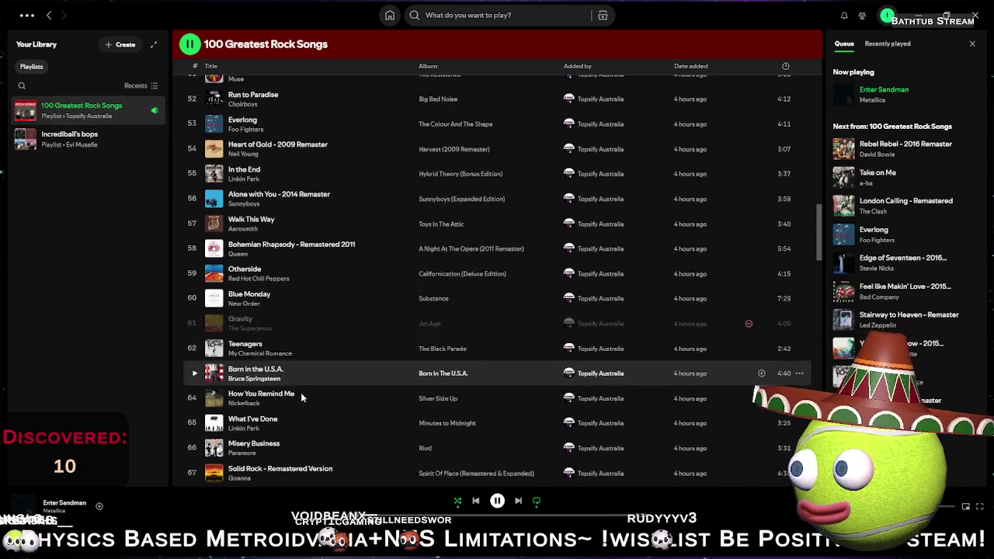
{"action": "scroll", "coordinate": [303, 396], "scroll_direction": "down", "scroll_amount": 5}
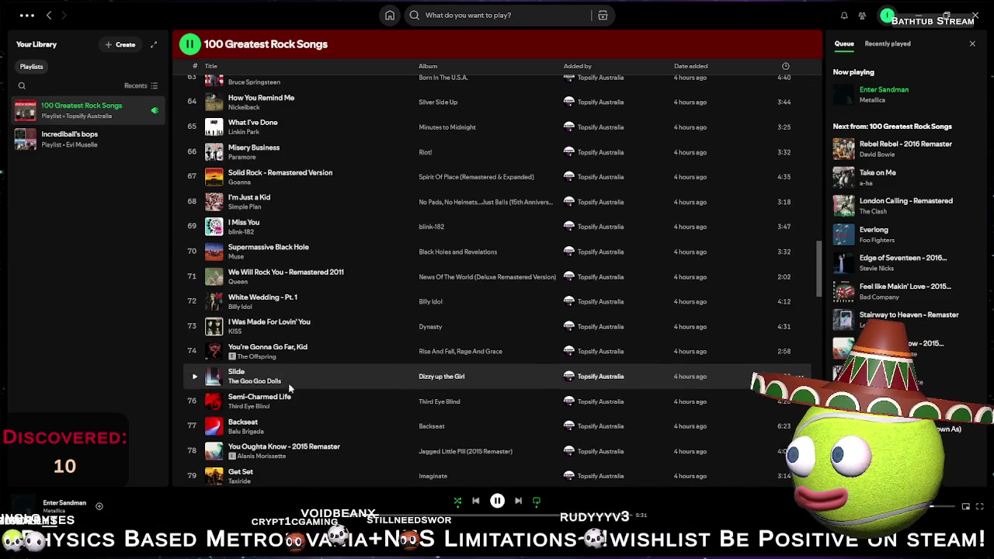
{"action": "scroll", "coordinate": [294, 430], "scroll_direction": "down", "scroll_amount": 5}
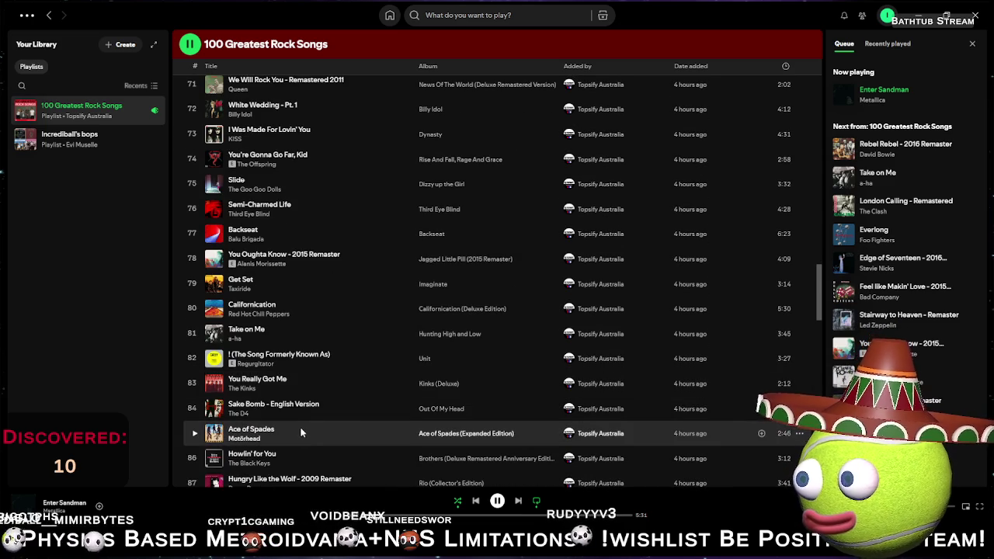
{"action": "scroll", "coordinate": [306, 427], "scroll_direction": "down", "scroll_amount": 8}
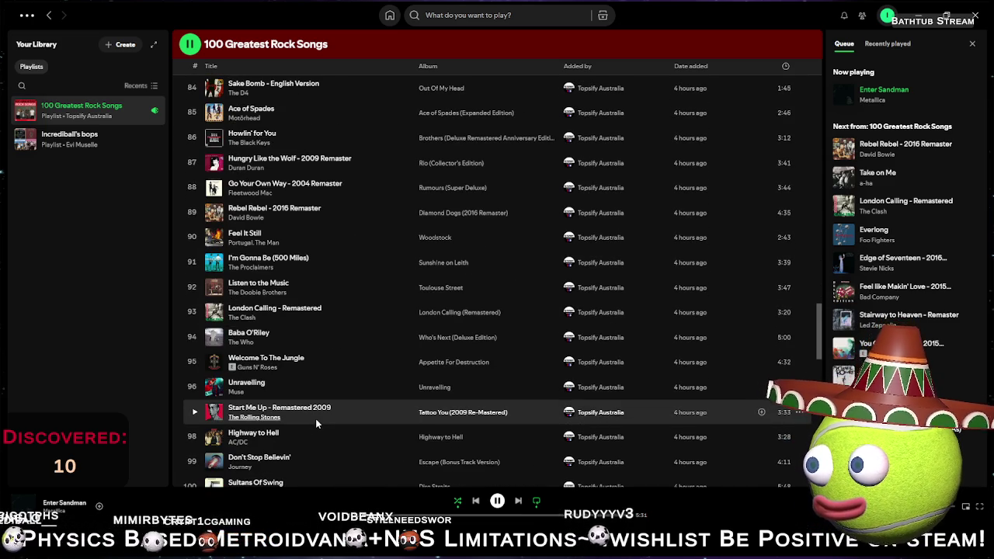
{"action": "scroll", "coordinate": [315, 423], "scroll_direction": "down", "scroll_amount": 3}
{"action": "scroll", "coordinate": [315, 423], "scroll_direction": "down", "scroll_amount": 6}
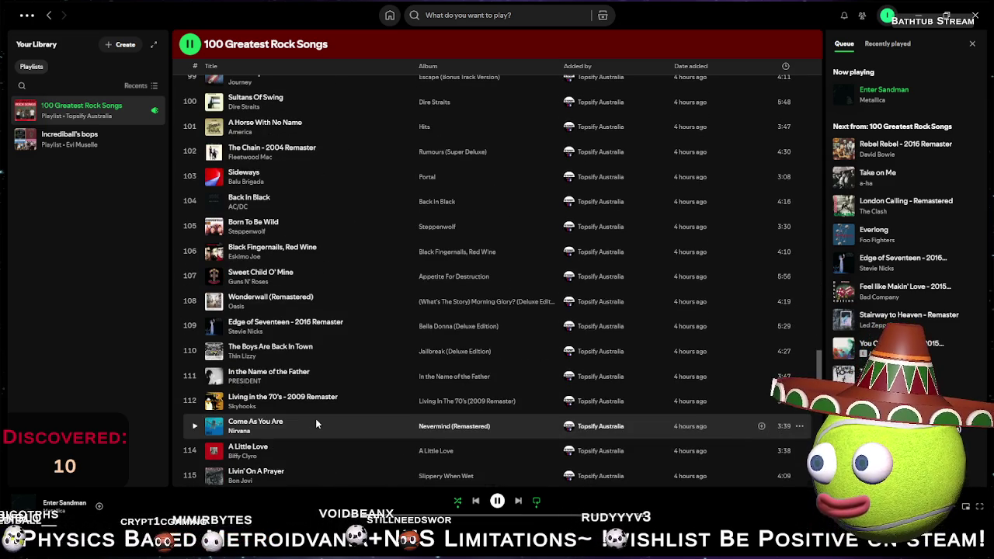
{"action": "scroll", "coordinate": [315, 423], "scroll_direction": "down", "scroll_amount": 5}
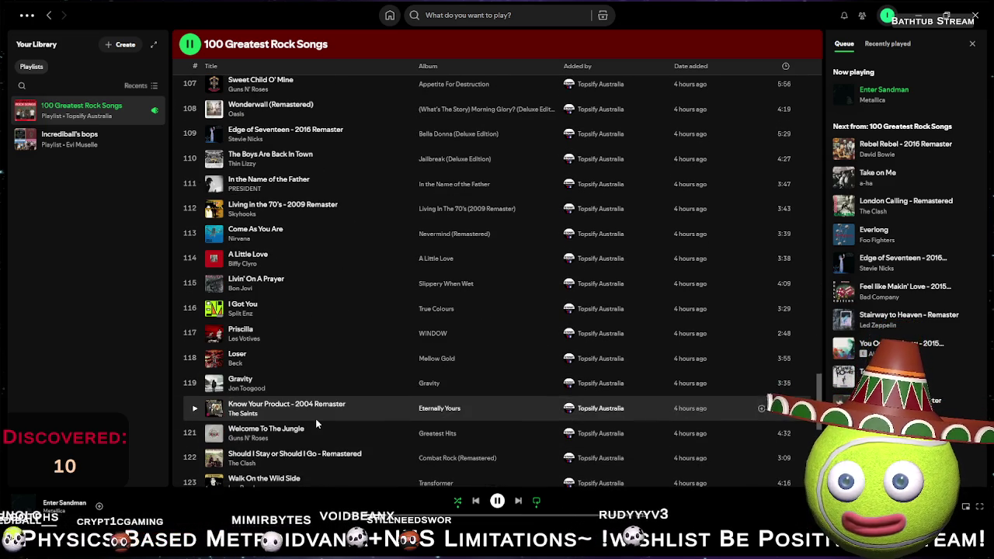
{"action": "scroll", "coordinate": [315, 423], "scroll_direction": "down", "scroll_amount": 5}
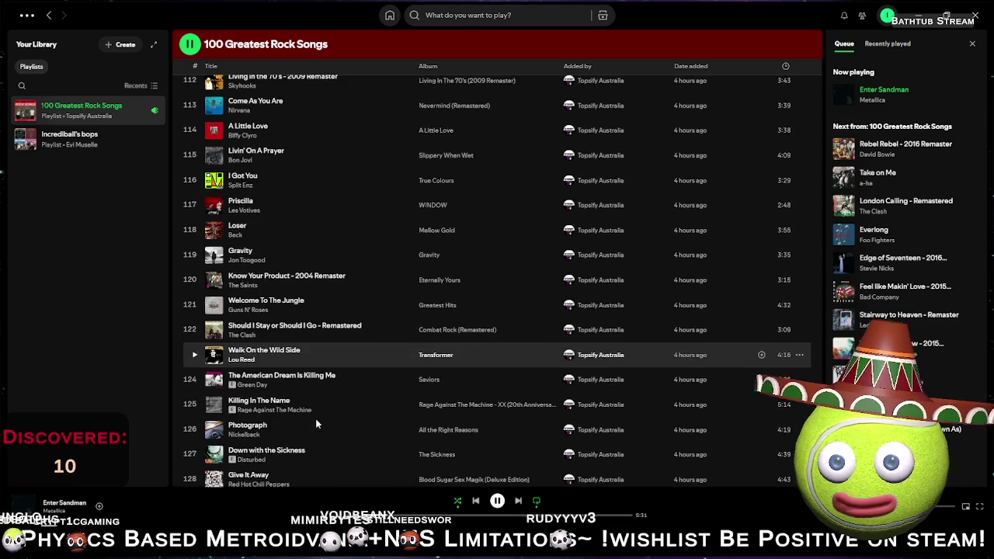
{"action": "scroll", "coordinate": [321, 423], "scroll_direction": "down", "scroll_amount": 3}
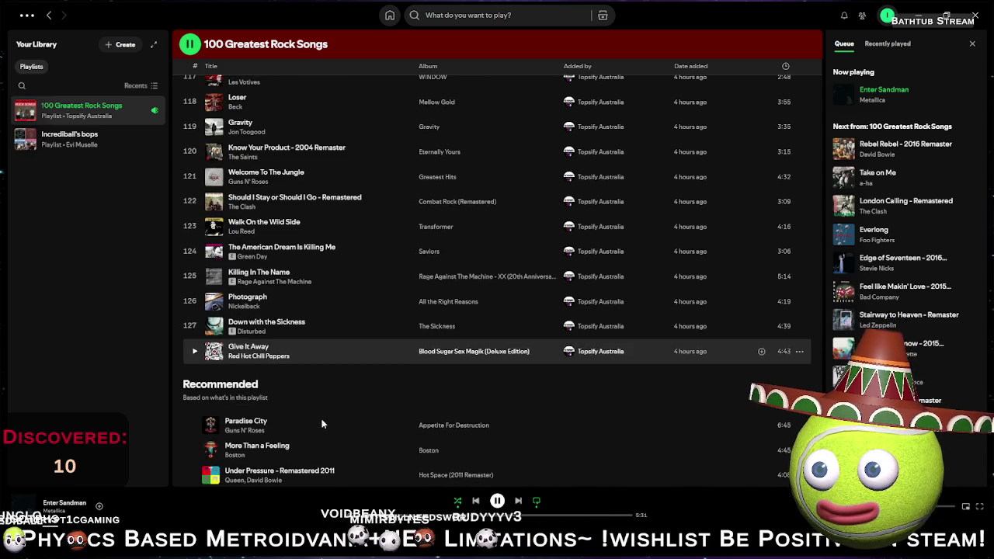
{"action": "scroll", "coordinate": [322, 423], "scroll_direction": "down", "scroll_amount": 3}
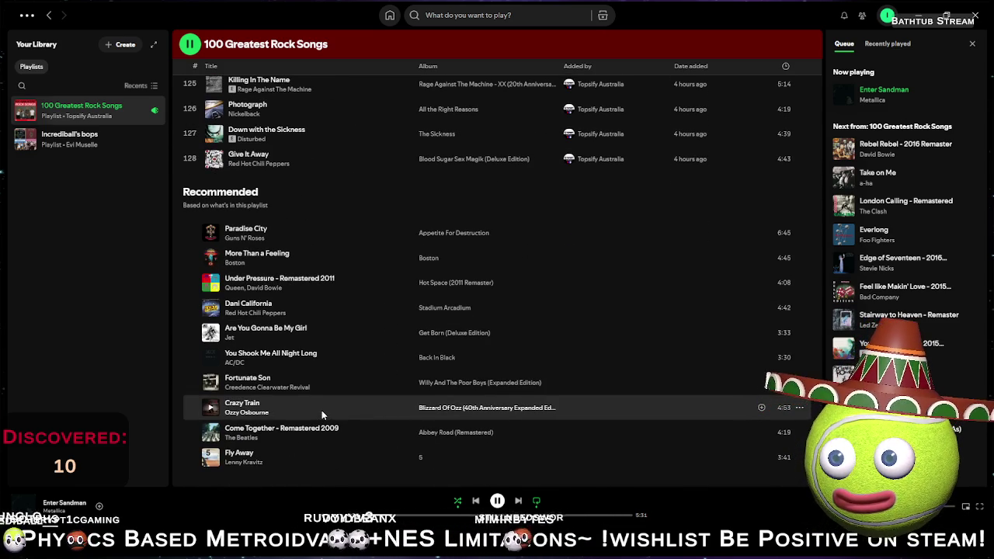
{"action": "scroll", "coordinate": [321, 410], "scroll_direction": "down", "scroll_amount": 1}
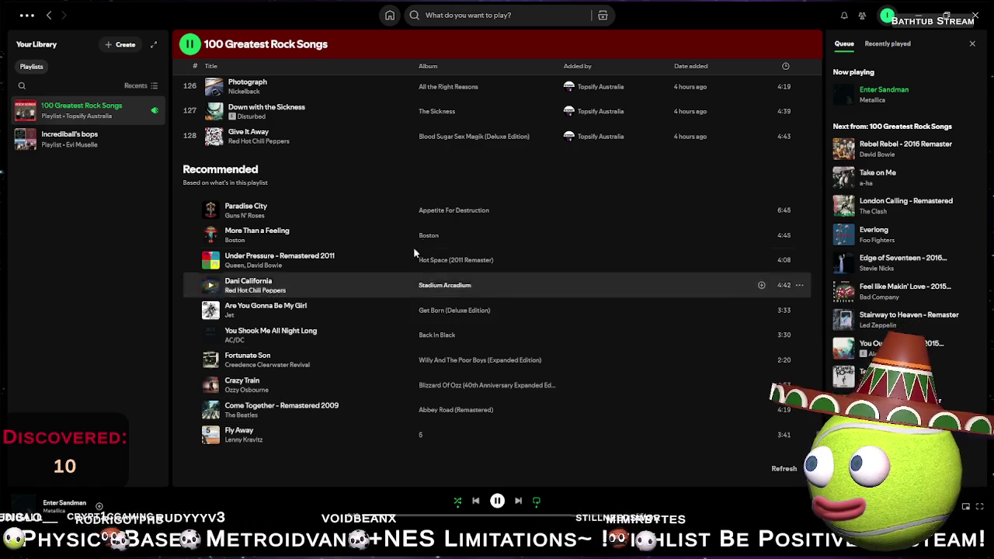
{"action": "left_click", "coordinate": [459, 17]}
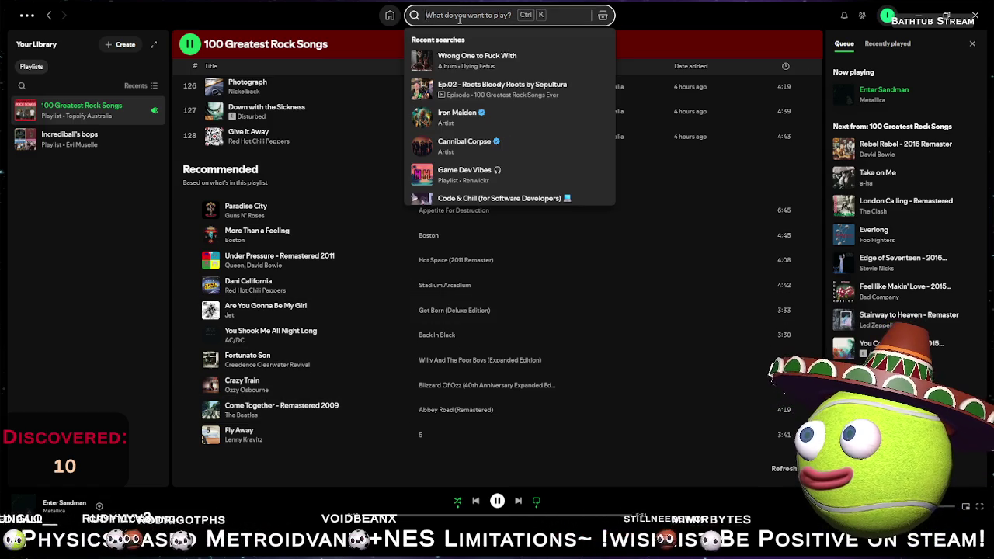
- Search 'Paint it black', add The Rolling Stones' Paint It, Black to the queue, then minimize Spotify
{"action": "type", "text": "Paint it"}
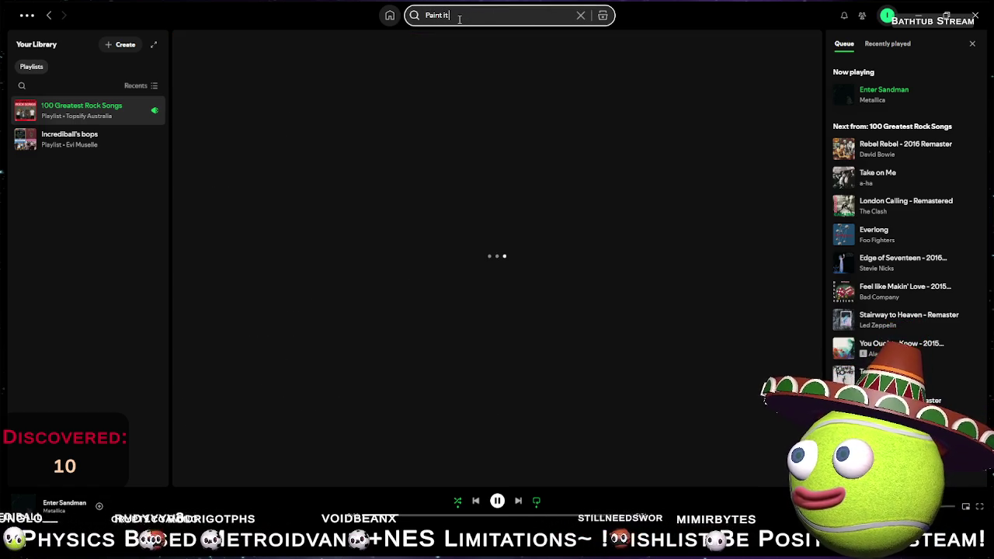
{"action": "type", "text": " black"}
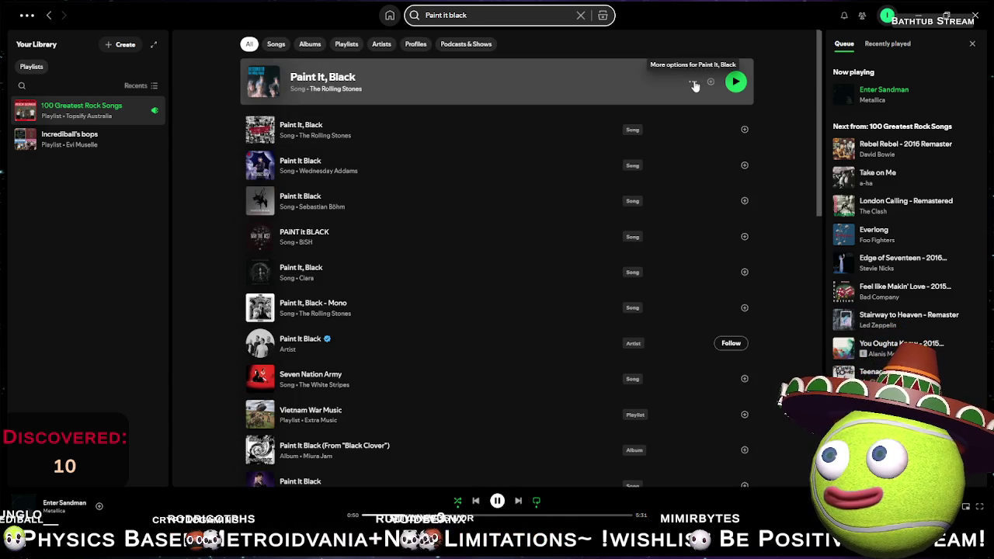
{"action": "key", "text": "BackSpace"}
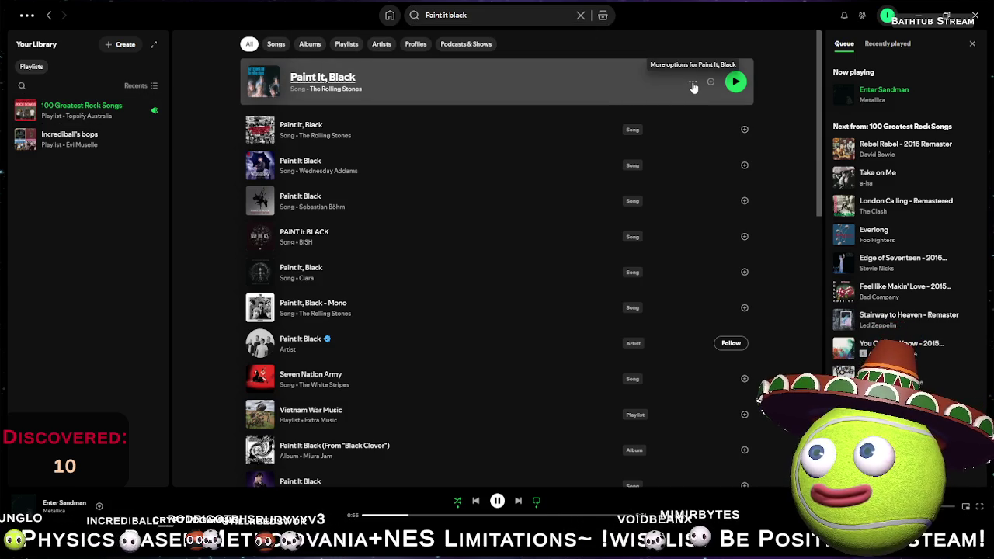
{"action": "left_click", "coordinate": [694, 83]}
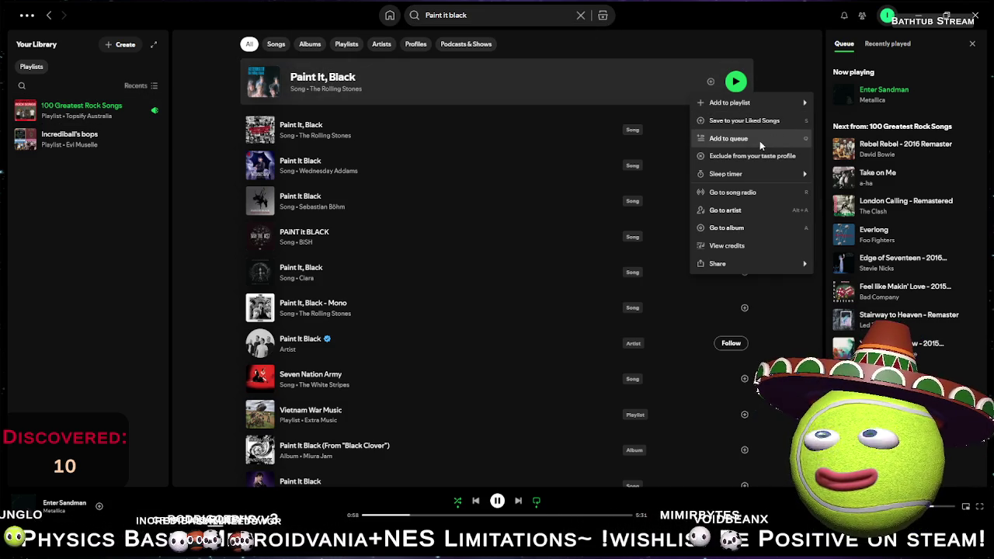
{"action": "left_click", "coordinate": [759, 140]}
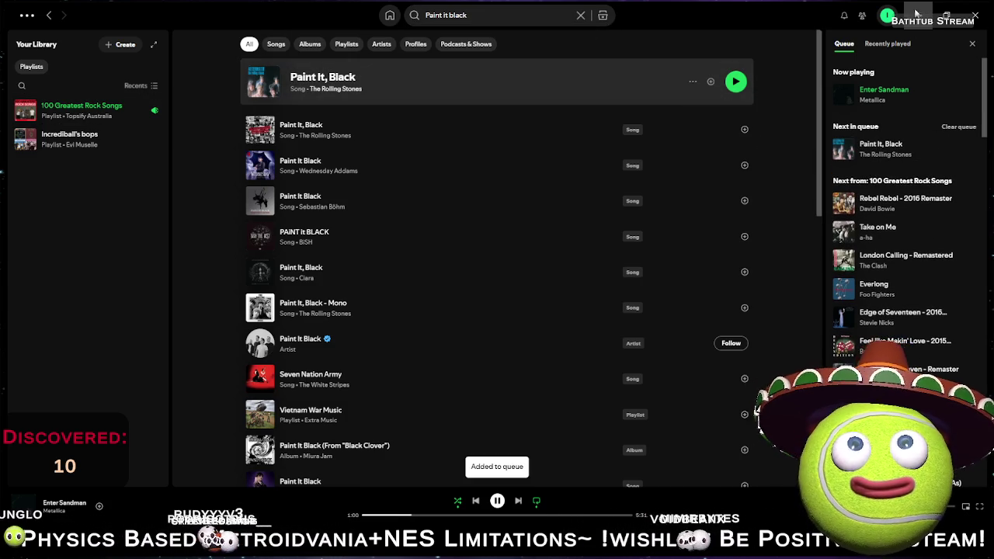
{"action": "left_click", "coordinate": [916, 14]}
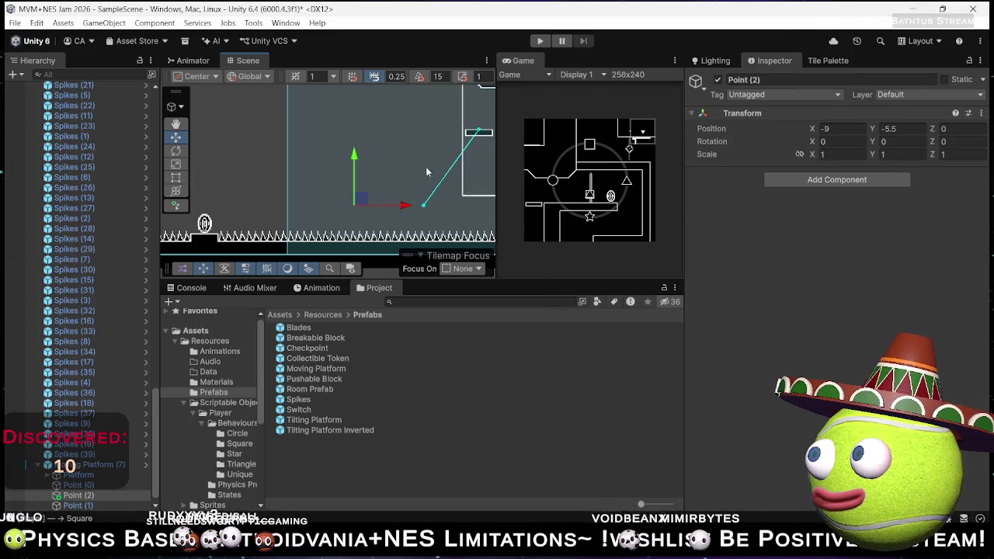
- Add Point (2) to Moving Platform (7)'s route, ordered Point (1), Point (0), Point (2)
{"action": "left_click", "coordinate": [85, 465]}
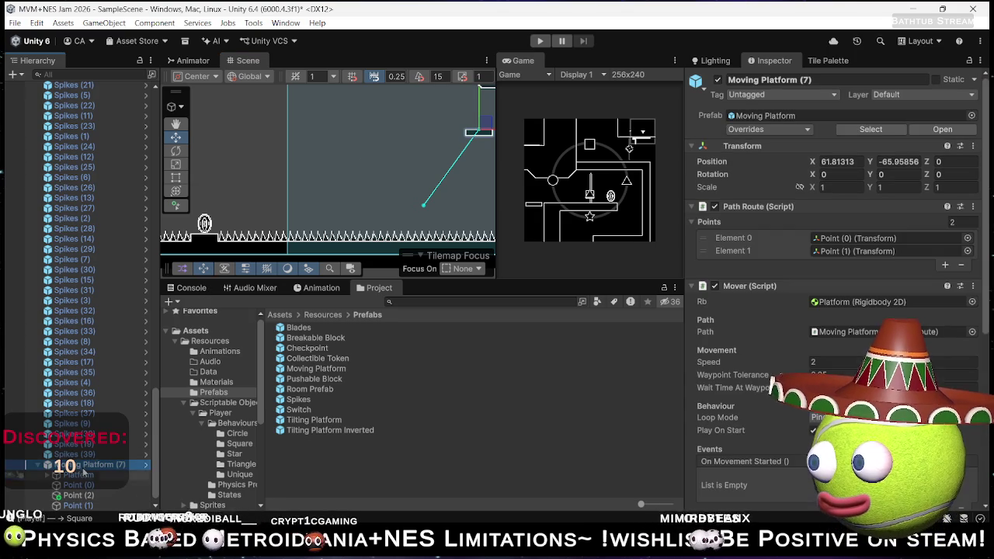
{"action": "scroll", "coordinate": [835, 295], "scroll_direction": "down", "scroll_amount": 3}
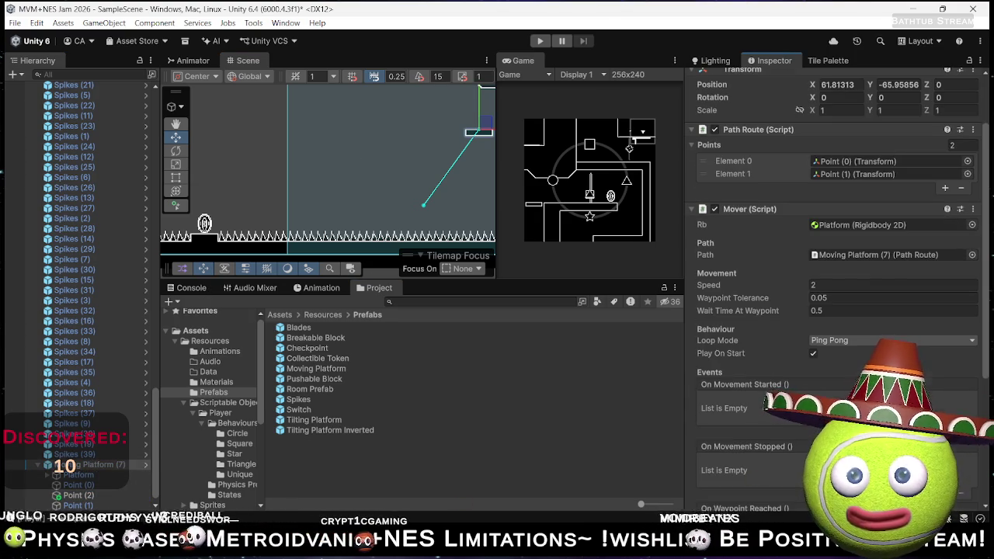
{"action": "scroll", "coordinate": [834, 310], "scroll_direction": "down", "scroll_amount": 6}
{"action": "scroll", "coordinate": [834, 310], "scroll_direction": "up", "scroll_amount": 1}
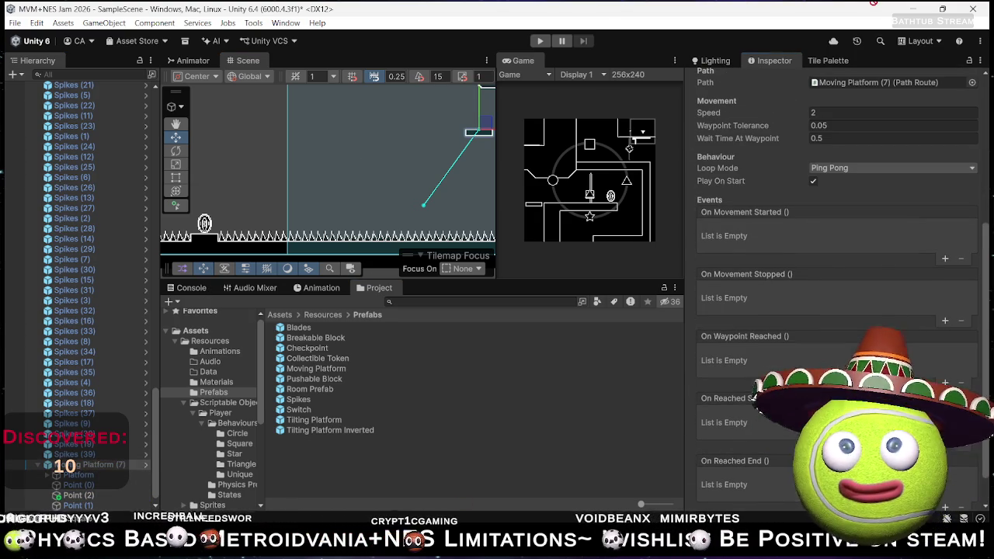
{"action": "scroll", "coordinate": [780, 106], "scroll_direction": "up", "scroll_amount": 1}
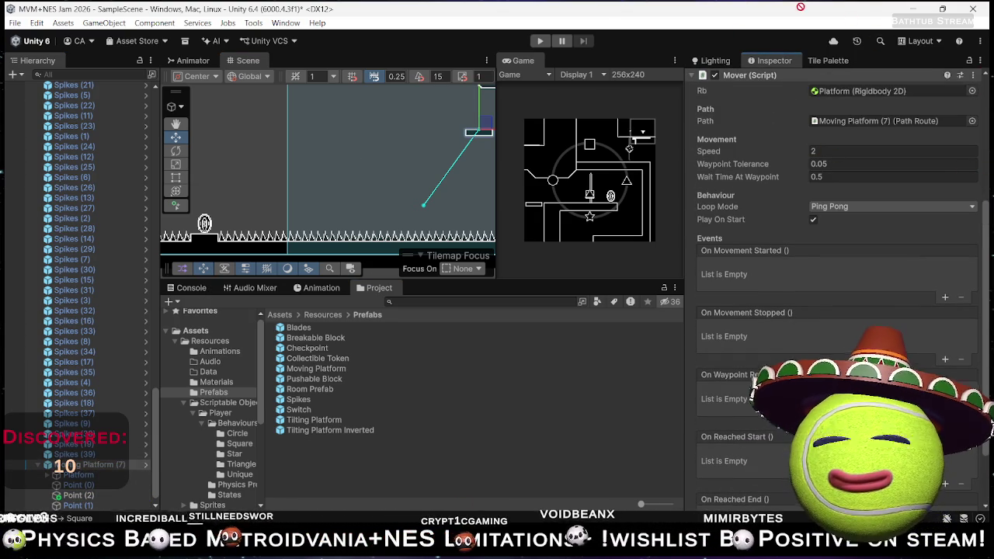
{"action": "scroll", "coordinate": [834, 233], "scroll_direction": "up", "scroll_amount": 1}
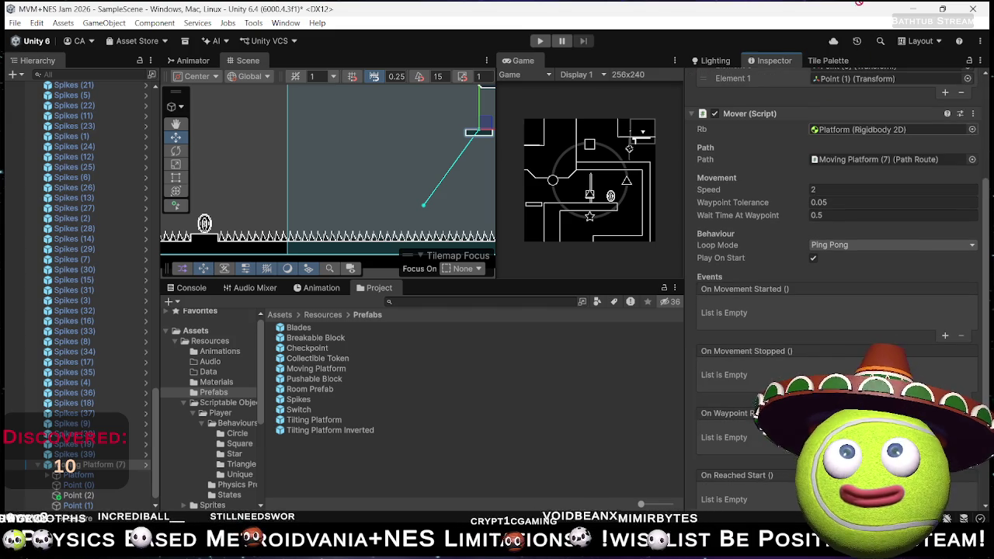
{"action": "scroll", "coordinate": [746, 78], "scroll_direction": "up", "scroll_amount": 1}
{"action": "left_click_drag", "start_coordinate": [745, 77], "coordinate": [726, 93]}
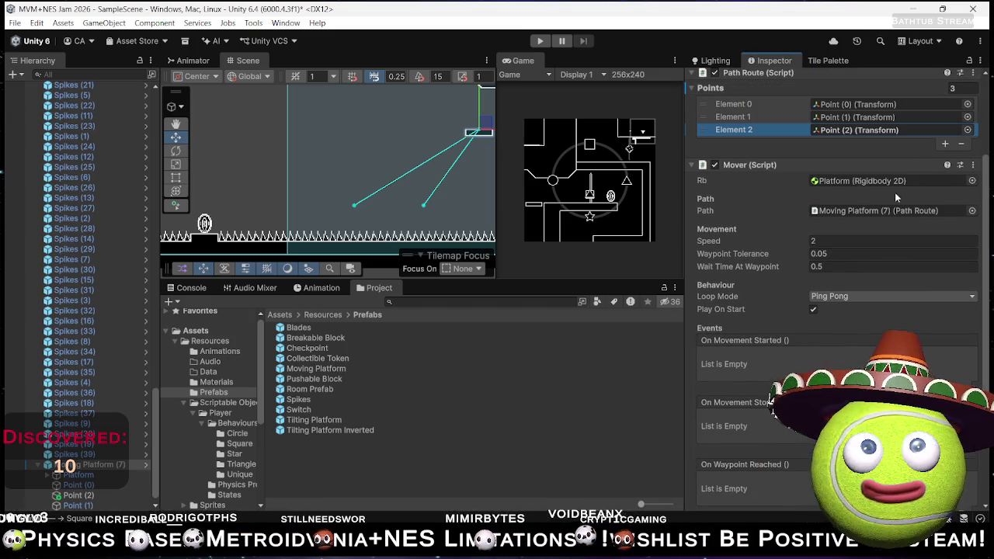
{"action": "left_click_drag", "start_coordinate": [705, 132], "coordinate": [705, 106]}
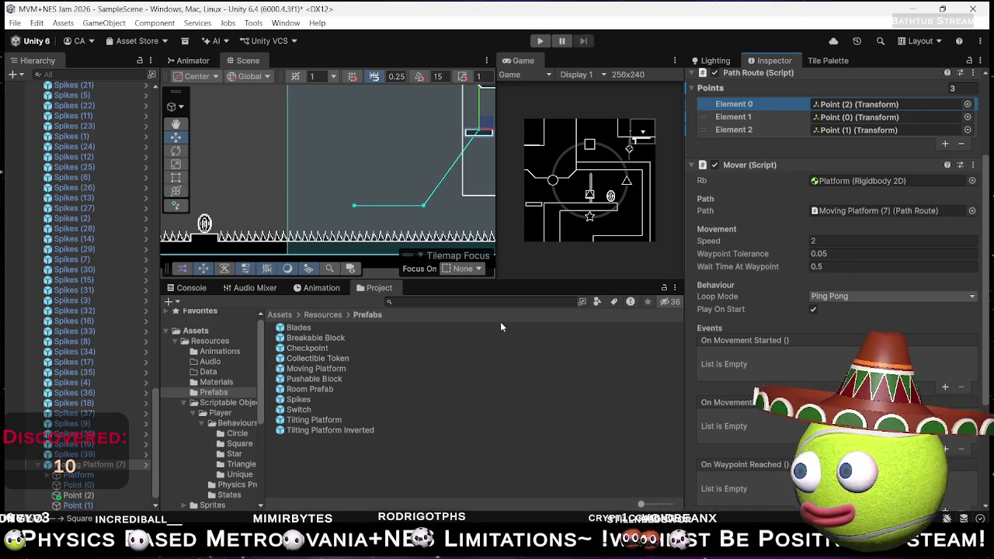
{"action": "mouse_move", "coordinate": [704, 132]}
{"action": "left_mouse_down"}
{"action": "mouse_move", "coordinate": [705, 99]}
{"action": "mouse_move", "coordinate": [703, 137]}
{"action": "left_mouse_up"}
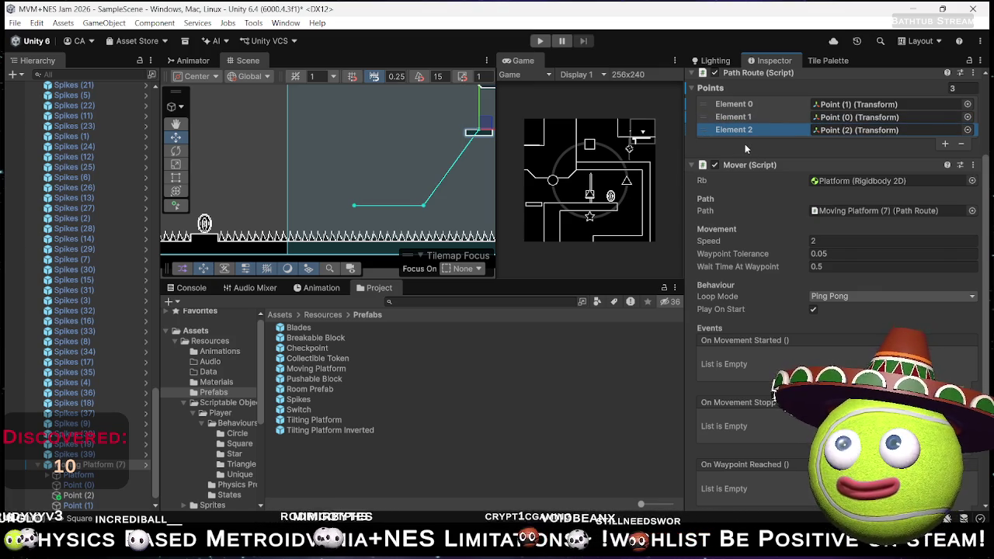
- Try reordering Point (1) in the Hierarchy and dismiss the prefab restructure warning
{"action": "left_click", "coordinate": [77, 505]}
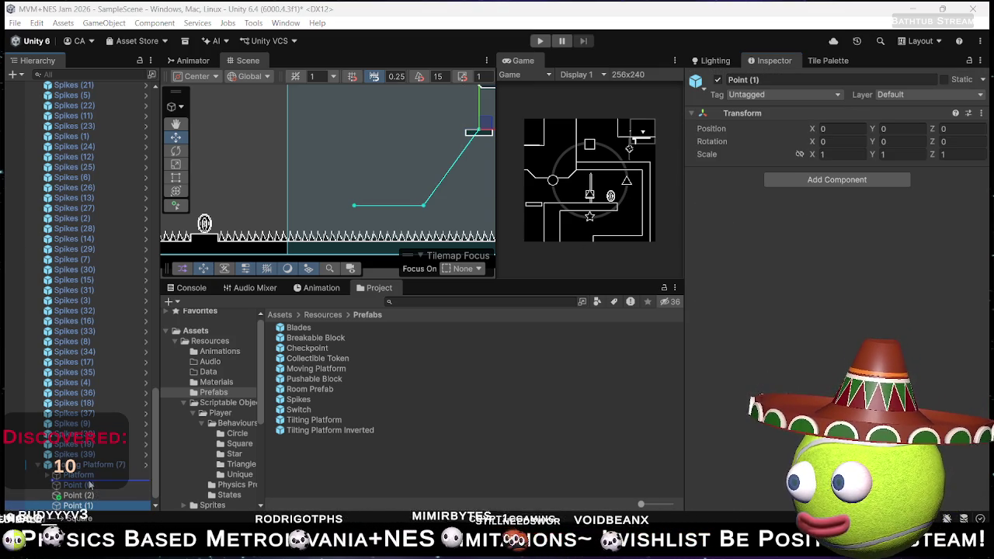
{"action": "left_click_drag", "start_coordinate": [90, 485], "coordinate": [90, 483]}
{"action": "left_click", "coordinate": [575, 303]}
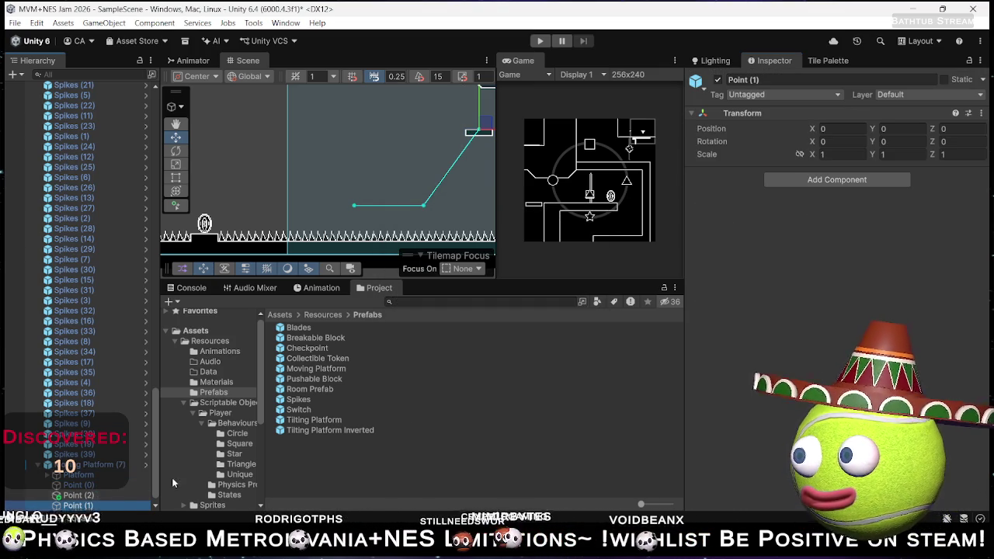
- Duplicate Point (2) as Point (3) and move it up-left to (-13.75, -0.25)
{"action": "left_click", "coordinate": [88, 495]}
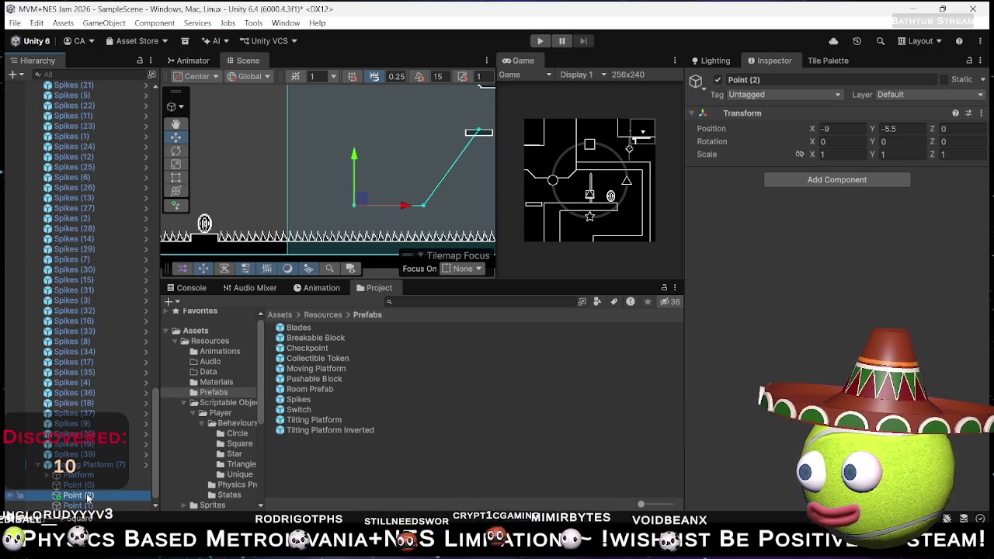
{"action": "key", "text": "ctrl+d"}
{"action": "left_click_drag", "start_coordinate": [358, 202], "coordinate": [309, 138]}
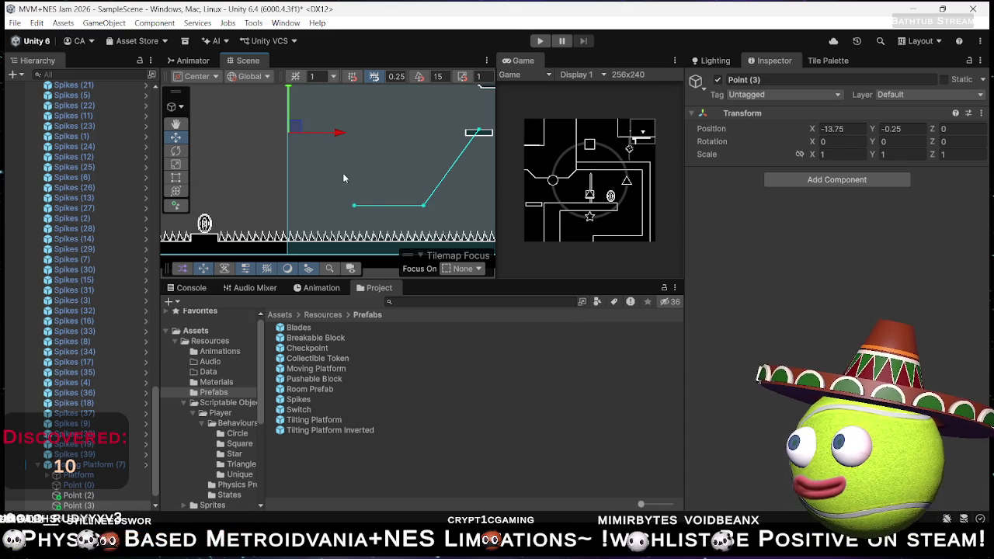
{"action": "left_click", "coordinate": [96, 465]}
- Add Point (3) as the route's fourth point and nudge Point (2) left to (-9.75, -5.5)
{"action": "left_click_drag", "start_coordinate": [88, 506], "coordinate": [718, 227]}
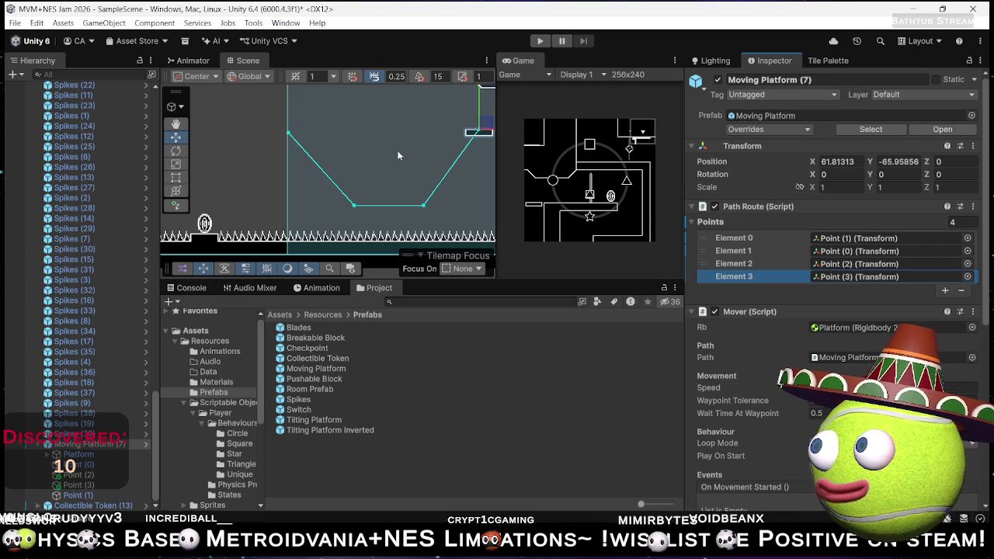
{"action": "mouse_move", "coordinate": [254, 165]}
{"action": "left_mouse_down"}
{"action": "mouse_move", "coordinate": [366, 162]}
{"action": "mouse_move", "coordinate": [217, 185]}
{"action": "left_mouse_up"}
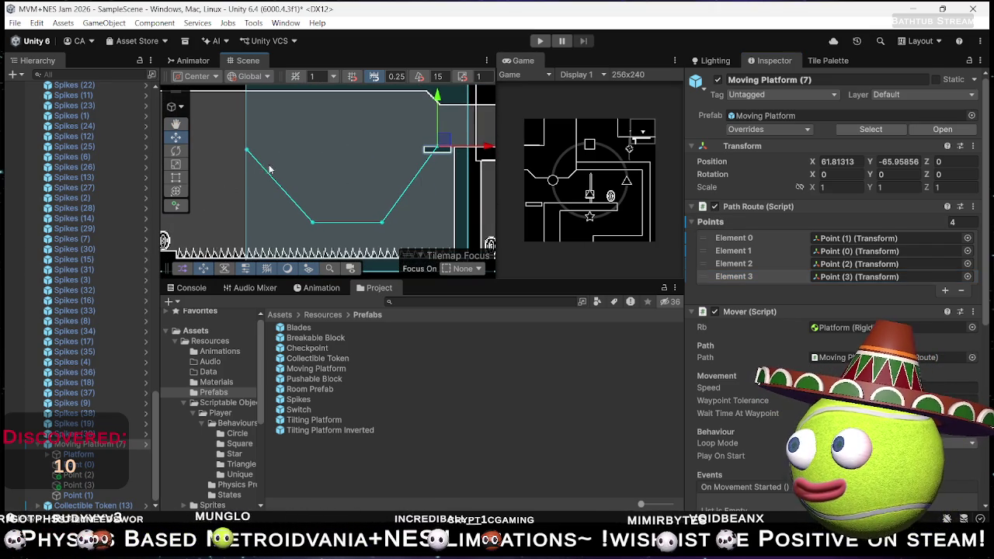
{"action": "left_click", "coordinate": [86, 476]}
{"action": "left_click_drag", "start_coordinate": [365, 222], "coordinate": [356, 223]}
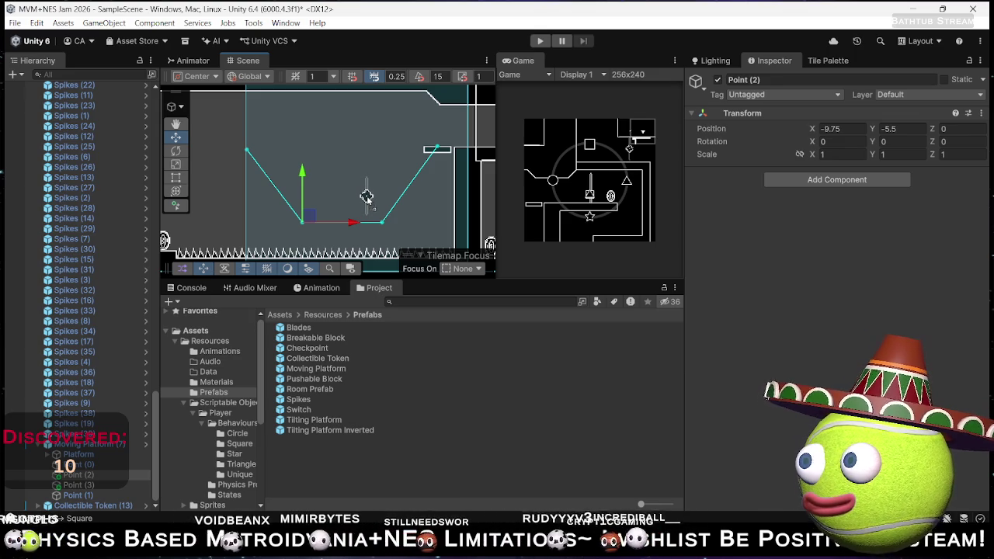
- Duplicate Blades (1) into Blades (2) inside the U-shaped route and start Play mode
{"action": "left_click", "coordinate": [366, 198]}
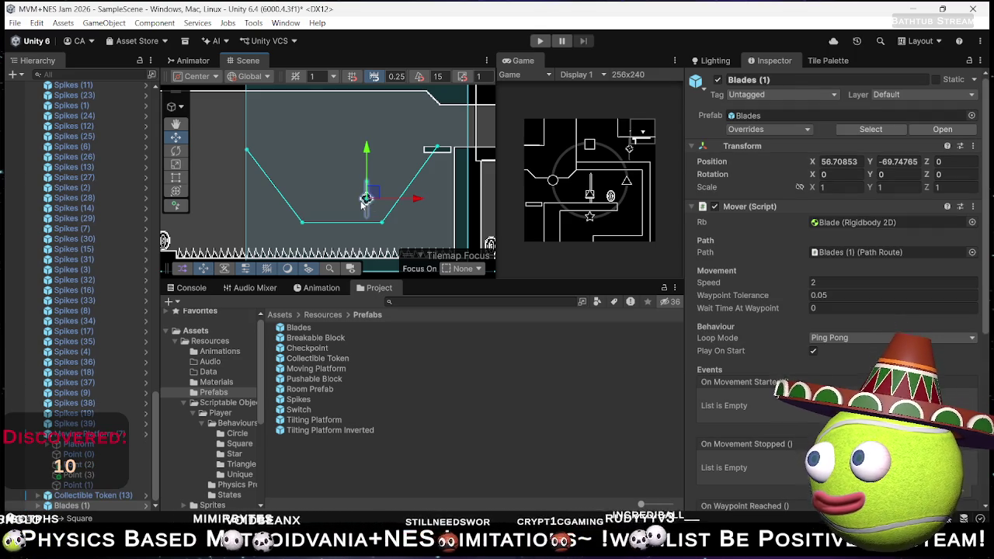
{"action": "key", "text": "ctrl+d"}
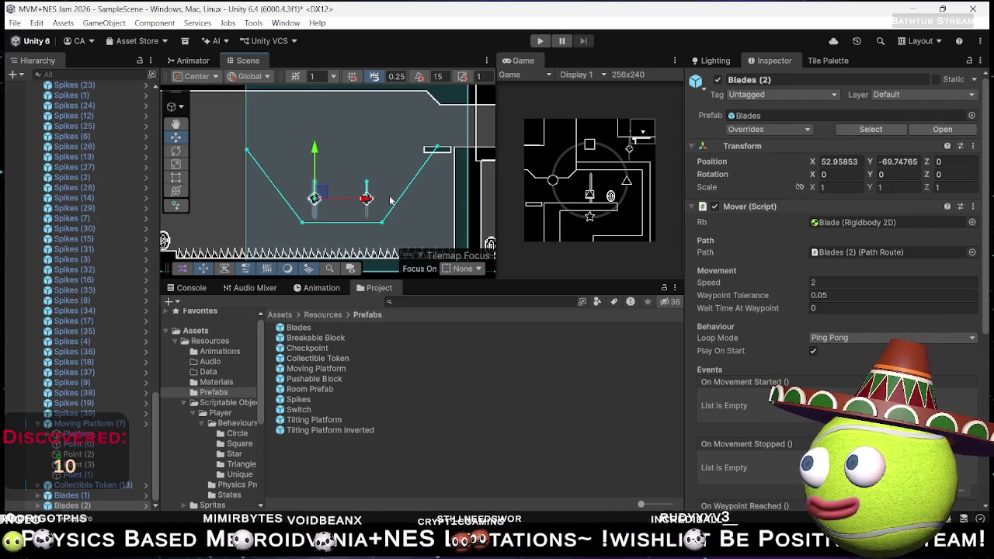
{"action": "left_click_drag", "start_coordinate": [371, 175], "coordinate": [419, 175]}
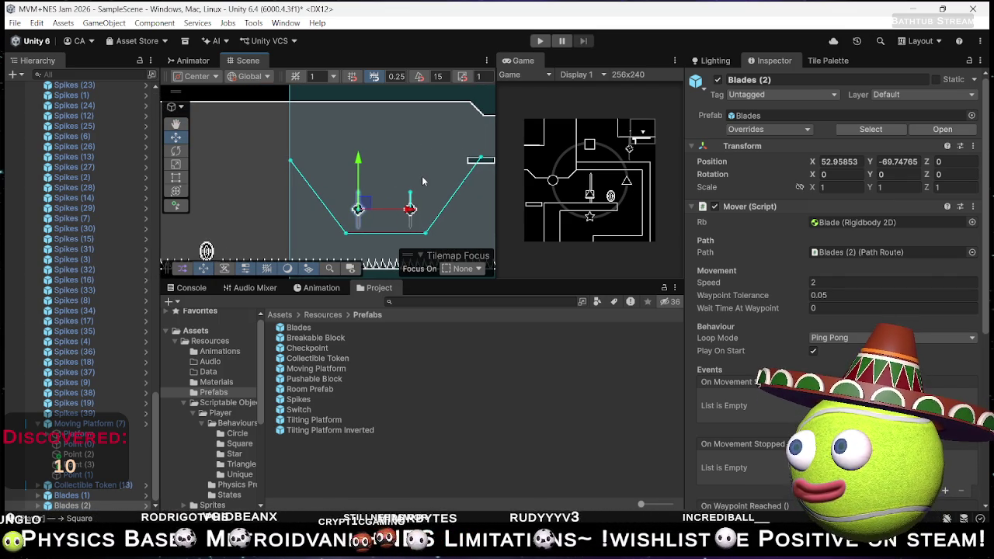
{"action": "mouse_move", "coordinate": [390, 230]}
{"action": "left_mouse_down"}
{"action": "mouse_move", "coordinate": [391, 188]}
{"action": "mouse_move", "coordinate": [395, 201]}
{"action": "left_mouse_up"}
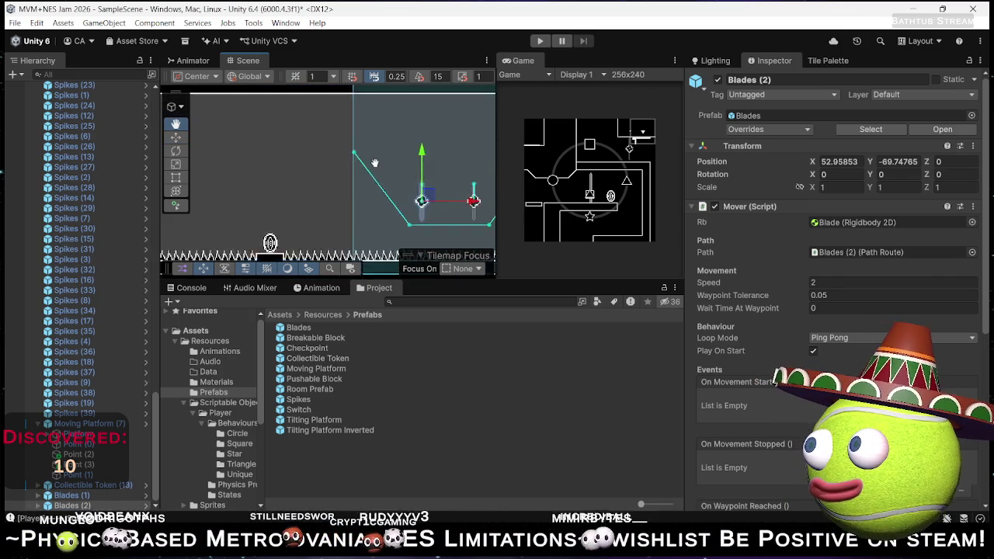
{"action": "left_click", "coordinate": [538, 41]}
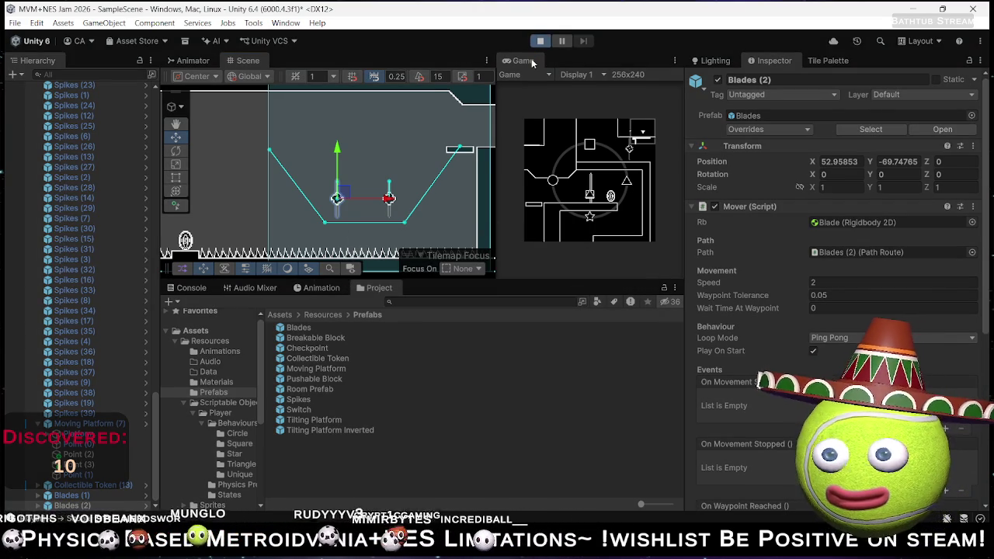
- Enlarge the running game view, then stop Play mode to return to the editor
{"action": "left_click", "coordinate": [533, 63]}
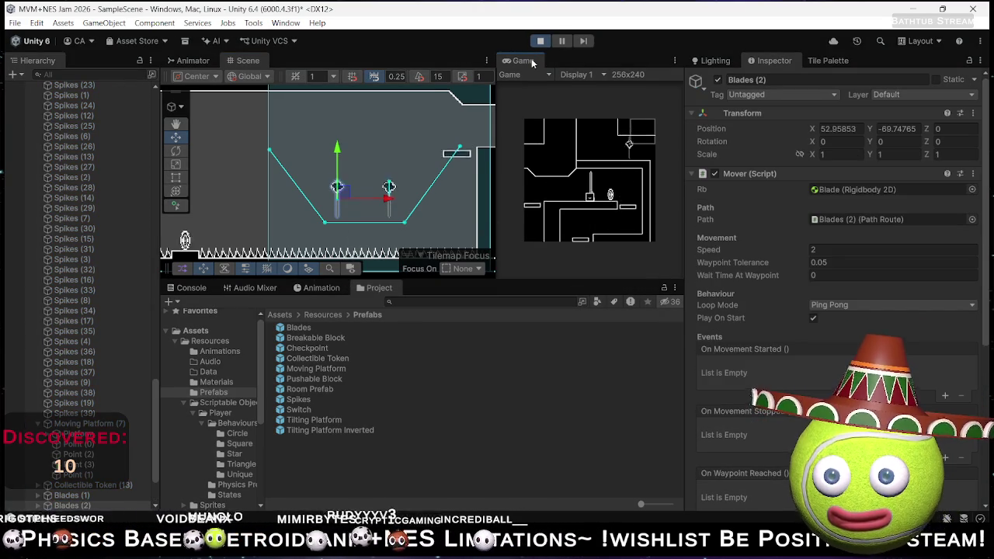
{"action": "double_click", "coordinate": [522, 63]}
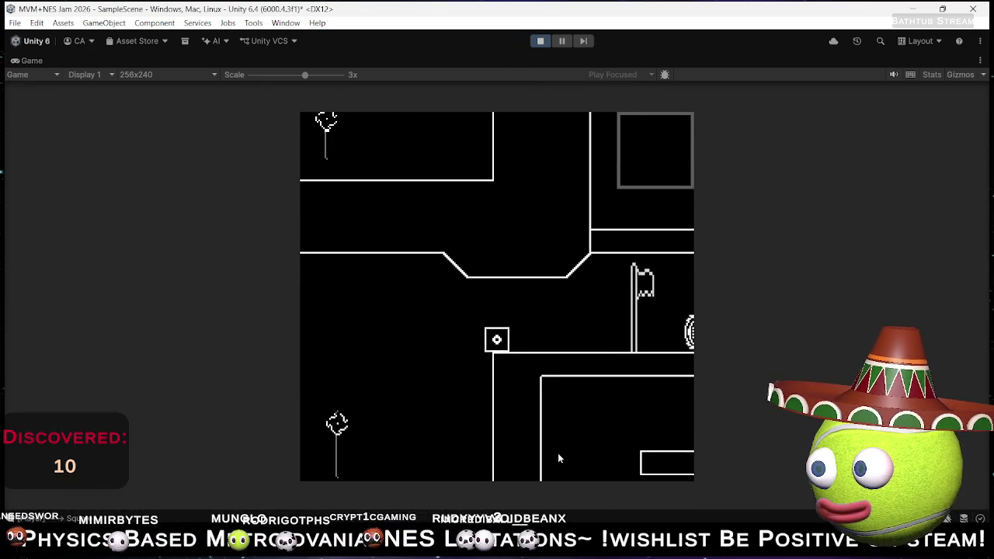
{"action": "left_click", "coordinate": [540, 40]}
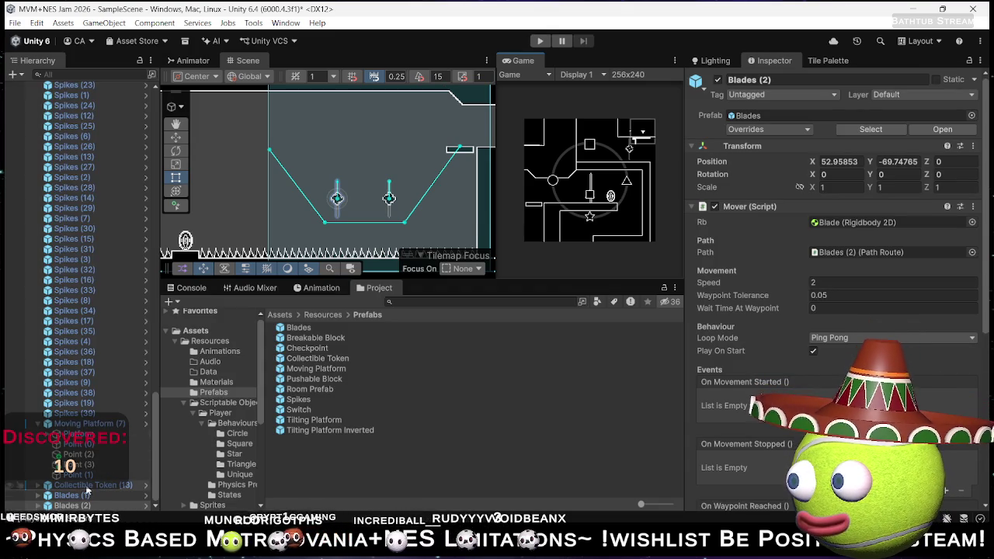
- Set Point 2 as Path Route Element 1 on Blades (1) and Blades (2), then test-play
{"action": "scroll", "coordinate": [36, 504], "scroll_direction": "down", "scroll_amount": 3}
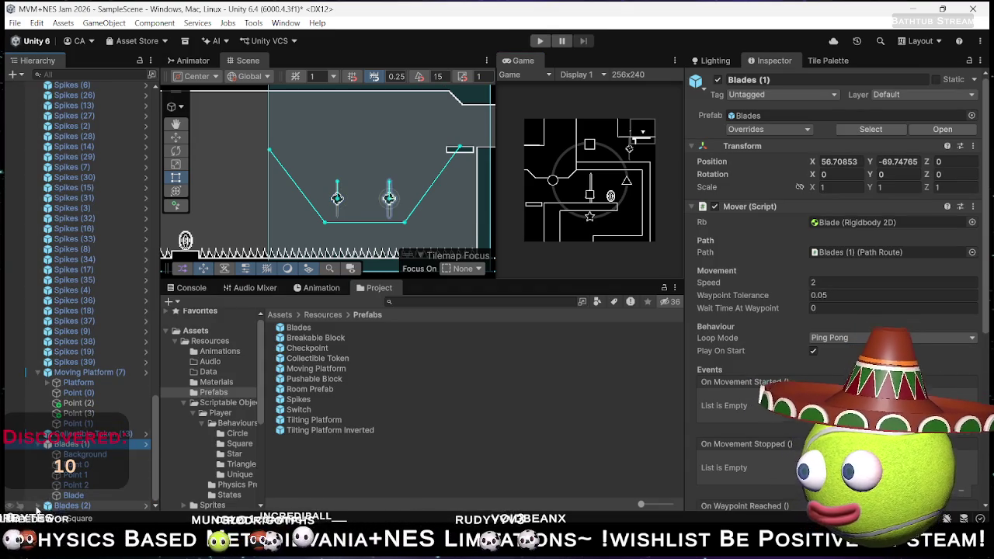
{"action": "scroll", "coordinate": [46, 504], "scroll_direction": "down", "scroll_amount": 3}
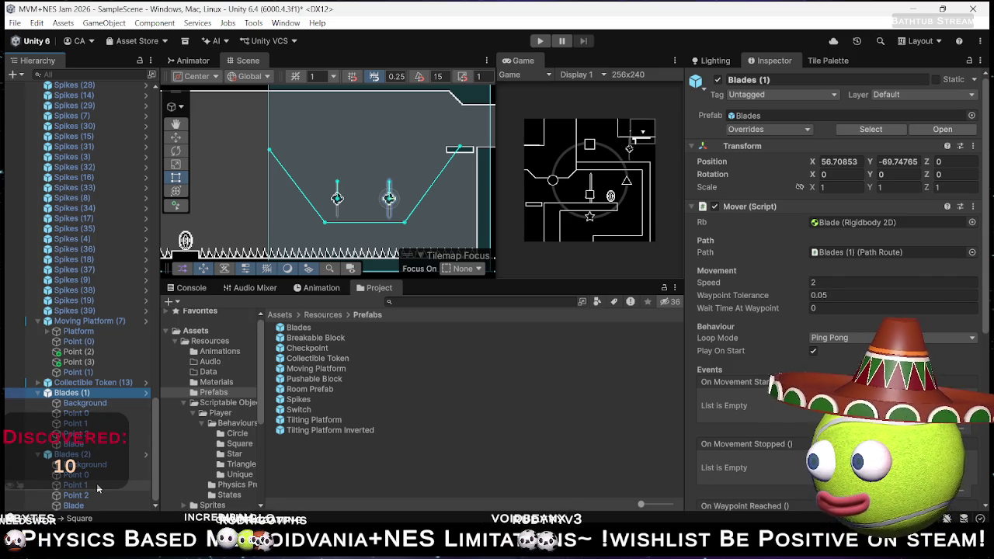
{"action": "left_click", "coordinate": [745, 206]}
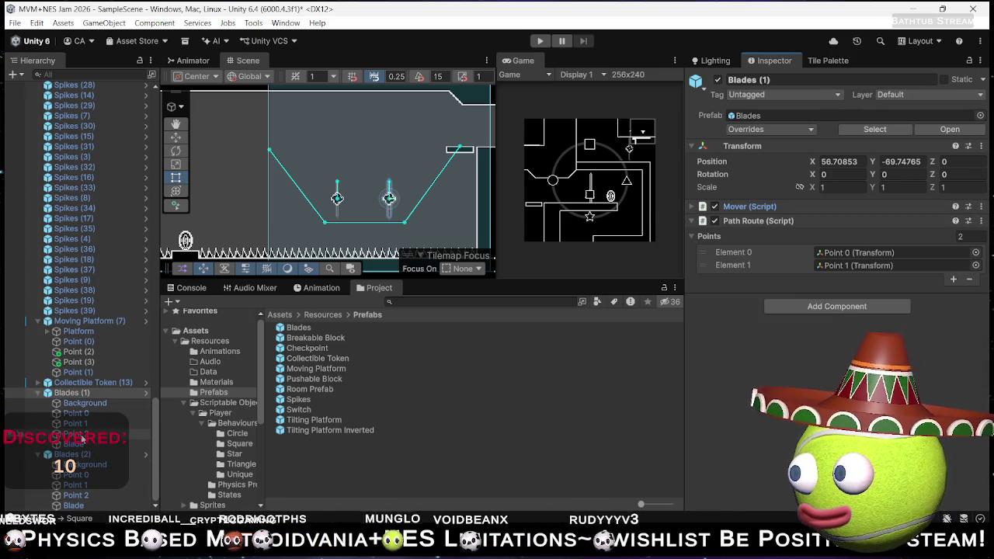
{"action": "mouse_move", "coordinate": [78, 435]}
{"action": "left_mouse_down"}
{"action": "mouse_move", "coordinate": [311, 372]}
{"action": "mouse_move", "coordinate": [844, 268]}
{"action": "left_mouse_up"}
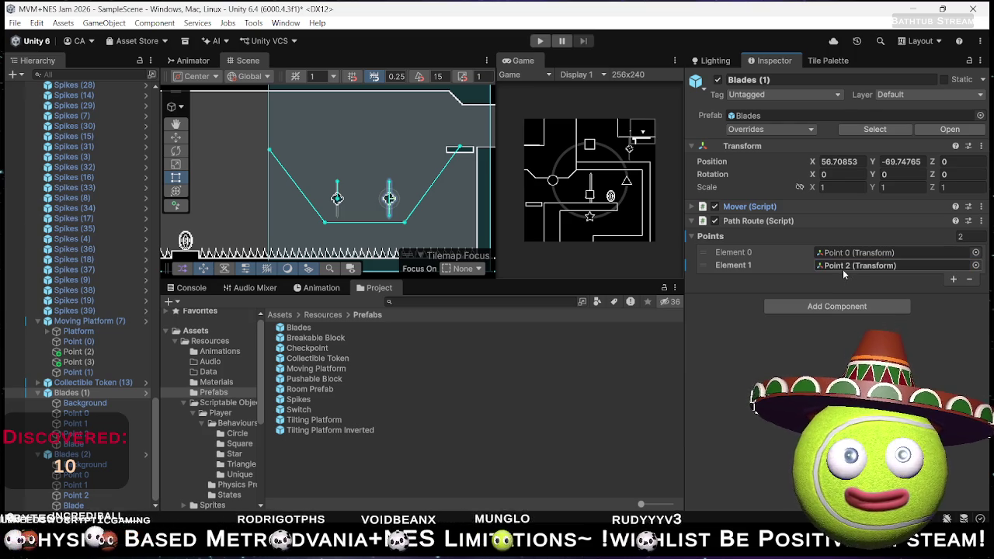
{"action": "left_click", "coordinate": [87, 455]}
{"action": "left_click_drag", "start_coordinate": [84, 495], "coordinate": [847, 267]}
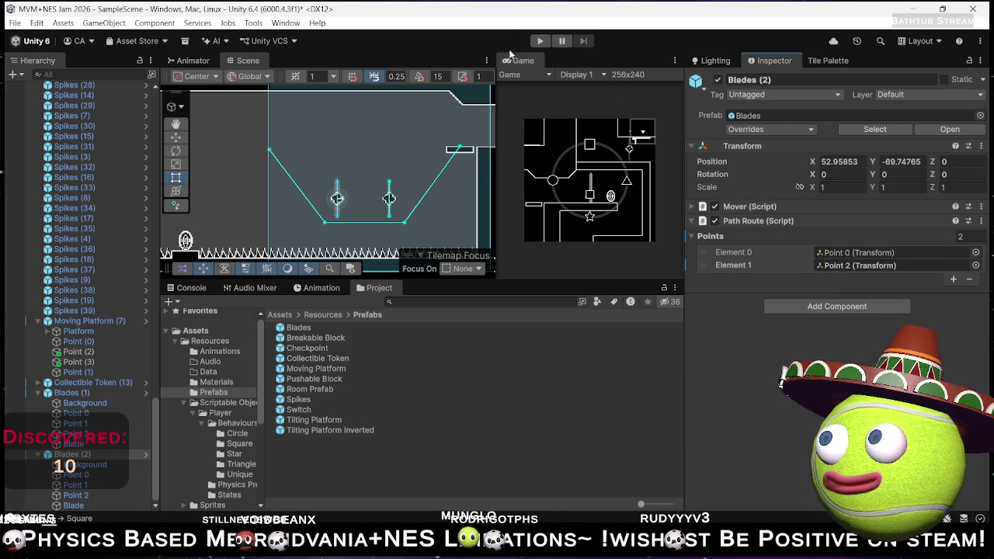
{"action": "left_click", "coordinate": [540, 40]}
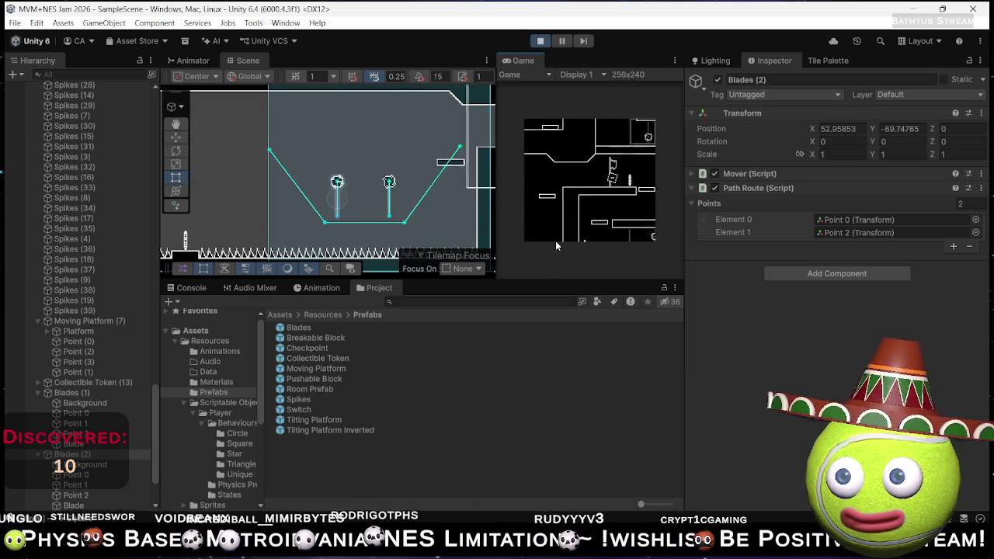
{"action": "left_click", "coordinate": [540, 41]}
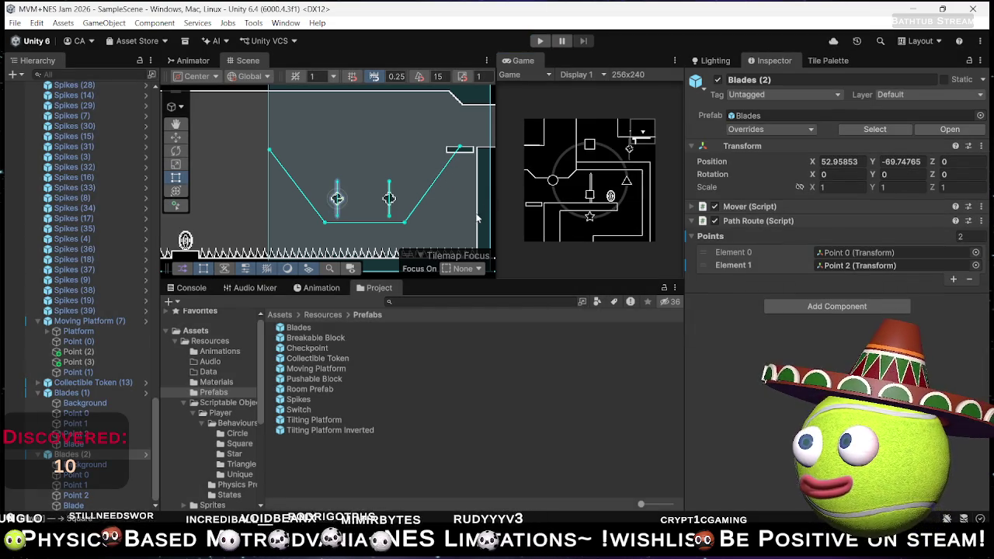
- Remove the One Way Platform script from Moving Platform (7)'s Platform object
{"action": "left_click", "coordinate": [453, 148]}
{"action": "left_click", "coordinate": [454, 148]}
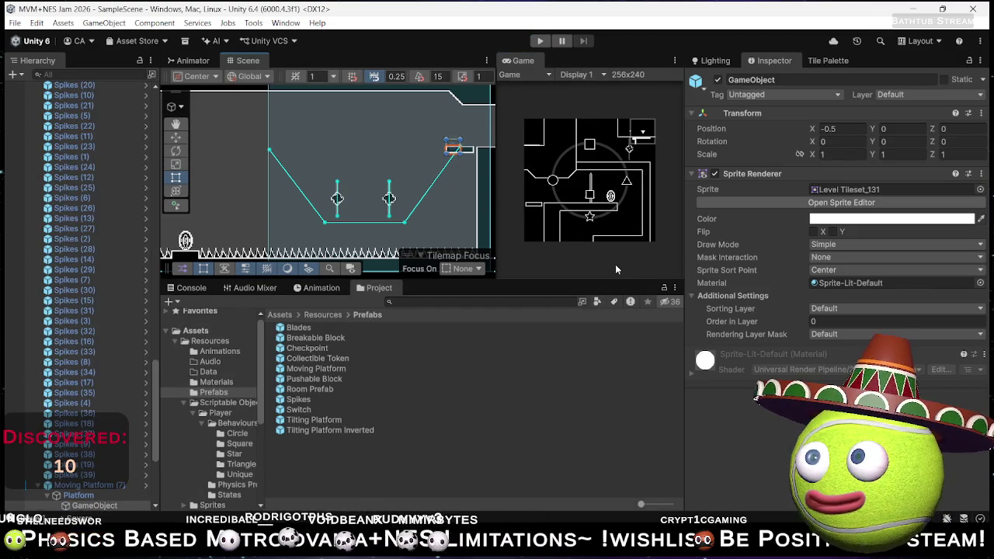
{"action": "left_click", "coordinate": [78, 495]}
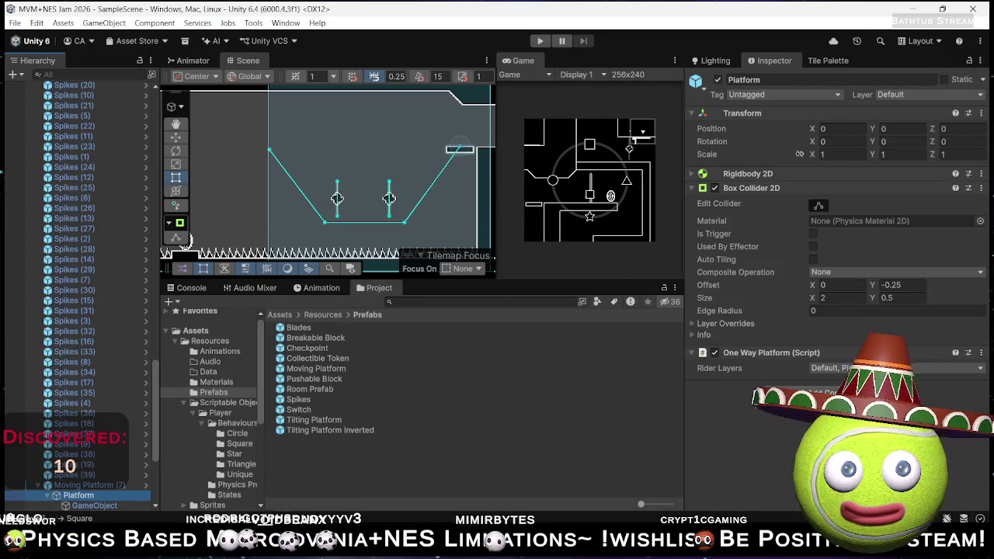
{"action": "left_click", "coordinate": [980, 353]}
{"action": "left_click", "coordinate": [932, 381]}
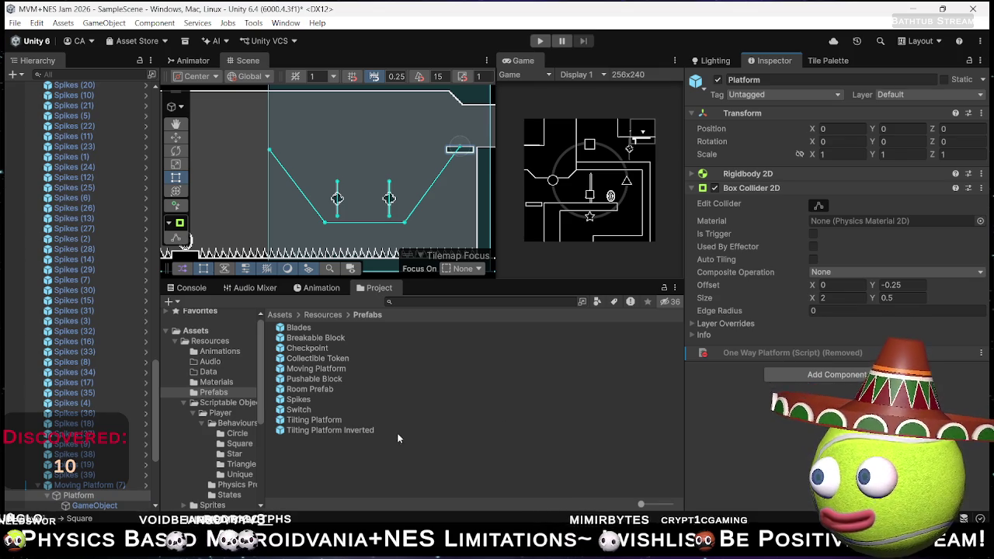
- Begin adding a 'Coll' component to Moving Platform (7), cancel, and show the Scripts folder
{"action": "left_click", "coordinate": [91, 486]}
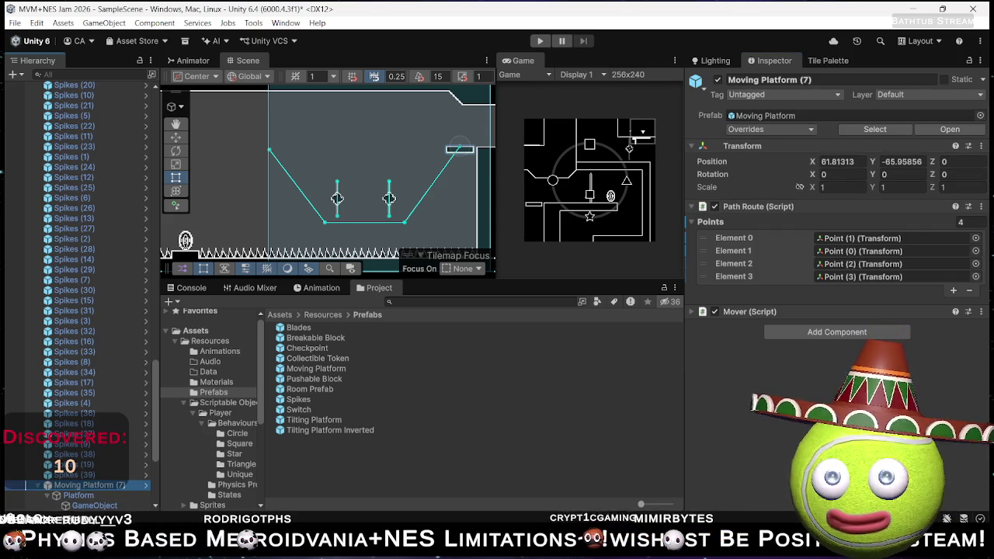
{"action": "left_click", "coordinate": [790, 336]}
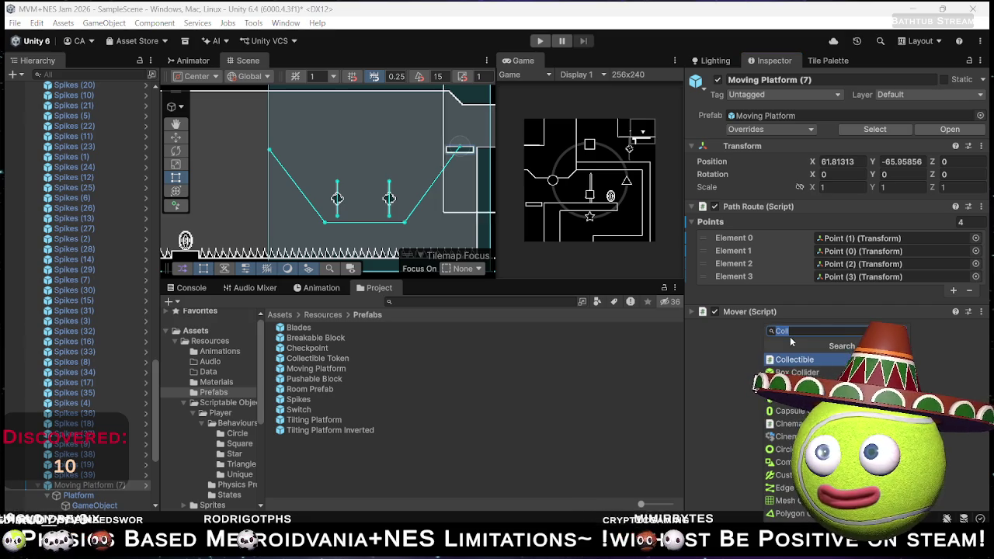
{"action": "type", "text": "Coll"}
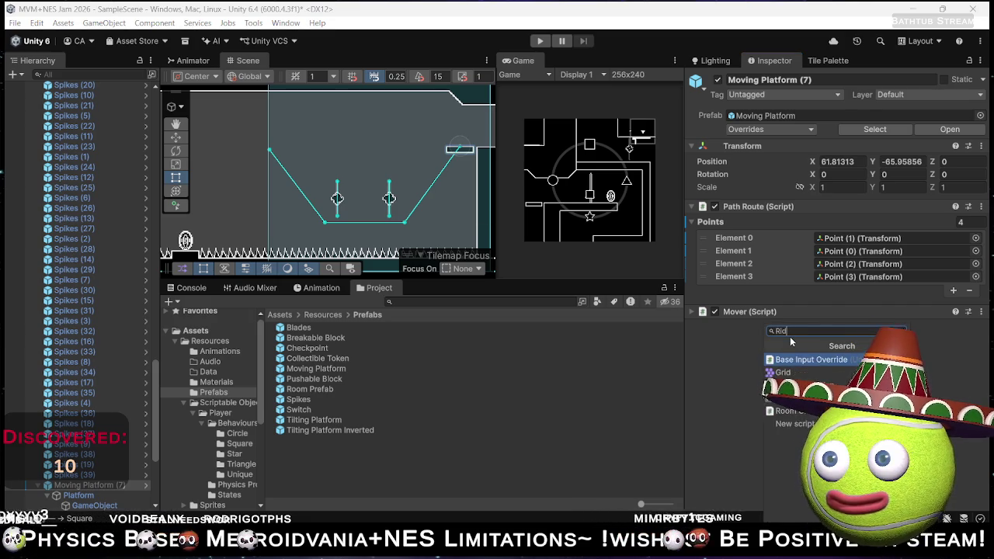
{"action": "key", "text": "BackSpace"}
{"action": "key", "text": "Escape"}
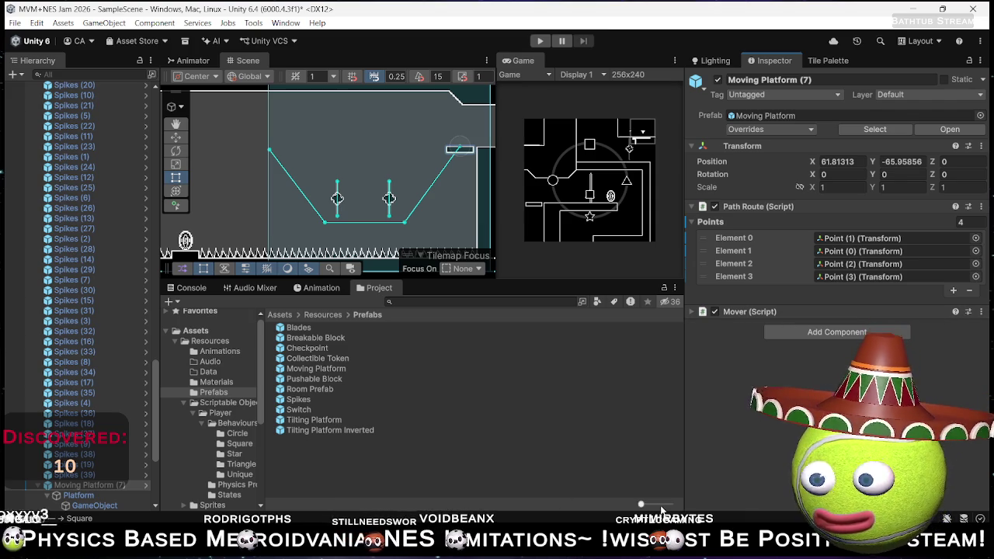
{"action": "scroll", "coordinate": [219, 395], "scroll_direction": "down", "scroll_amount": 5}
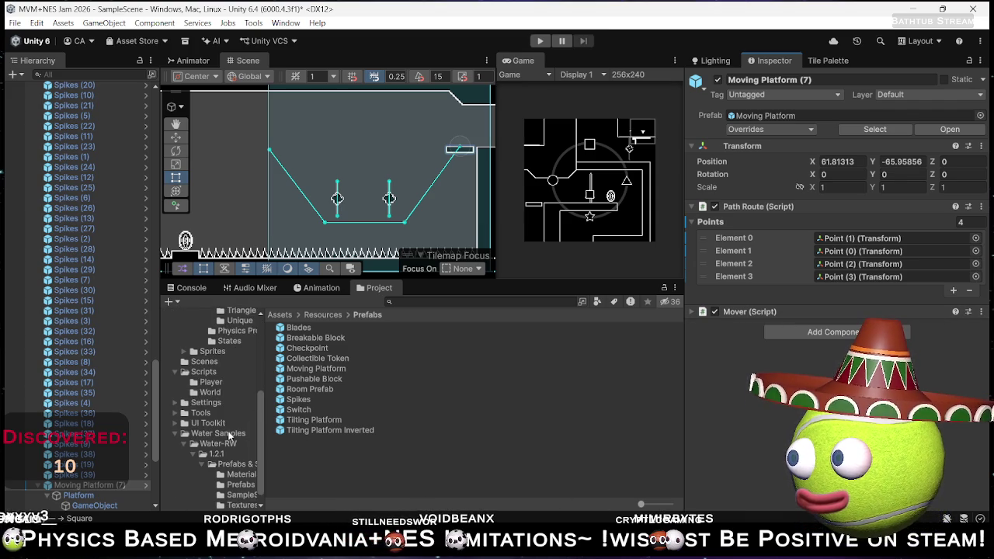
{"action": "left_click", "coordinate": [203, 372]}
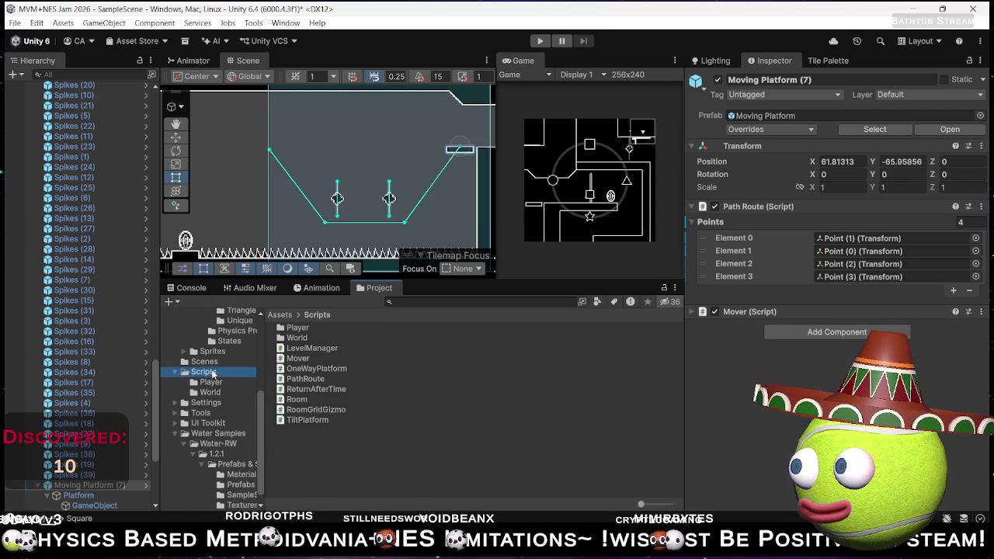
- Create a MonoBehaviour script named RiderCarrier in Scripts and open it in Rider
{"action": "right_click", "coordinate": [315, 442]}
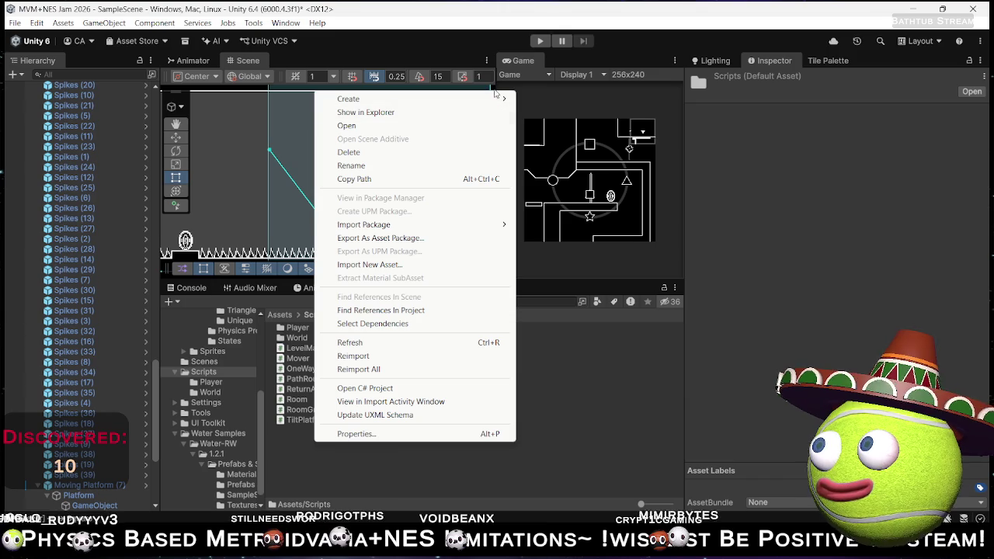
{"action": "mouse_move", "coordinate": [502, 97]}
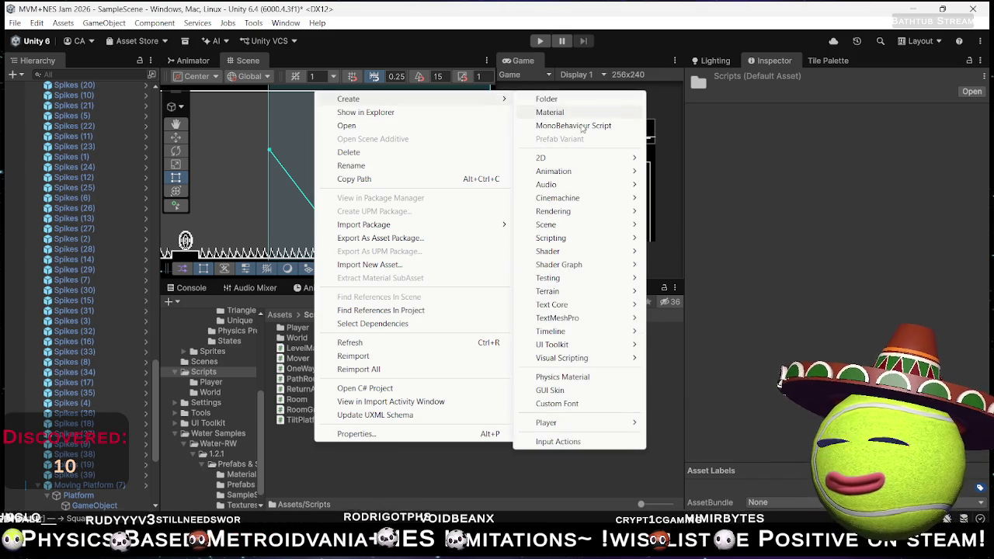
{"action": "left_click", "coordinate": [578, 128]}
{"action": "type", "text": "Ride"}
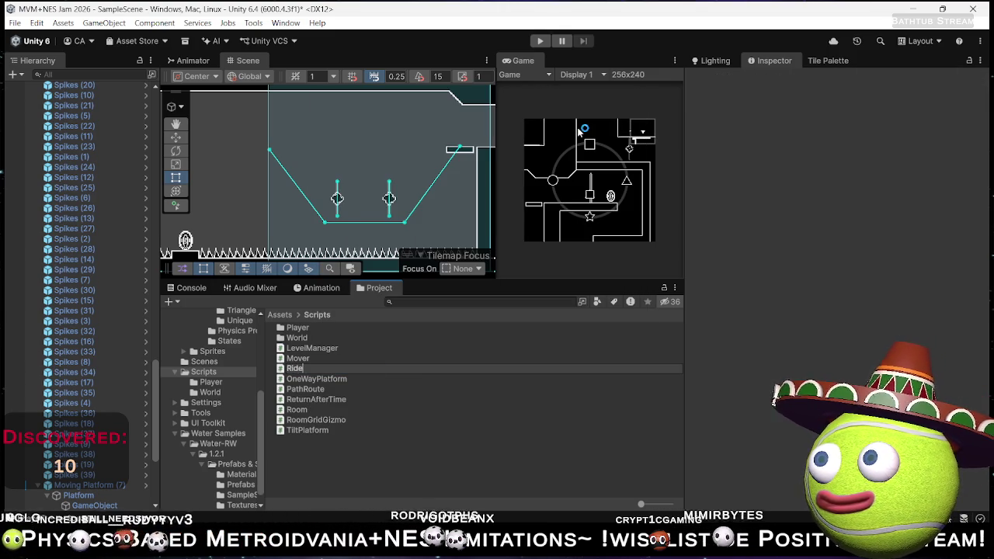
{"action": "type", "text": "rCarri"}
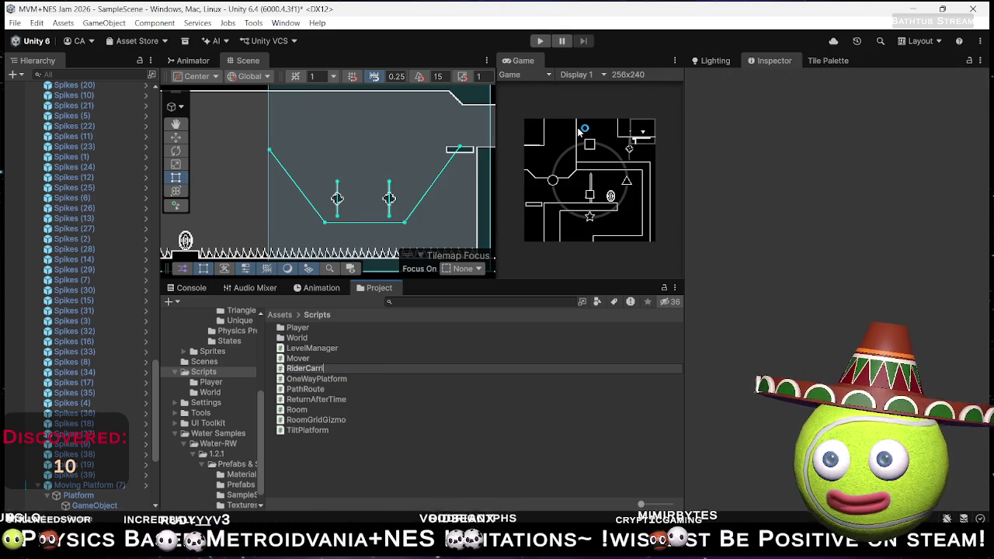
{"action": "type", "text": "er"}
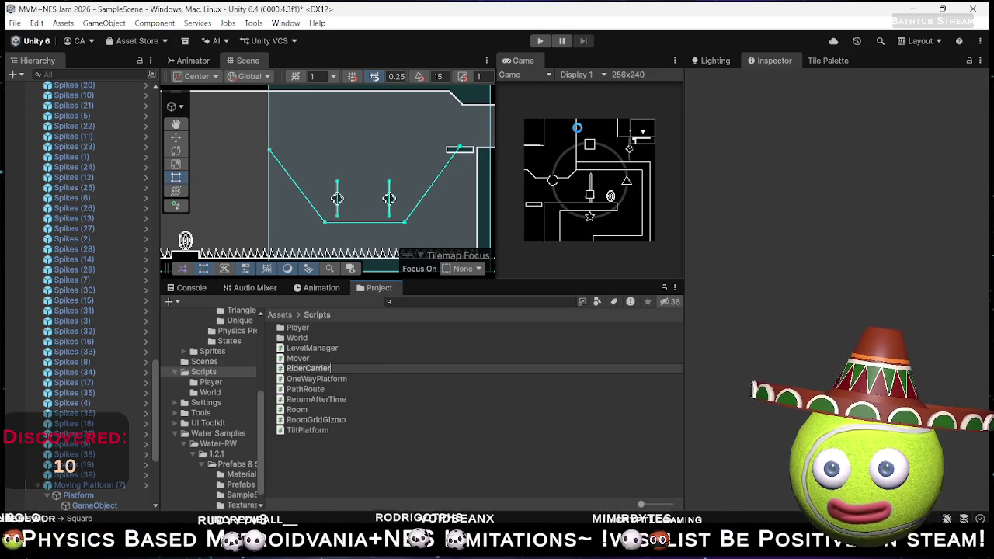
{"action": "key", "text": "Return"}
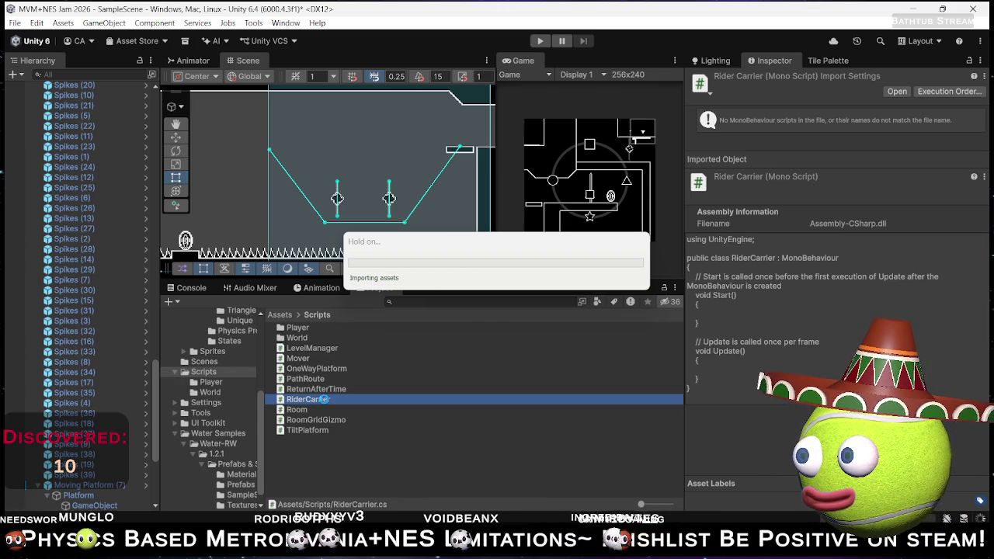
{"action": "double_click", "coordinate": [324, 400]}
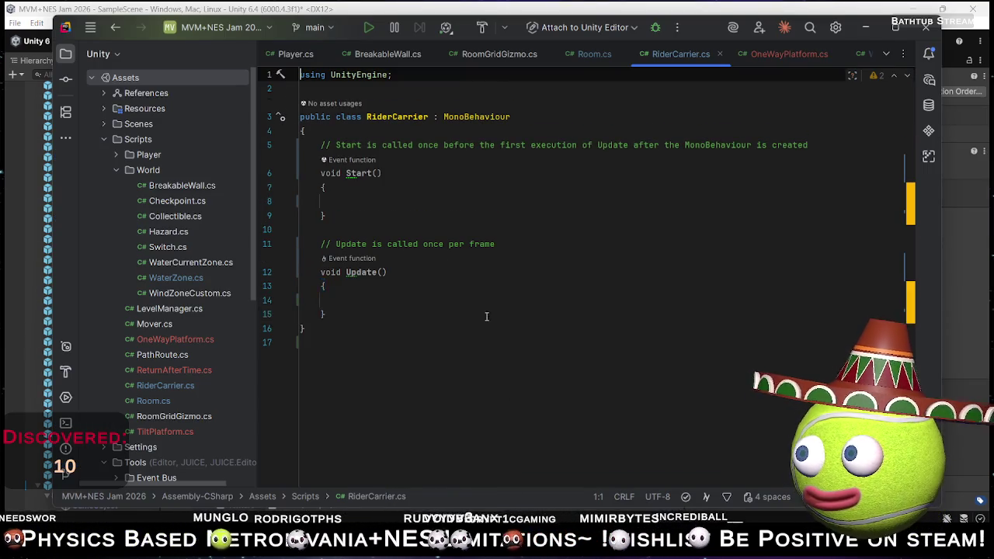
{"action": "left_click", "coordinate": [486, 316]}
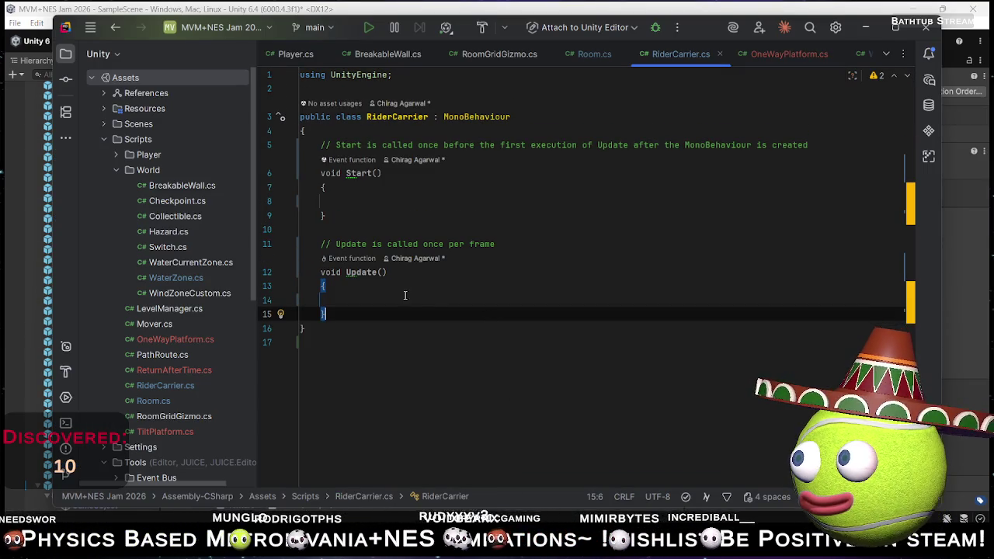
- Replace the default Start and Update methods with an empty OnCollisionEnter2D method
{"action": "left_click", "coordinate": [321, 145], "text": "shift"}
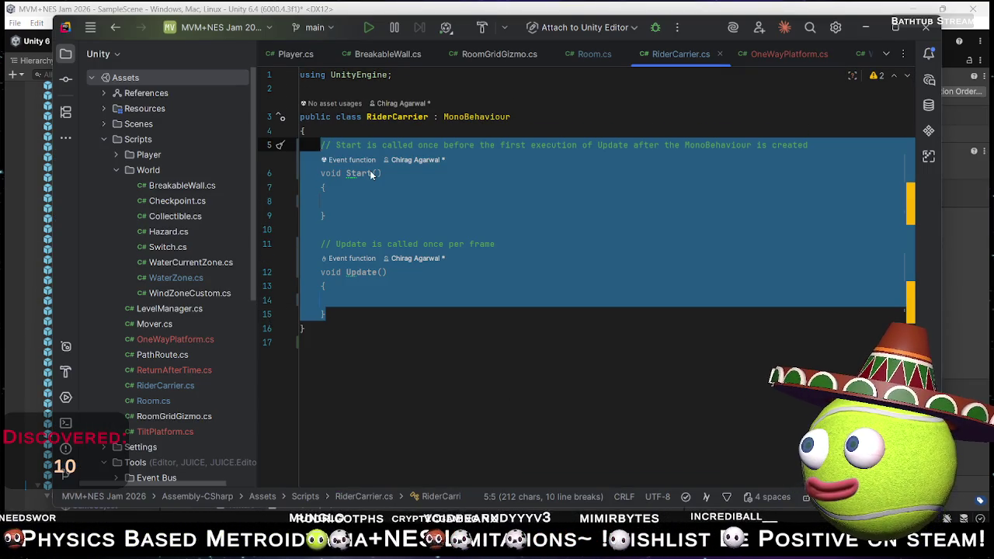
{"action": "key", "text": "BackSpace"}
{"action": "type", "text": "OnColl"}
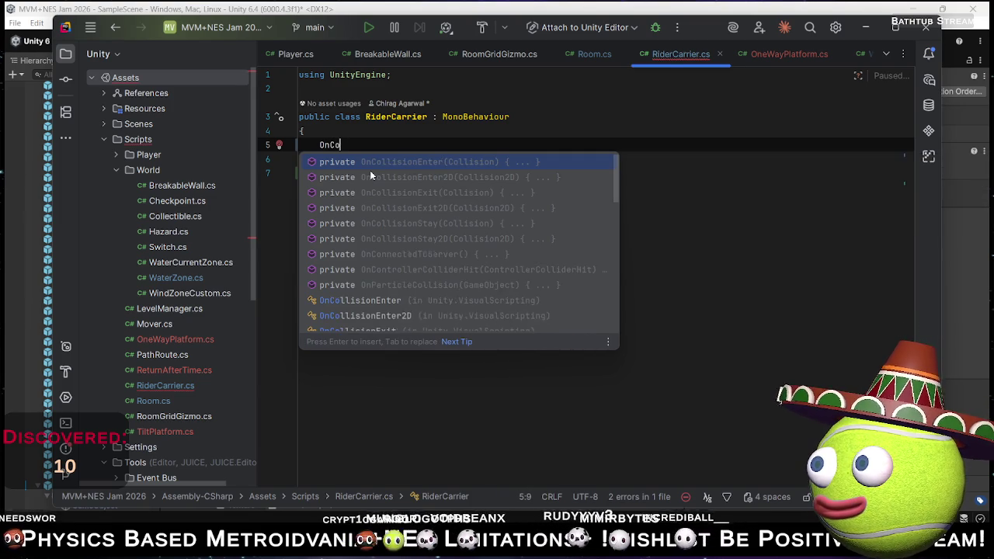
{"action": "key", "text": "Down"}
{"action": "key", "text": "Return"}
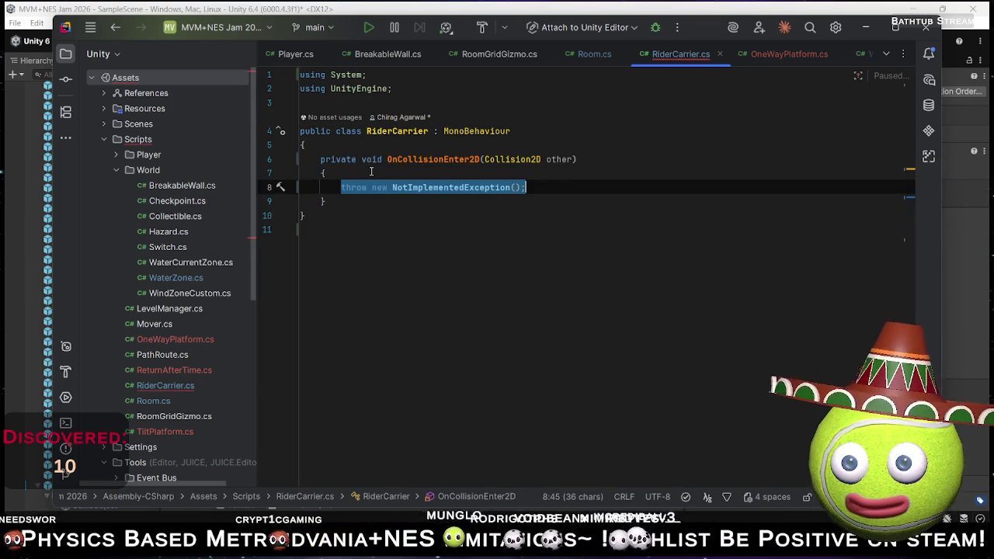
{"action": "key", "text": "BackSpace"}
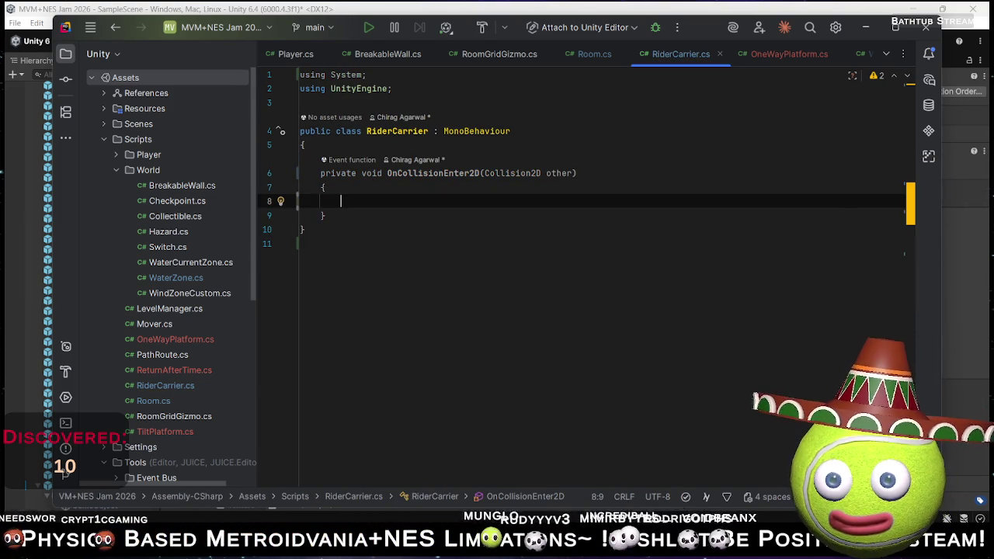
- Write other.rigidbody.transform.parent = transform; inside OnCollisionEnter2D
{"action": "type", "text": "other"}
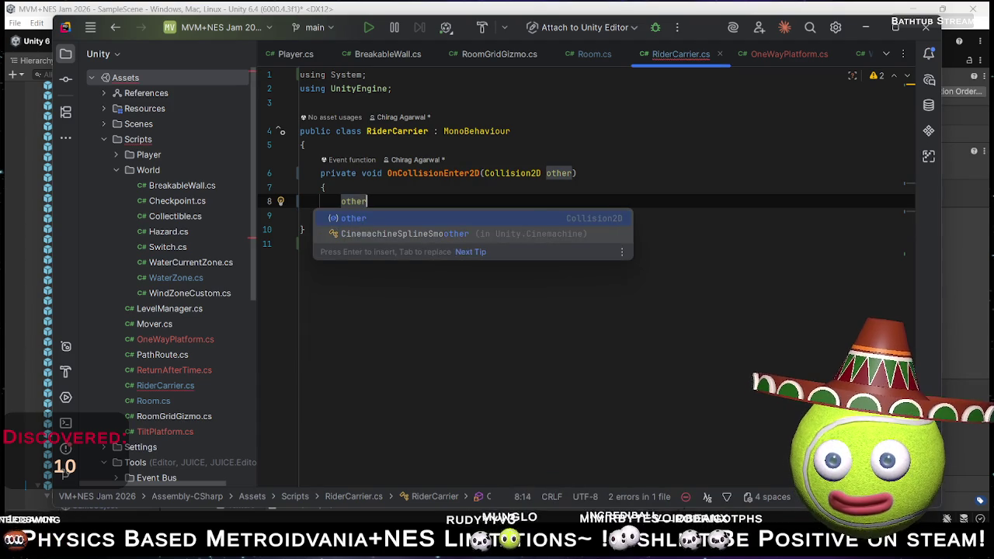
{"action": "type", "text": ".r"}
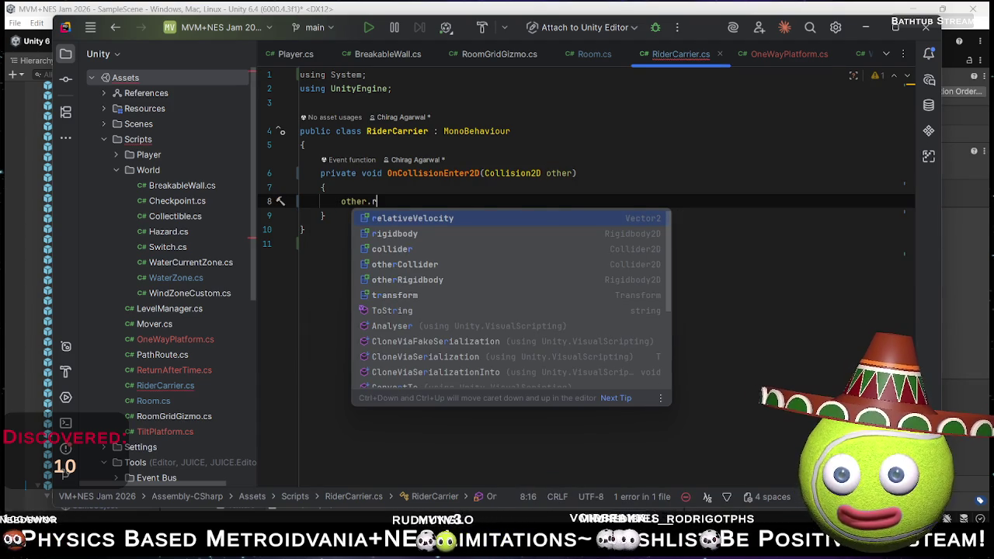
{"action": "key", "text": "Return"}
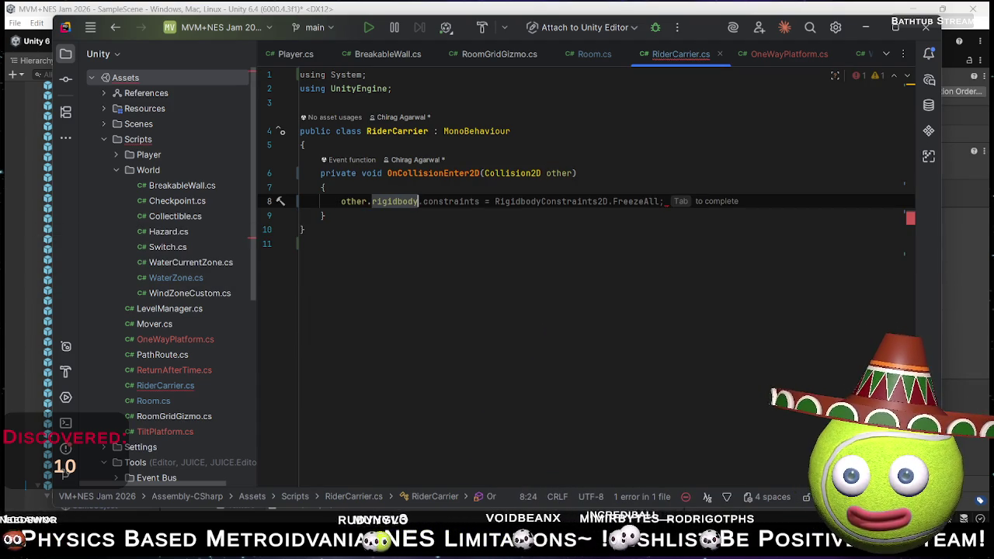
{"action": "type", "text": "."}
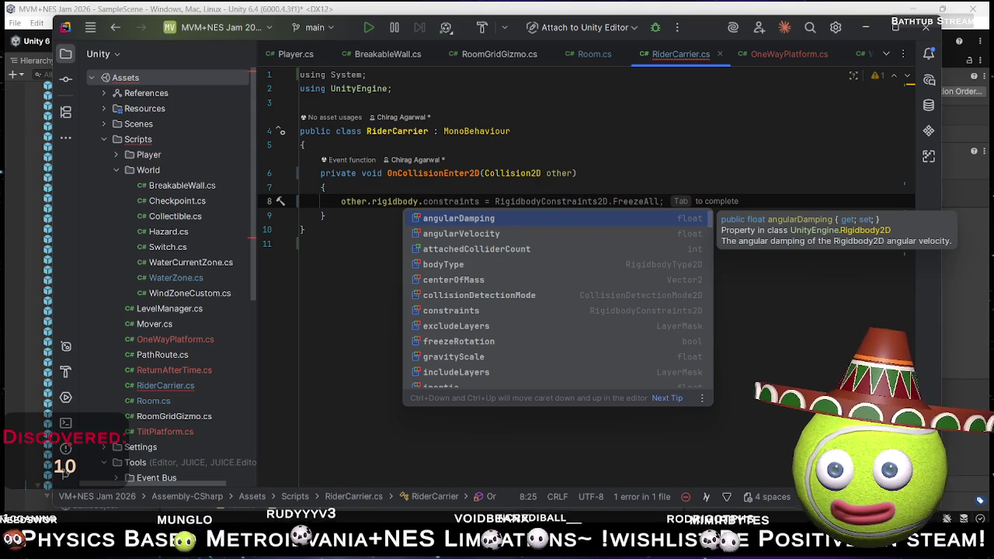
{"action": "type", "text": "paer"}
{"action": "key", "text": "BackSpace"}
{"action": "type", "text": "are"}
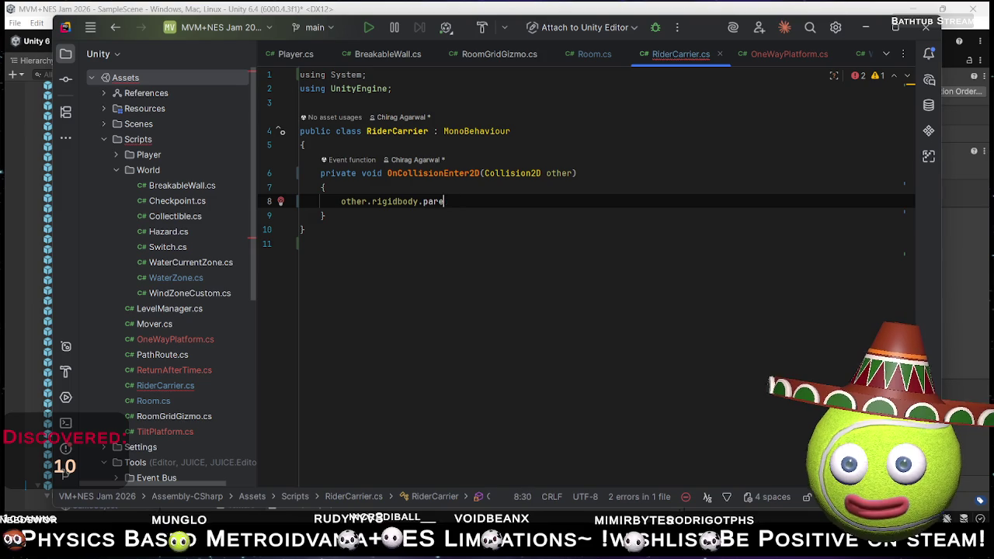
{"action": "key", "text": "BackSpace"}
{"action": "key", "text": "BackSpace"}
{"action": "key", "text": "BackSpace"}
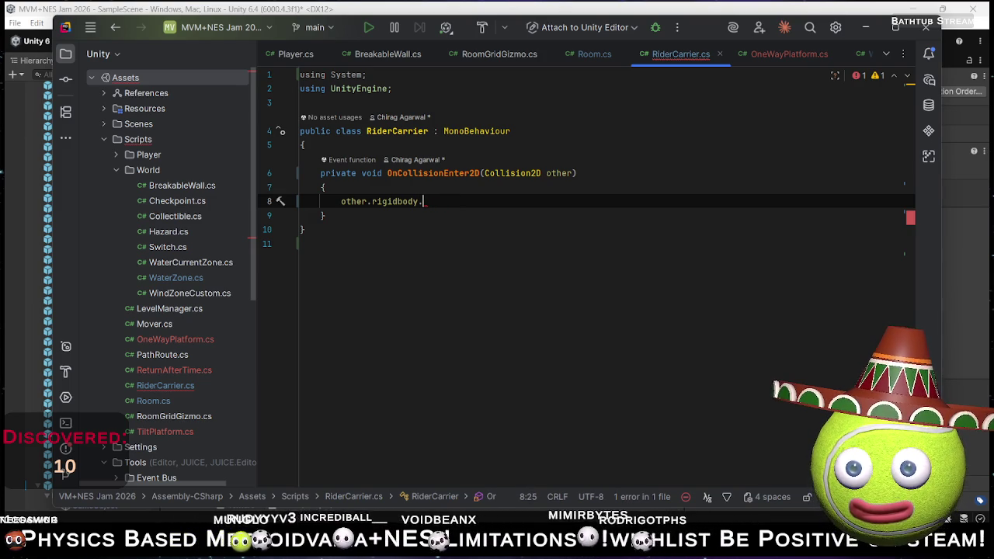
{"action": "type", "text": "t"}
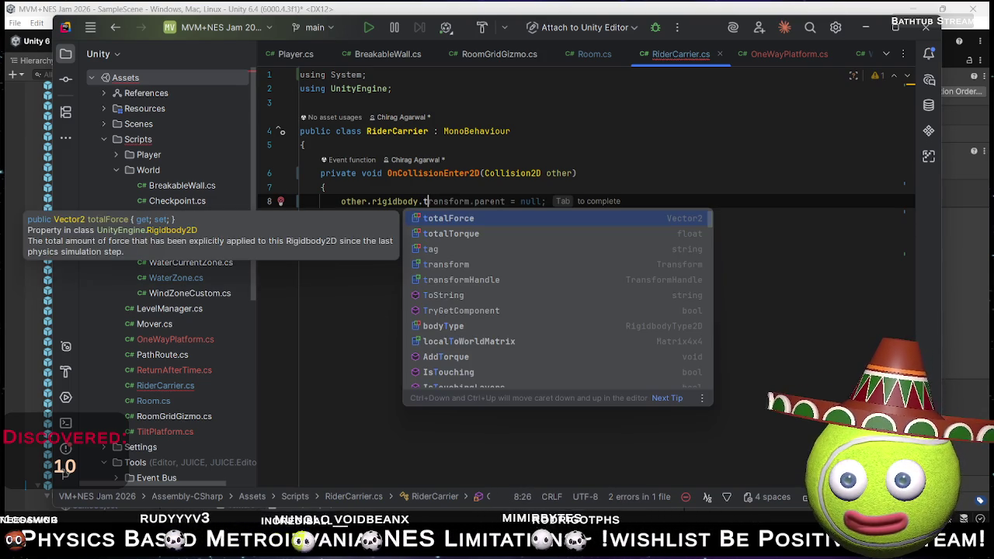
{"action": "key", "text": "Tab"}
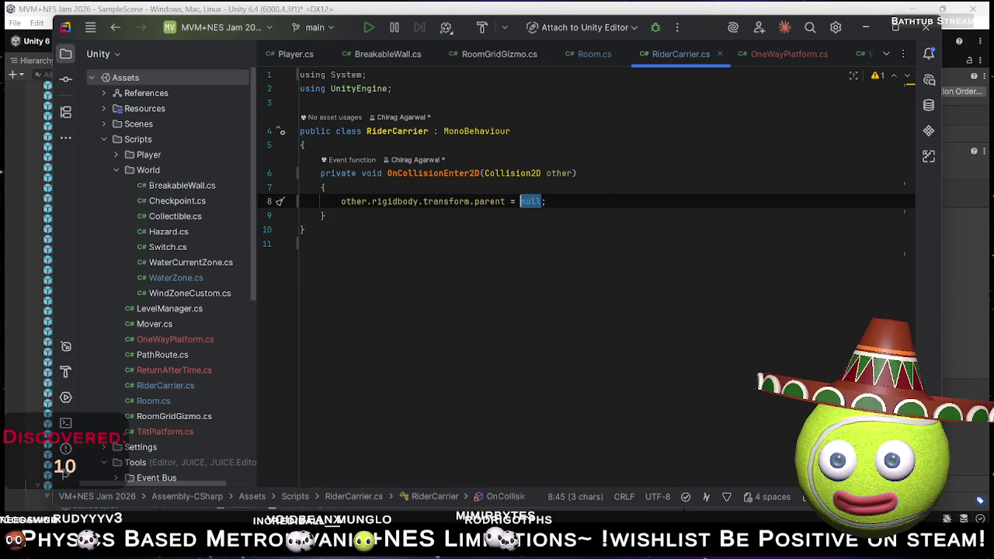
{"action": "type", "text": "this"}
{"action": "key", "text": "Escape"}
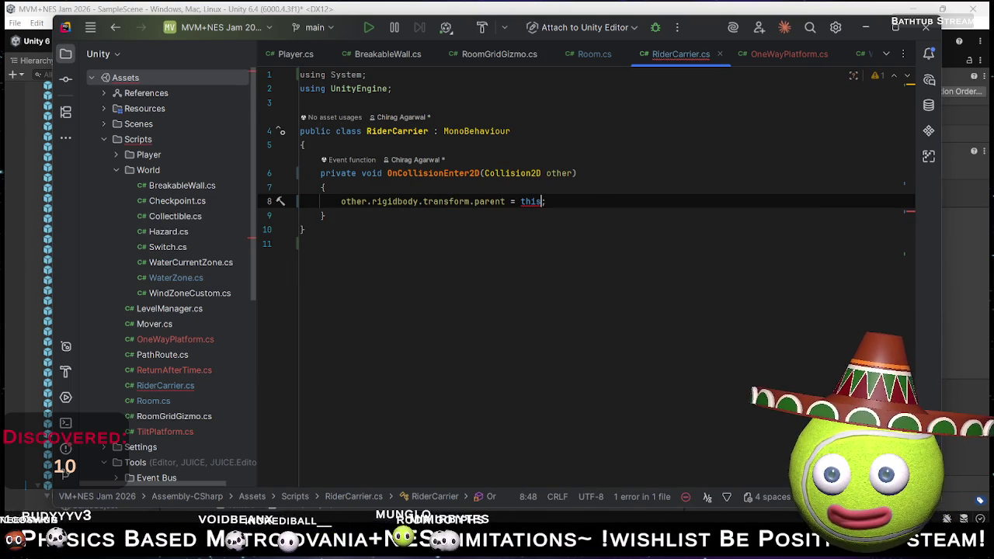
{"action": "type", "text": "."}
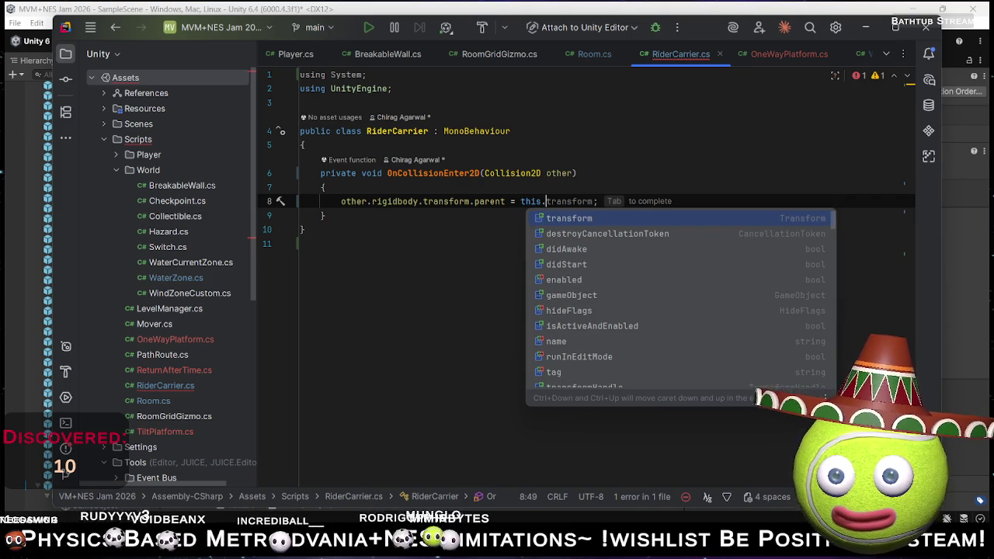
{"action": "key", "text": "Return"}
{"action": "key", "text": "End"}
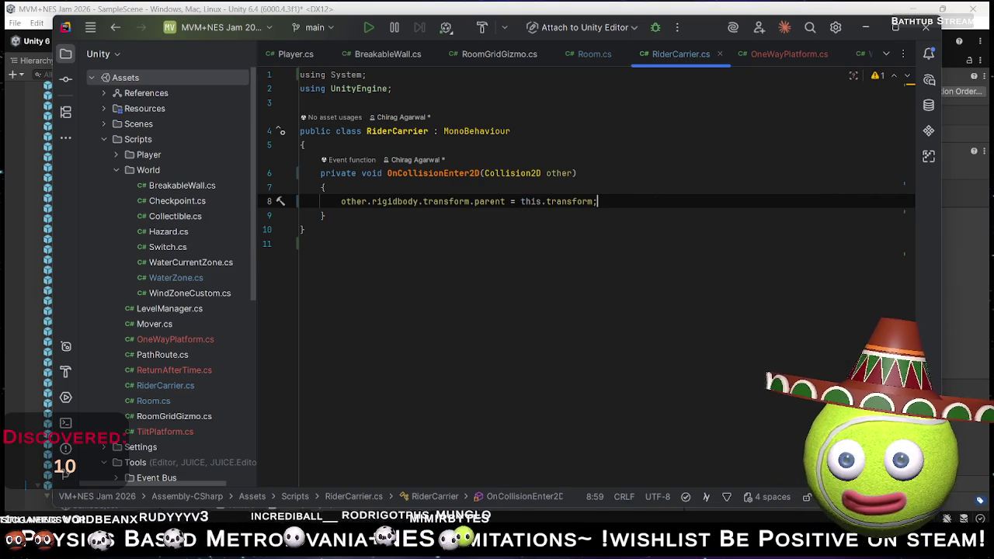
{"action": "left_click", "coordinate": [594, 201]}
{"action": "key", "text": "BackSpace"}
{"action": "key", "text": "BackSpace"}
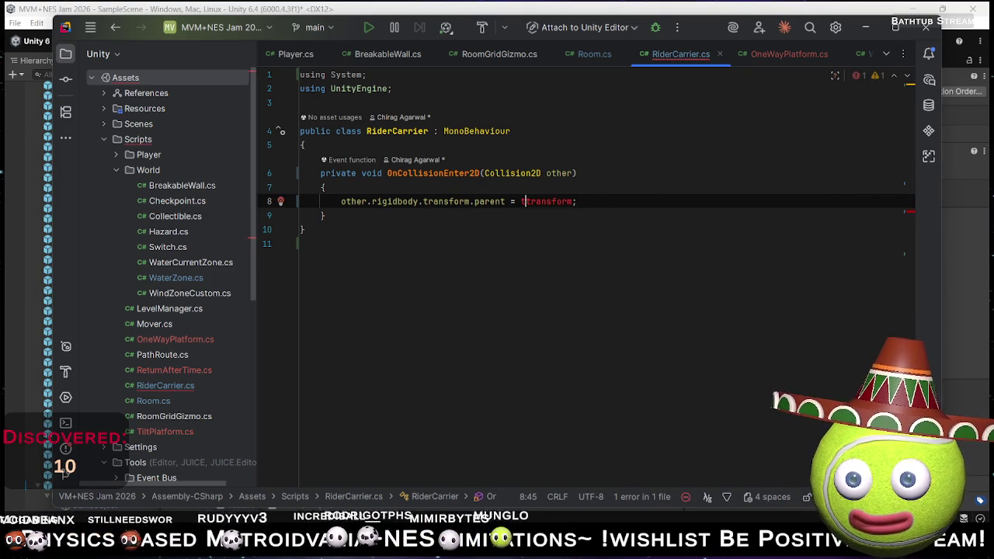
{"action": "key", "text": "BackSpace"}
- Add a blank line after the method and start typing 'Onc' for a second collision method
{"action": "key", "text": "Down"}
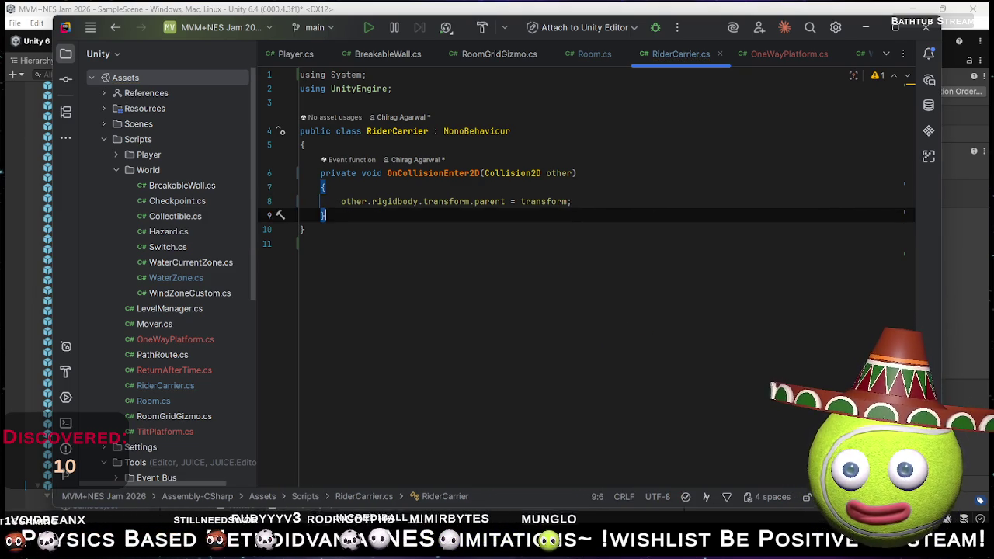
{"action": "key", "text": "Return"}
{"action": "key", "text": "Return"}
{"action": "type", "text": "O"}
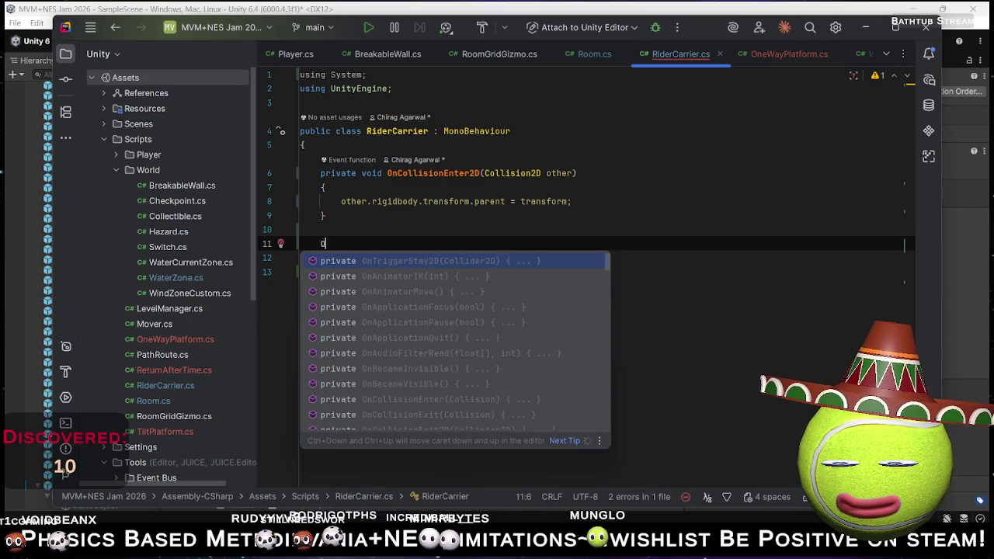
{"action": "type", "text": "nc"}
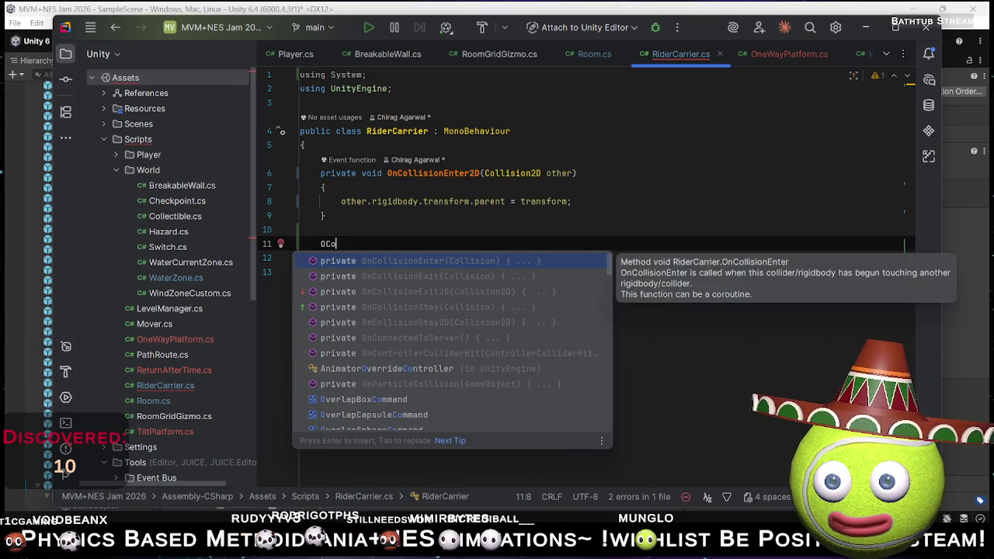
- Create OnCollisionExit2D setting other.rigidbody.transform.parent = null
{"action": "key", "text": "Return"}
{"action": "left_click", "coordinate": [521, 258]}
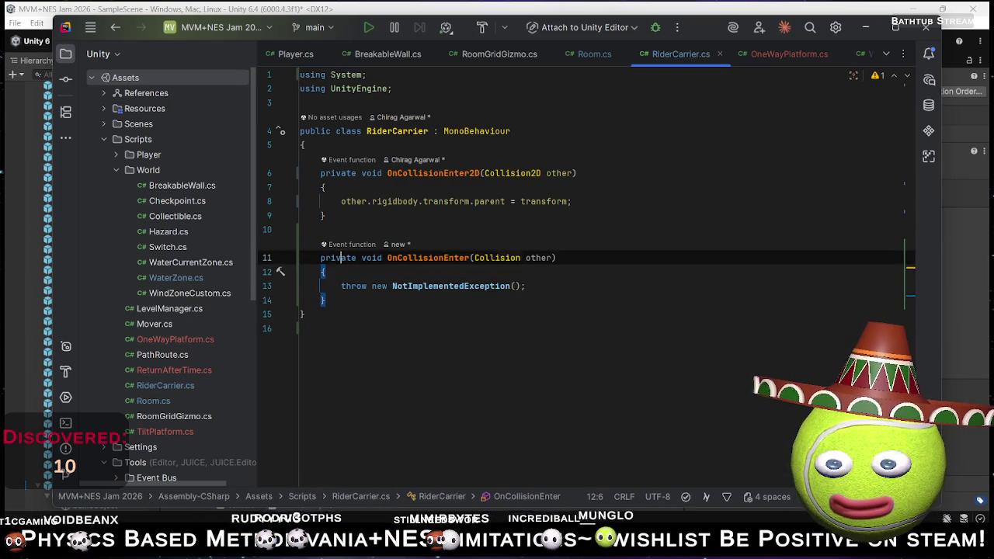
{"action": "key", "text": "ctrl+Left"}
{"action": "key", "text": "ctrl+Left"}
{"action": "key", "text": "shift+Left"}
{"action": "key", "text": "shift+Left"}
{"action": "key", "text": "shift+Left"}
{"action": "type", "text": "xit2"}
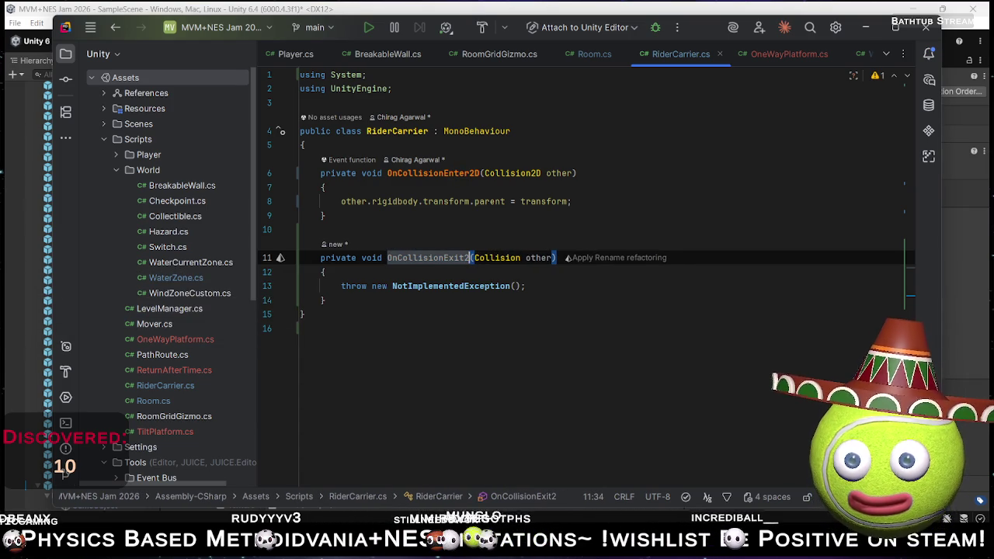
{"action": "type", "text": "D"}
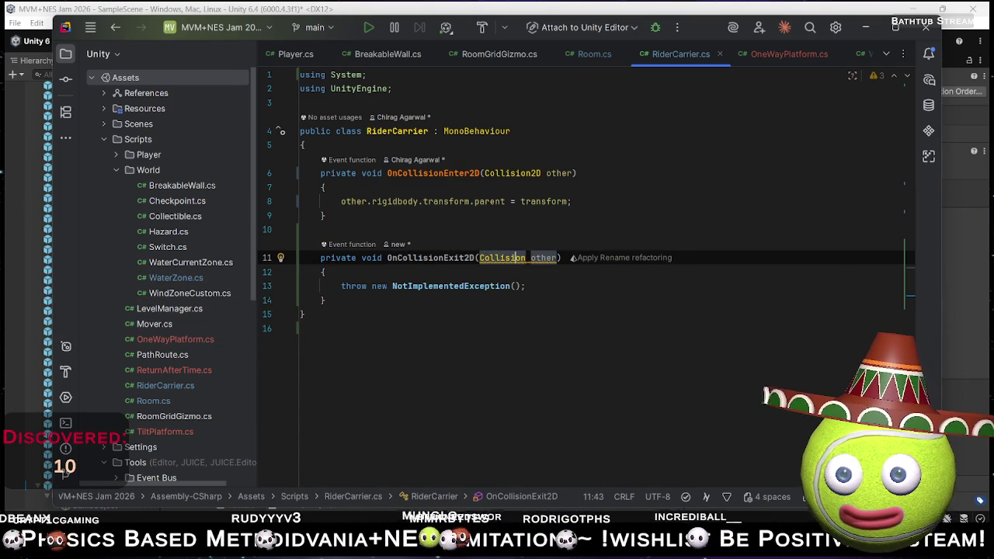
{"action": "type", "text": "D"}
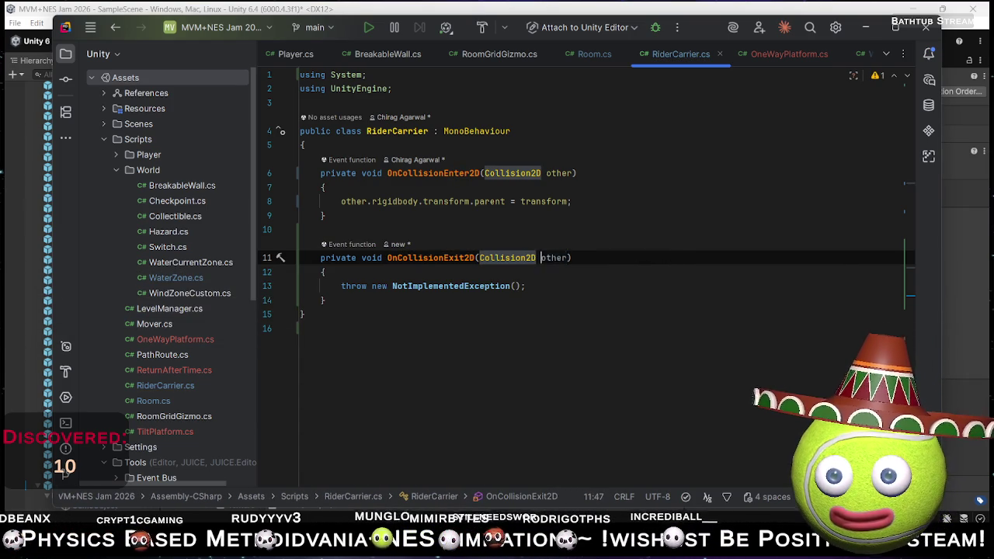
{"action": "key", "text": "Down"}
{"action": "key", "text": "Down"}
{"action": "key", "text": "shift+Home"}
{"action": "key", "text": "BackSpace"}
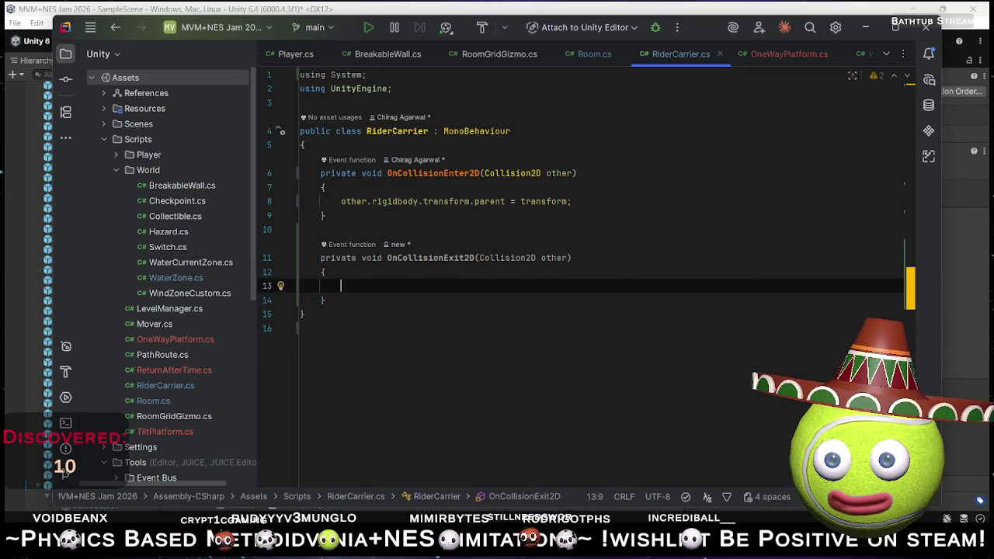
{"action": "key", "text": "Tab"}
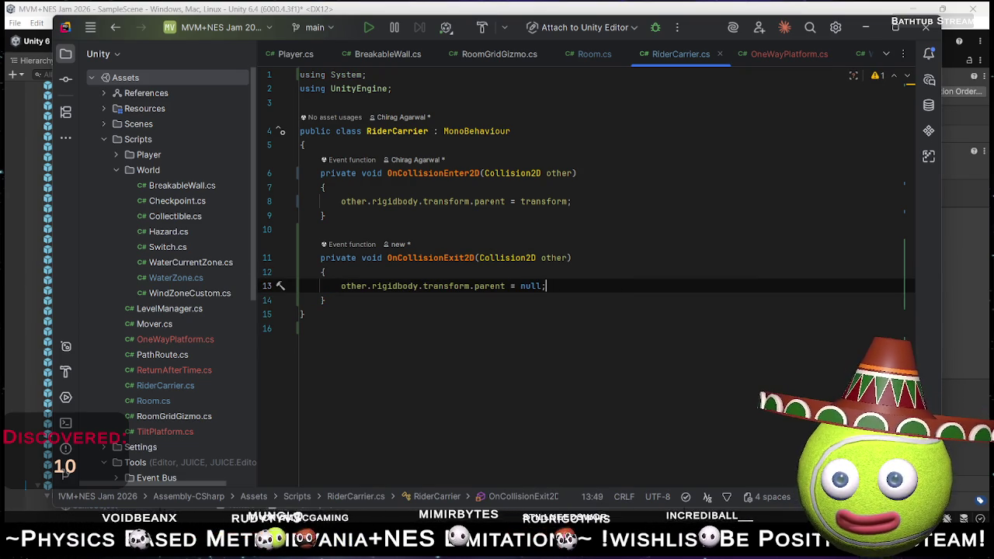
- Let Unity recompile RiderCarrier, review line 8 in Rider, then return to Unity
{"action": "key", "text": "alt+Tab"}
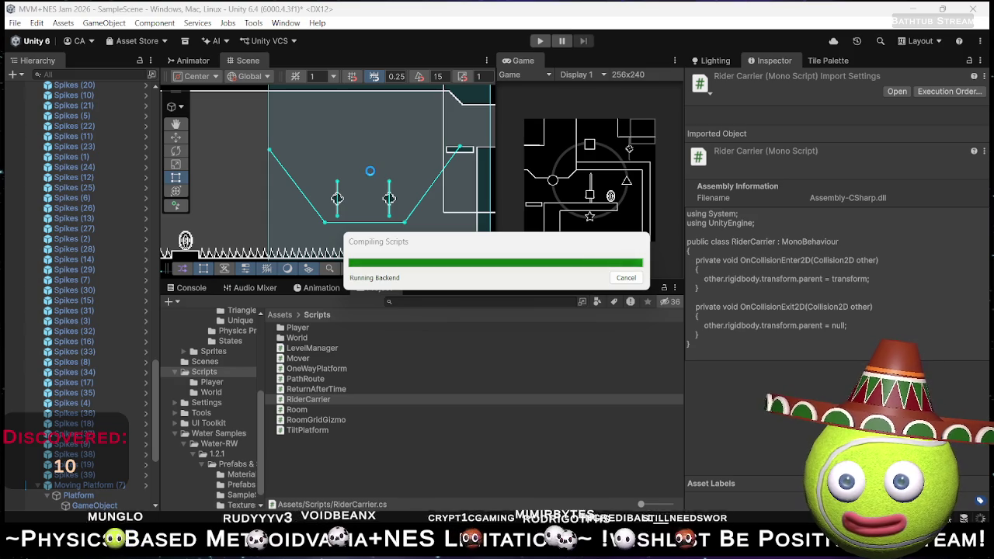
{"action": "key", "text": "alt+Tab"}
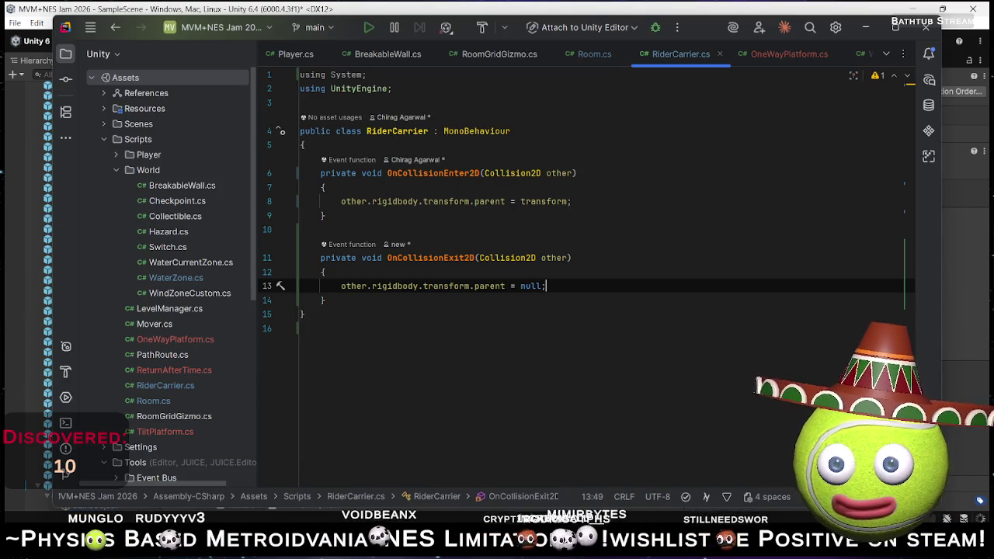
{"action": "left_click", "coordinate": [524, 201]}
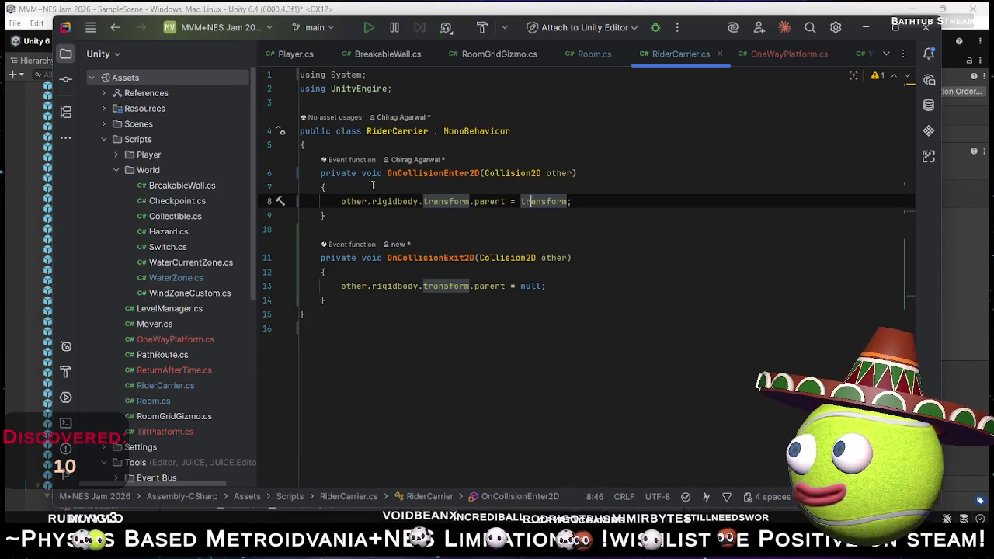
{"action": "left_click", "coordinate": [335, 201]}
{"action": "left_click", "coordinate": [340, 201]}
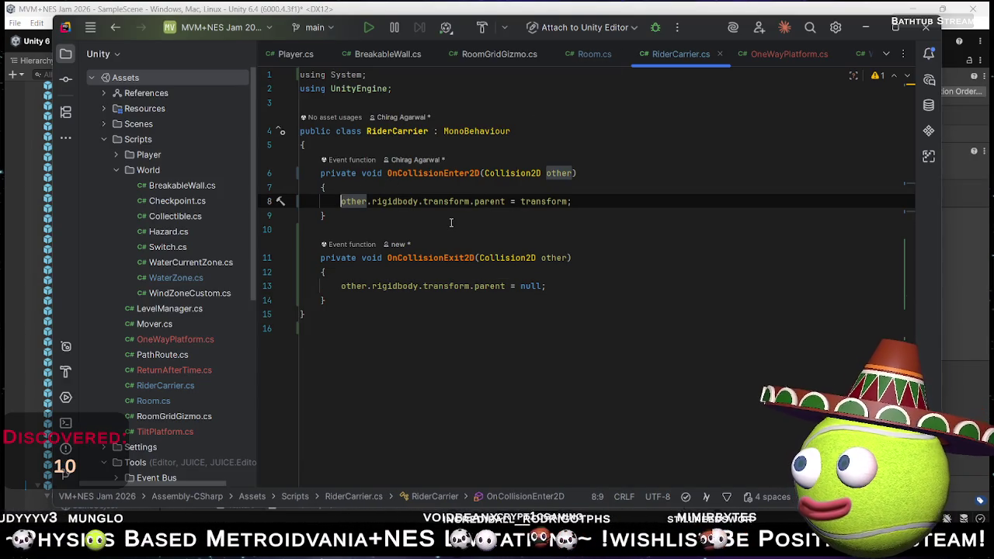
{"action": "key", "text": "alt+Tab"}
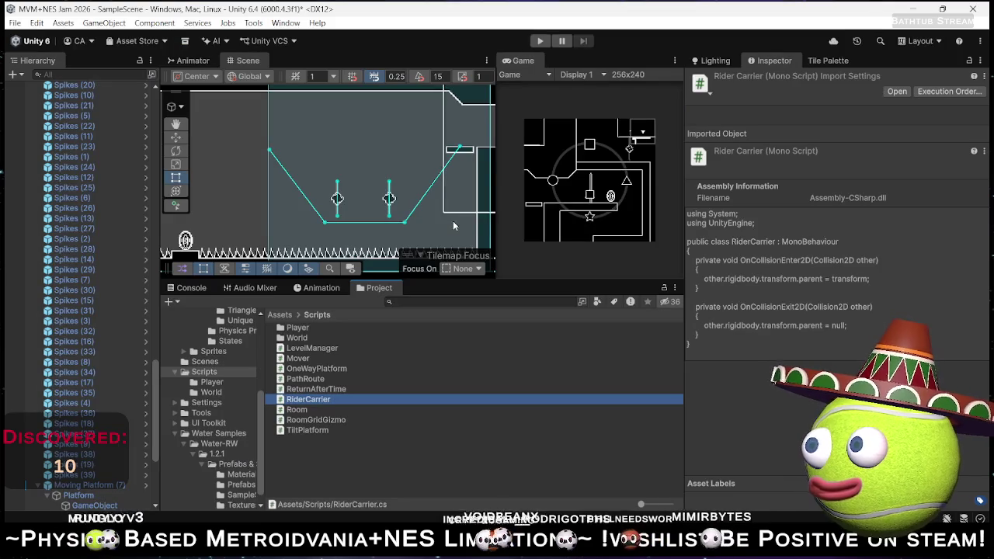
- Add the Rider Carrier script to the Platform object and start Play mode
{"action": "left_click", "coordinate": [86, 494]}
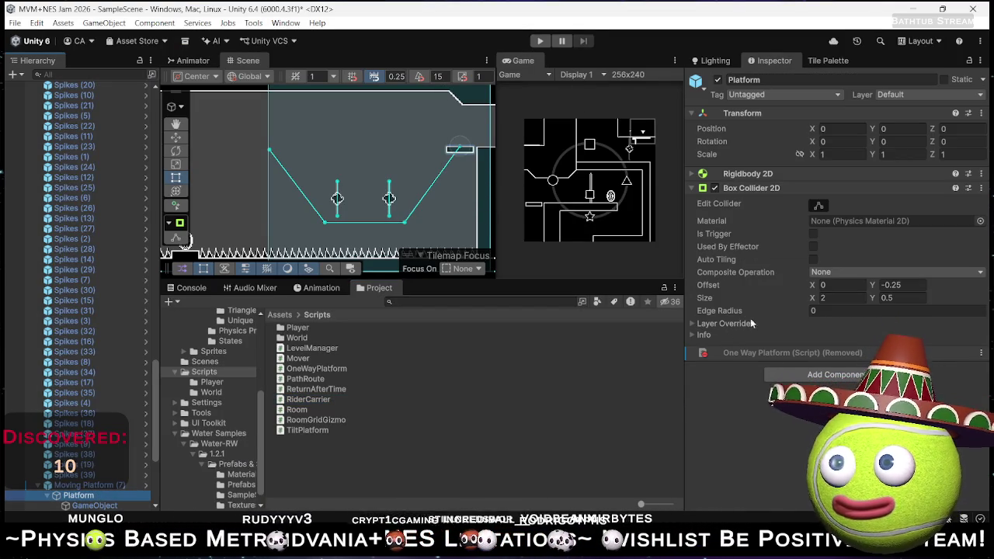
{"action": "left_click", "coordinate": [825, 377]}
{"action": "type", "text": "R"}
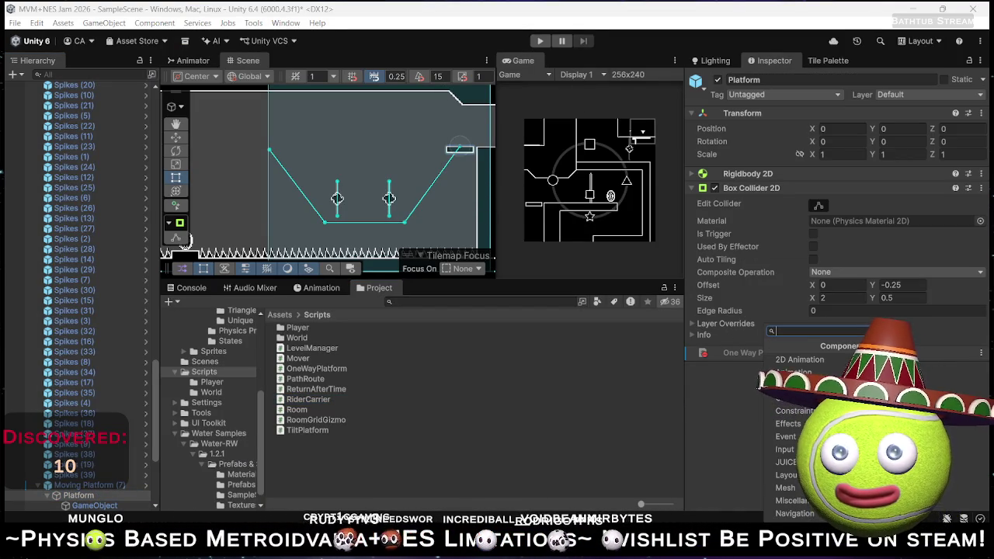
{"action": "type", "text": "ider"}
{"action": "key", "text": "Return"}
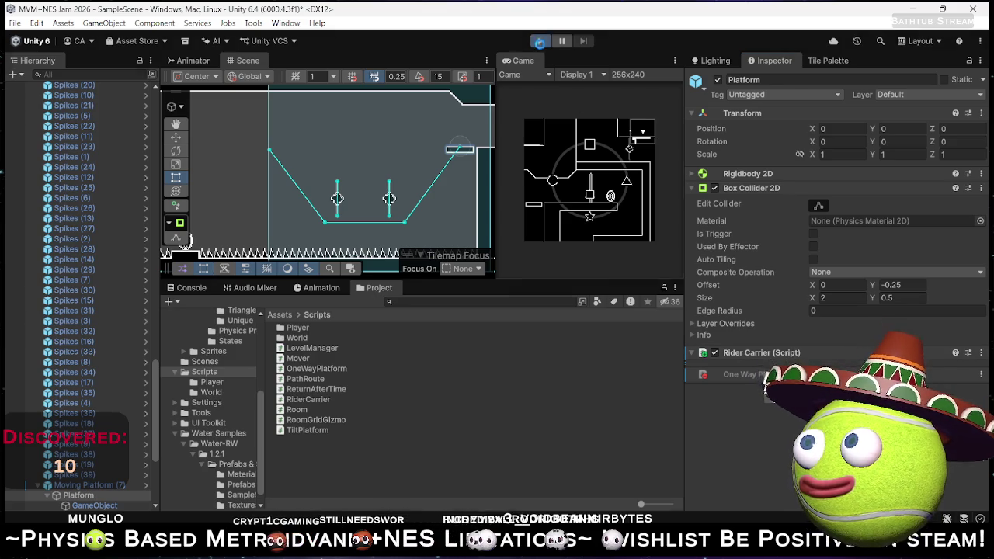
{"action": "left_click", "coordinate": [539, 40]}
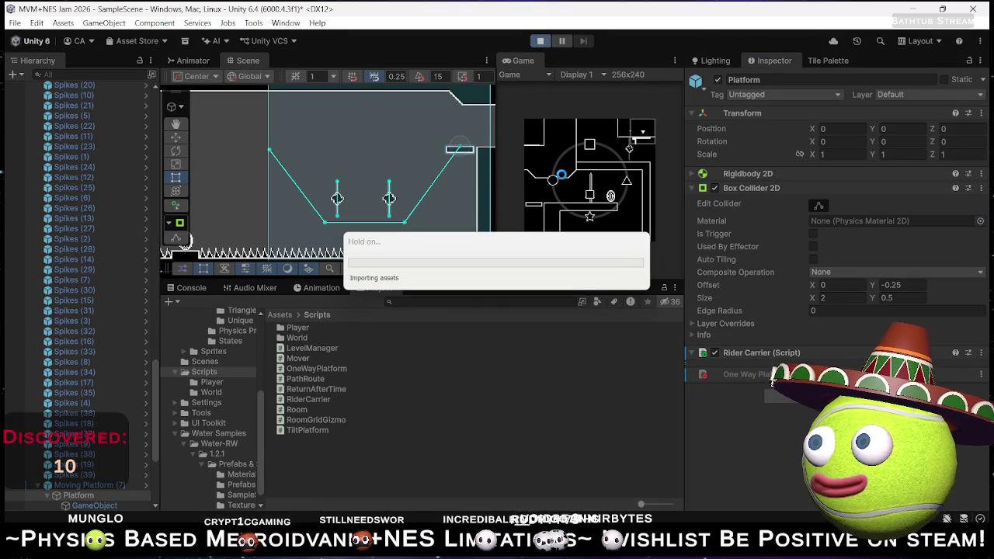